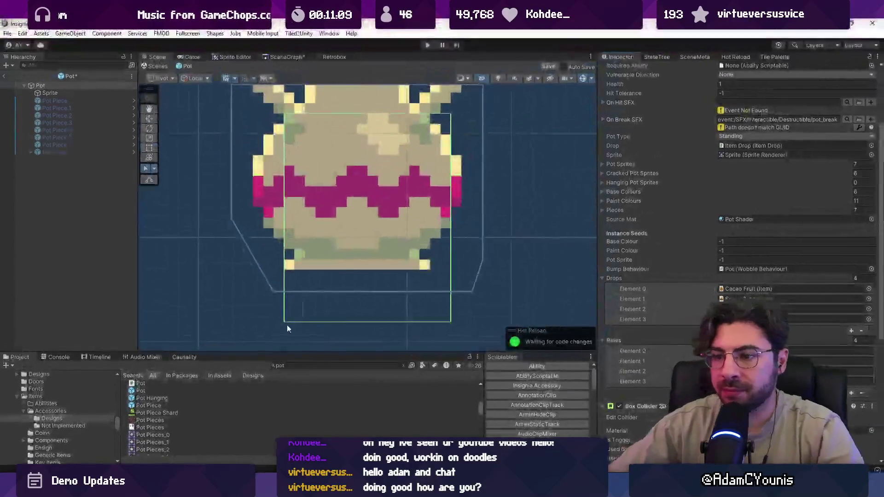
# Step: Save the pot, then search the project for 'apple' and select the Apple item asset
pyautogui.press('super+ctrl+s')
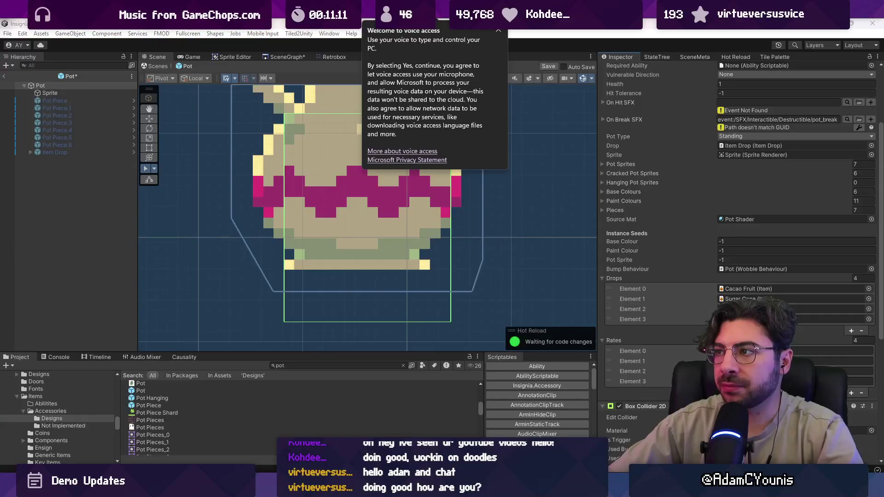
pyautogui.press('super+ctrl+s')
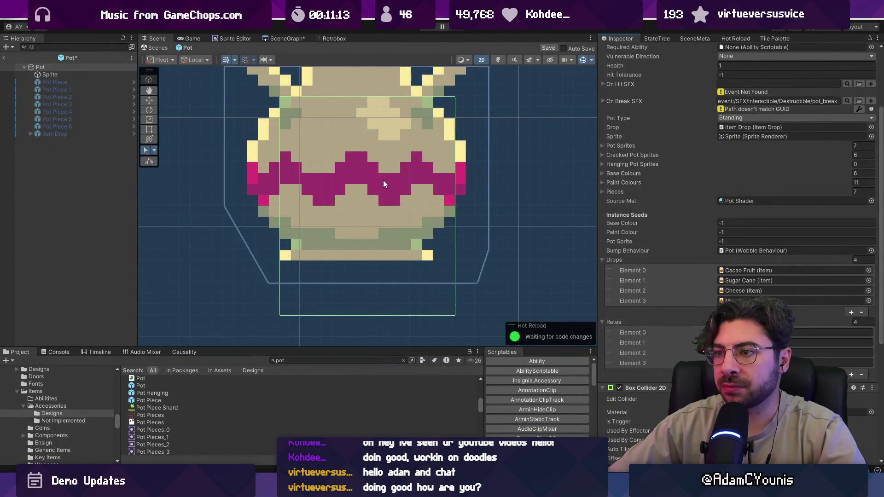
pyautogui.click(297, 361)
pyautogui.write('apple')
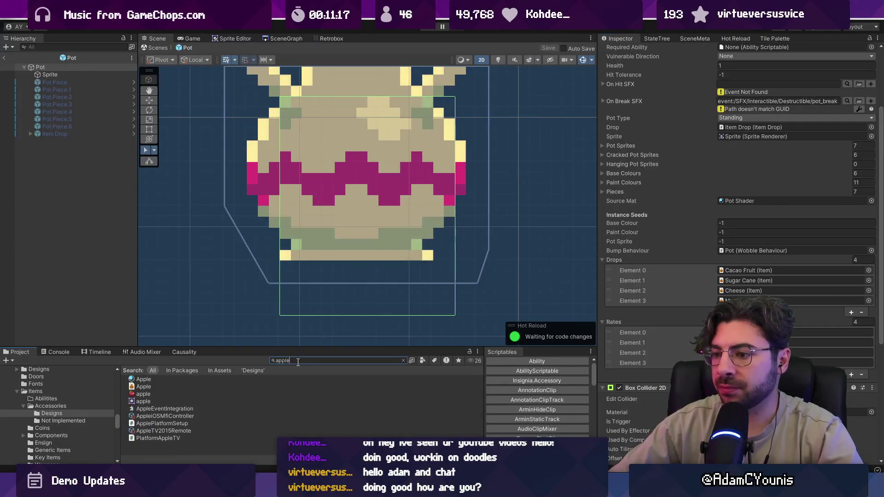
pyautogui.click(184, 393)
pyautogui.click(172, 388)
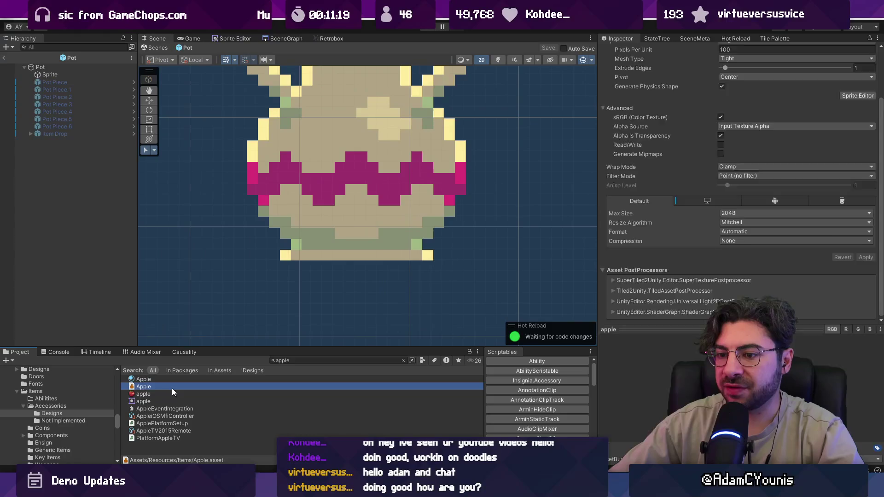
# Step: Jump to the Hedgehog Trial Item Drop that uses Apple, saving the pot changes
pyautogui.scroll(-5, 684, 233)
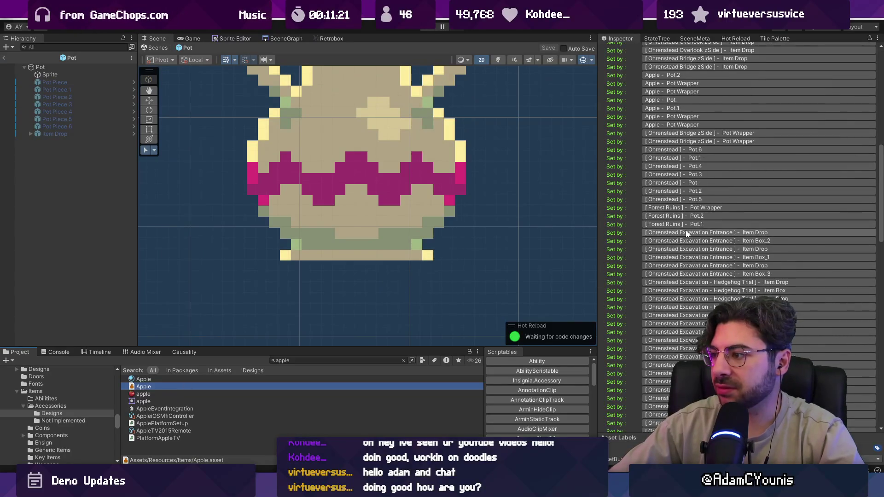
pyautogui.scroll(-5, 686, 233)
pyautogui.click(689, 231)
pyautogui.click(464, 260)
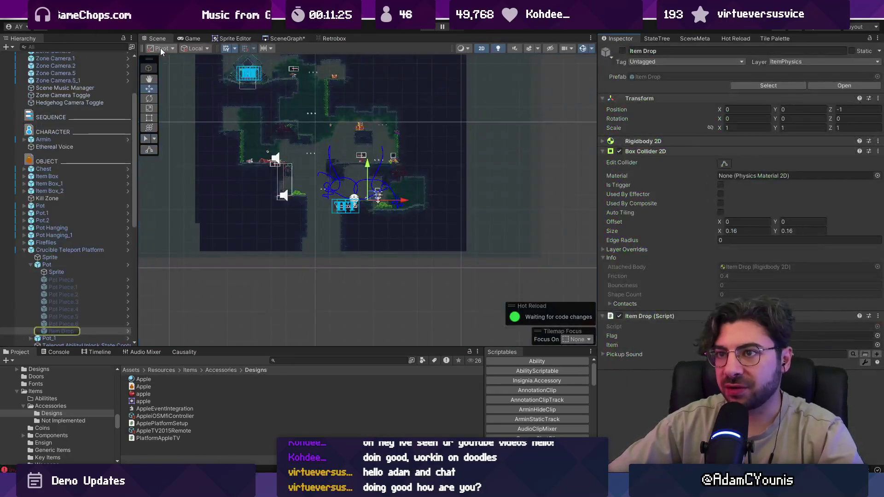
# Step: Reselect the Apple asset and open its Ohrenstead Bridge zSide Item Drop reference
pyautogui.click(68, 272)
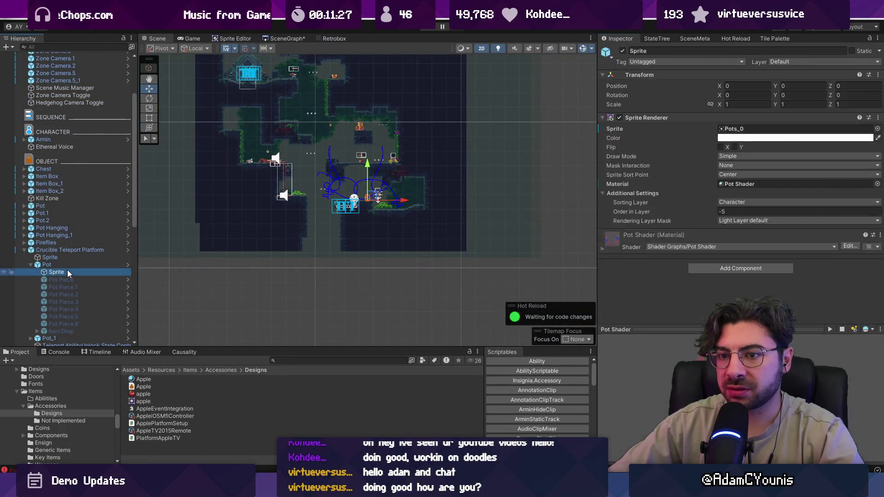
pyautogui.click(162, 395)
pyautogui.click(159, 386)
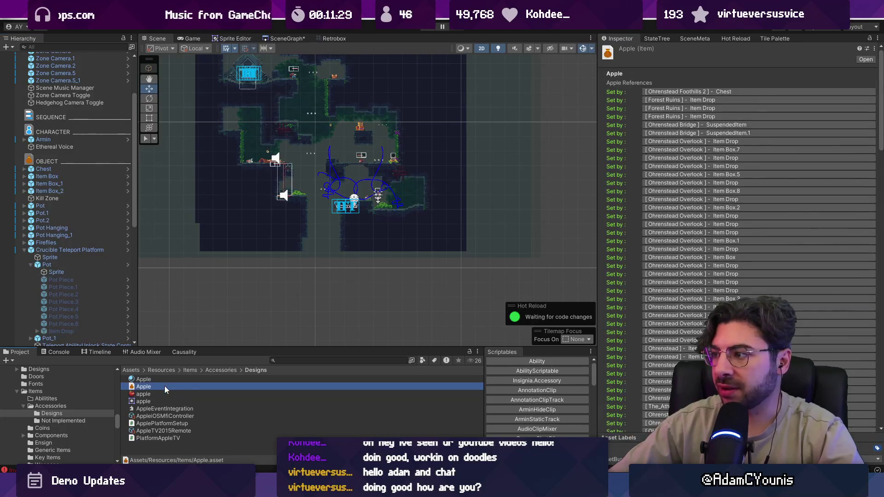
pyautogui.scroll(-10, 749, 175)
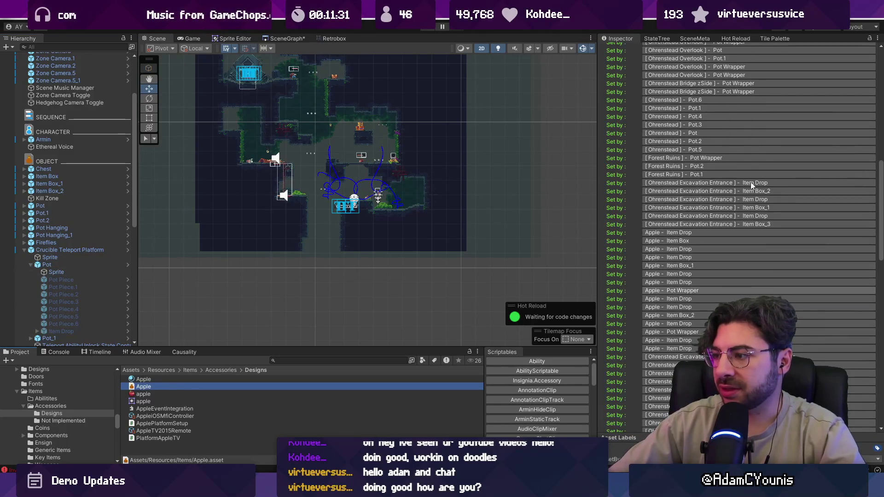
pyautogui.scroll(5, 702, 273)
pyautogui.scroll(2, 702, 273)
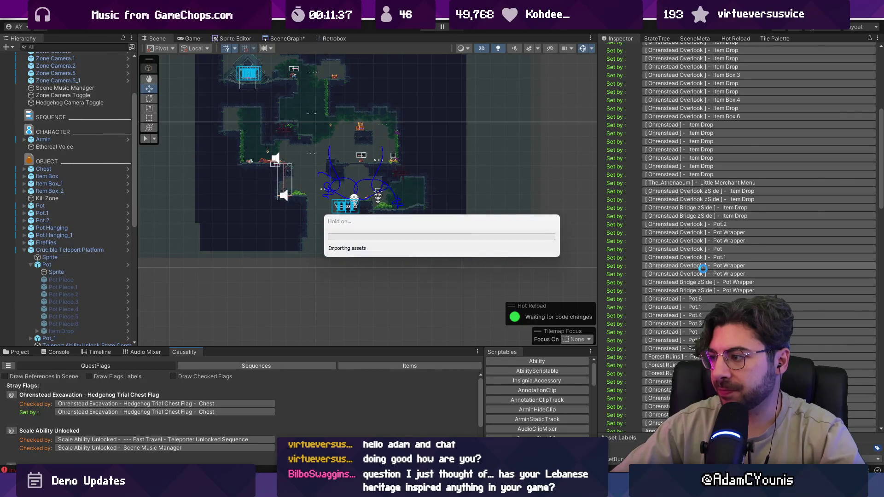
pyautogui.scroll(-10, 695, 266)
pyautogui.scroll(-7, 695, 265)
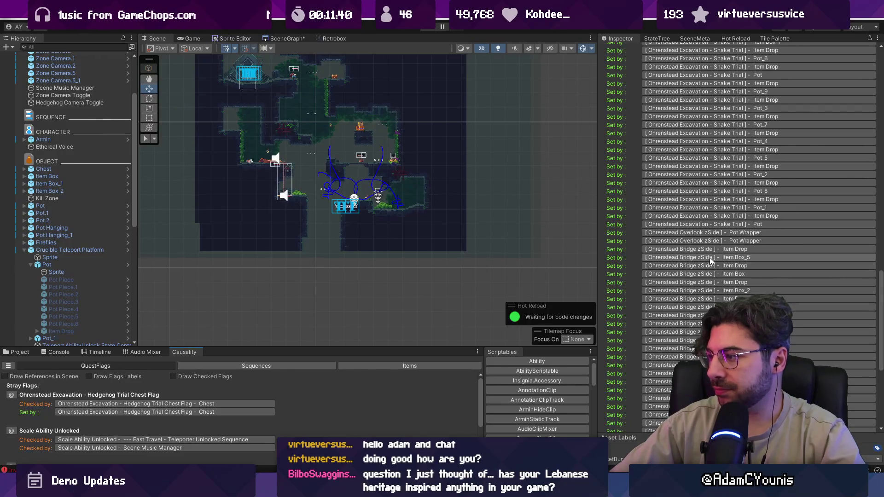
pyautogui.scroll(1, 709, 264)
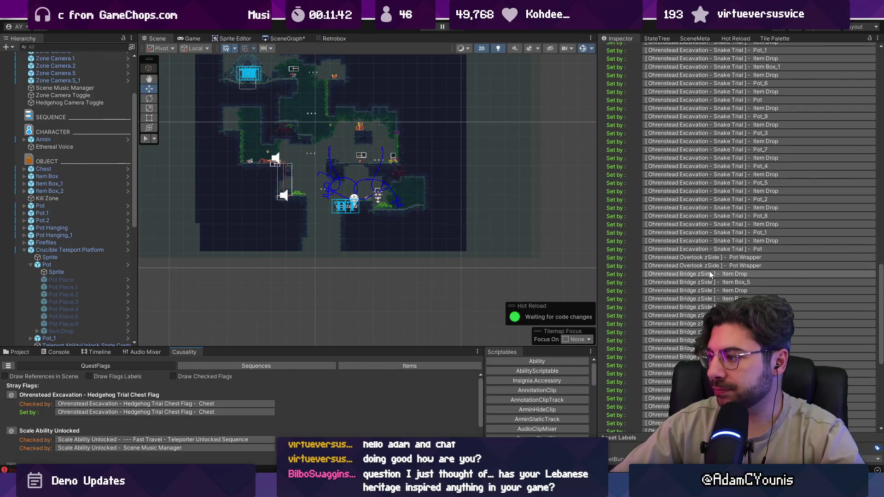
pyautogui.doubleClick(710, 274)
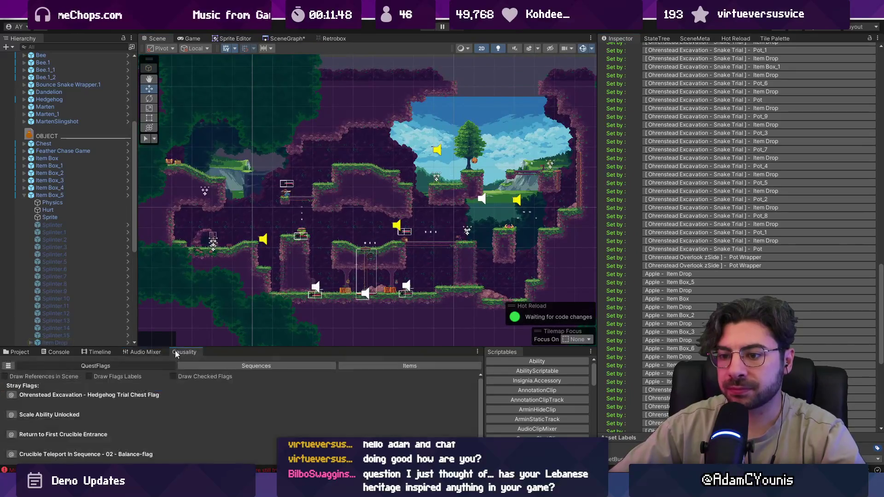
# Step: Select Crimson Cravat Design in the Project and jump to its required Ohrenite Chunk item
pyautogui.scroll(-1, 672, 253)
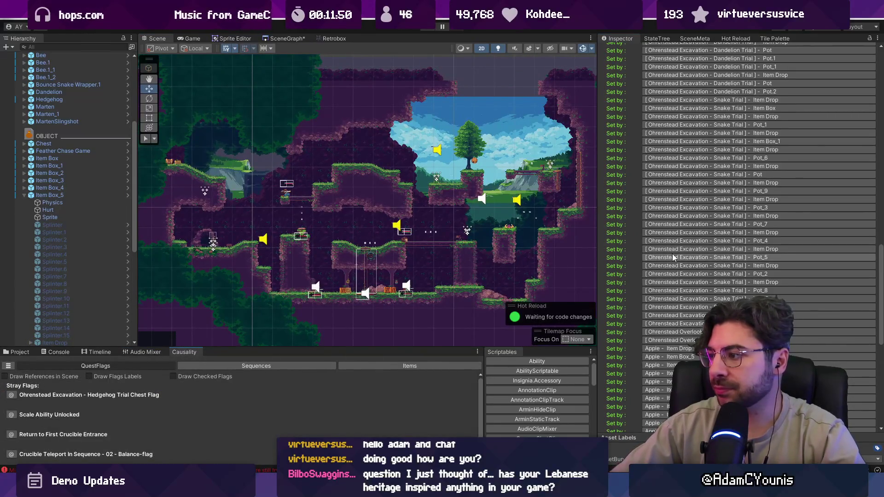
pyautogui.scroll(5, 680, 258)
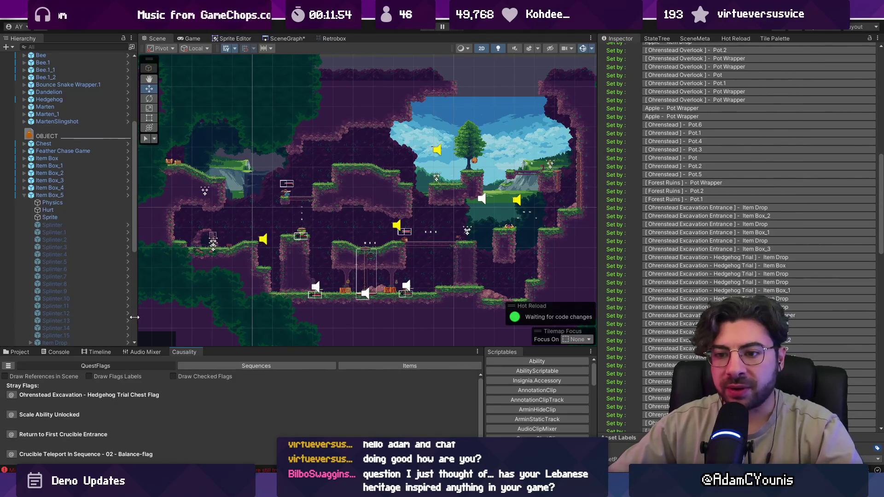
pyautogui.click(17, 351)
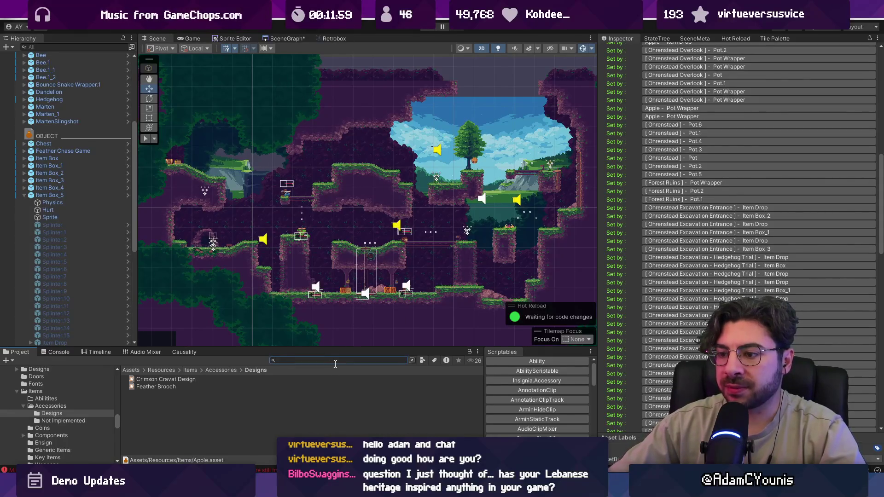
pyautogui.click(217, 380)
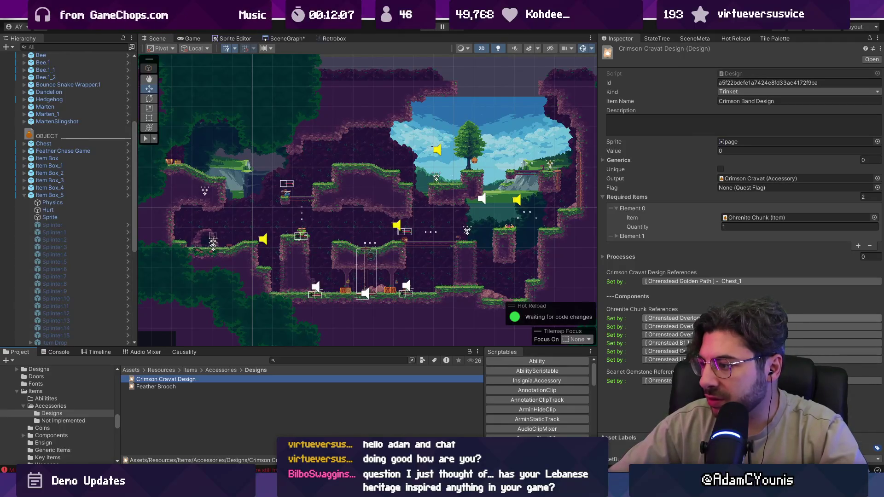
pyautogui.click(672, 318)
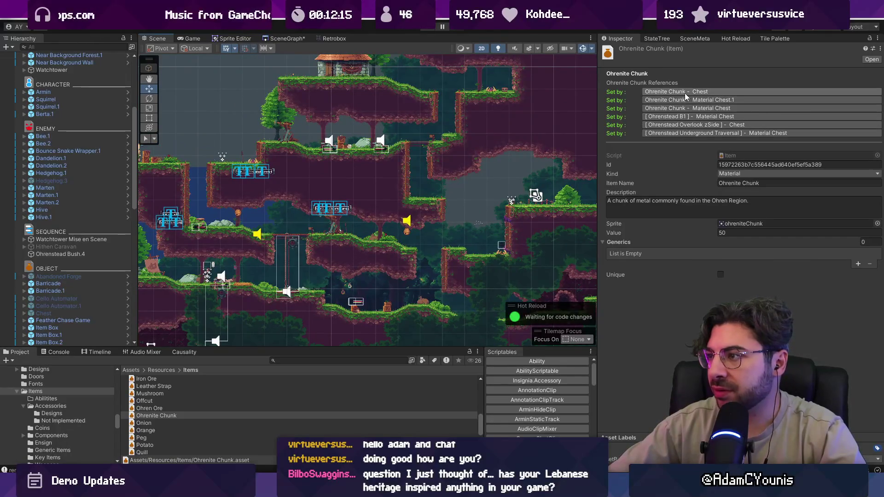
# Step: Ping and frame Material Chest.1, the chest that sets Ohrenite Chunk, and inspect it
pyautogui.click(706, 101)
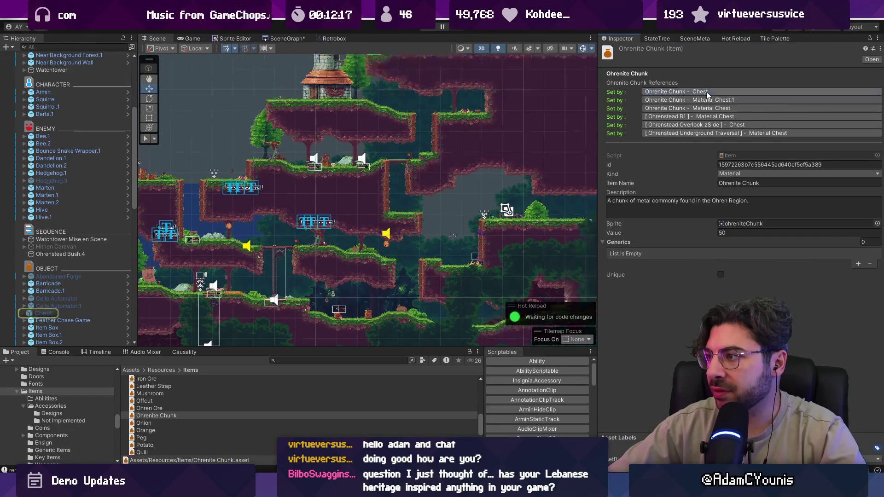
pyautogui.click(706, 100)
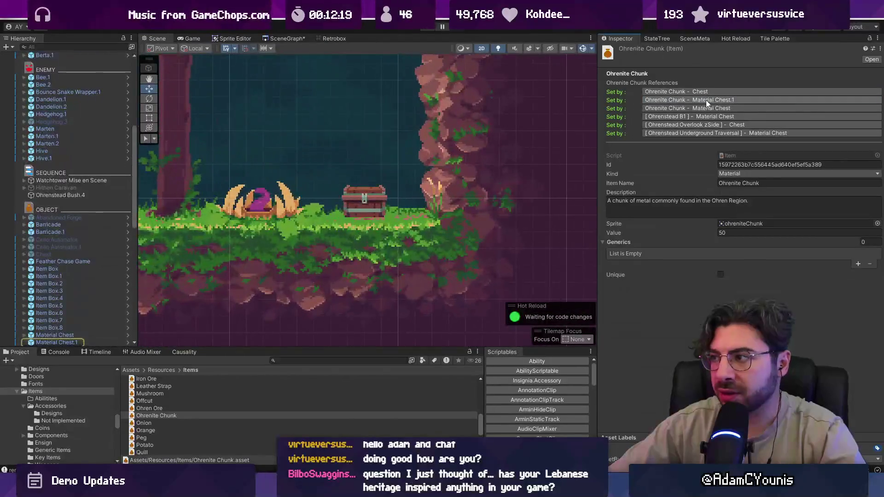
pyautogui.click(704, 93)
pyautogui.click(704, 92)
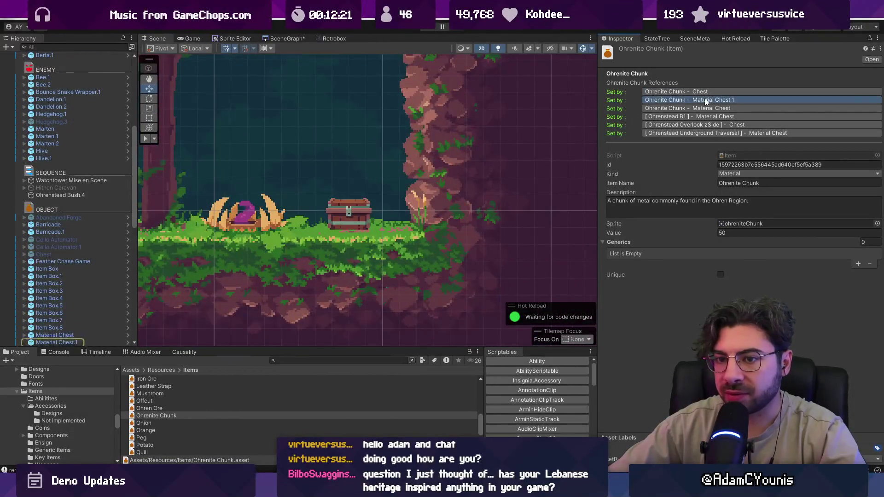
pyautogui.click(63, 255)
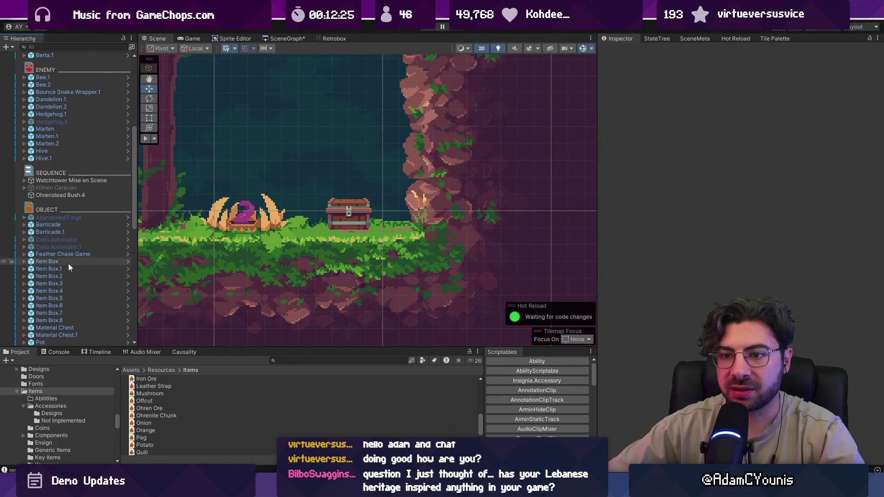
# Step: Show the Causality item references overview and centre the chest in the Scene view
pyautogui.click(184, 352)
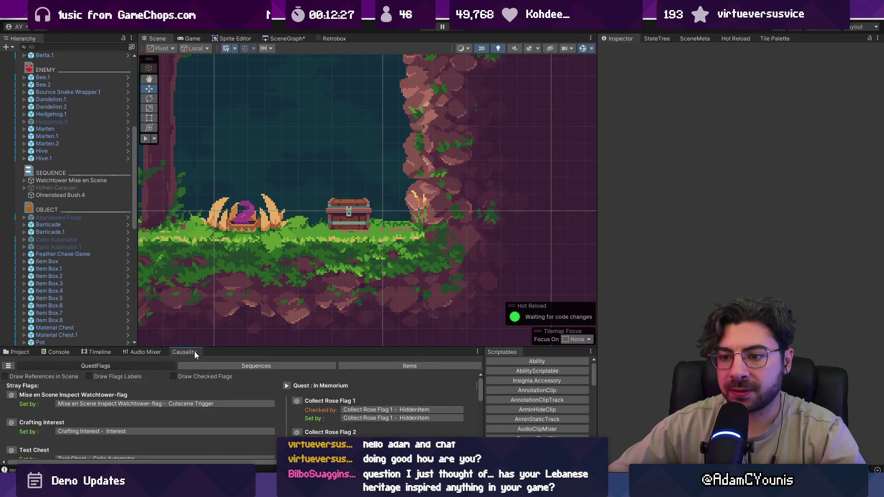
pyautogui.click(217, 362)
pyautogui.click(369, 365)
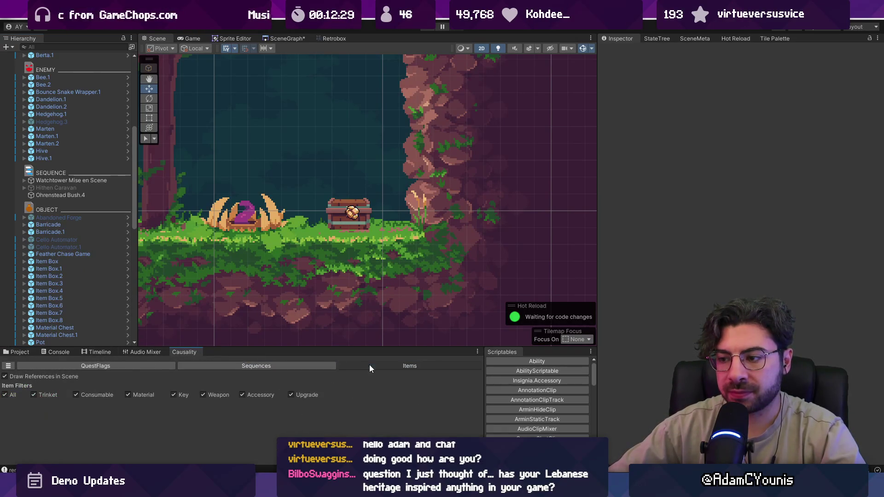
pyautogui.scroll(-5, 341, 190)
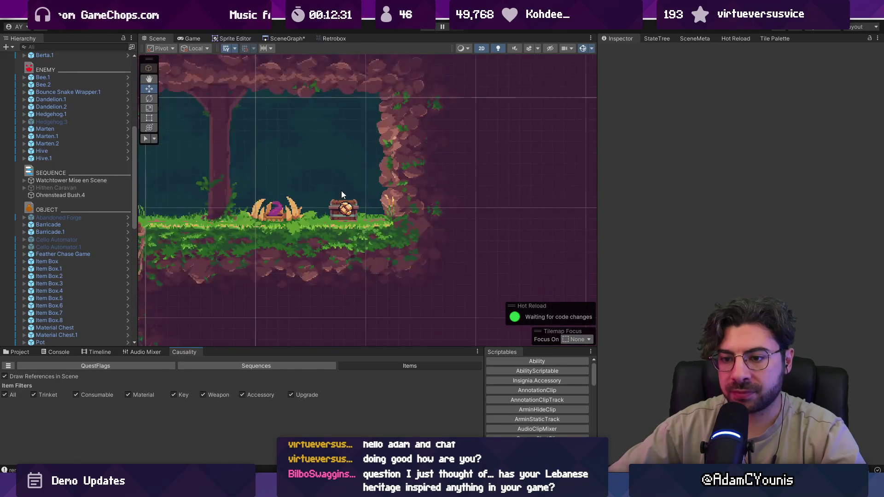
pyautogui.moveTo(264, 199); pyautogui.dragTo(297, 194)
pyautogui.scroll(2, 353, 179)
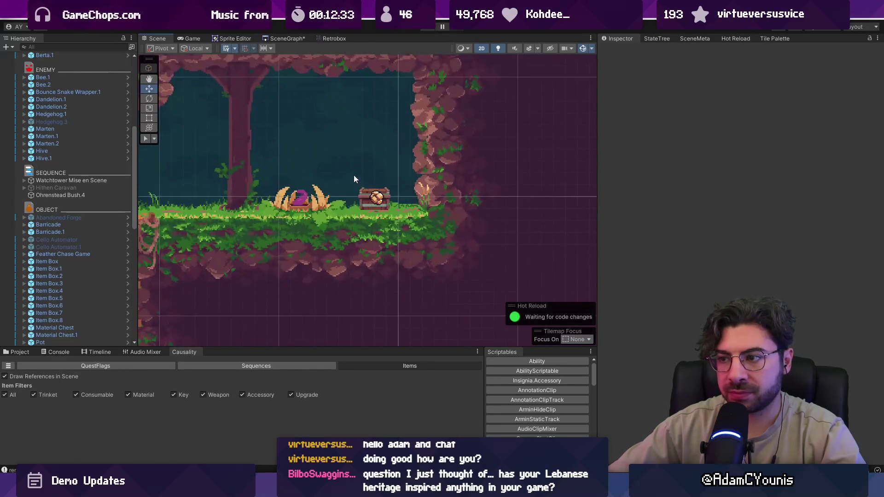
# Step: Select the chest, open its Ohrenite Chunk item, and open the Overlook zSide chest reference
pyautogui.click(375, 200)
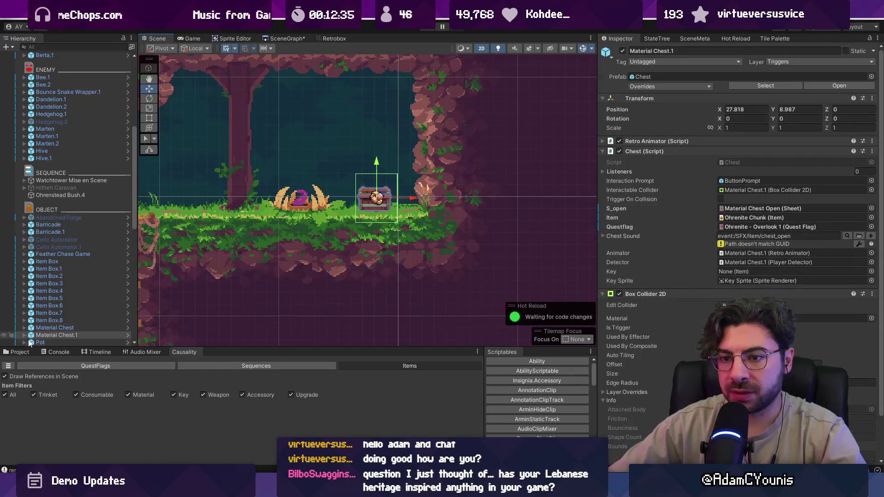
pyautogui.doubleClick(739, 218)
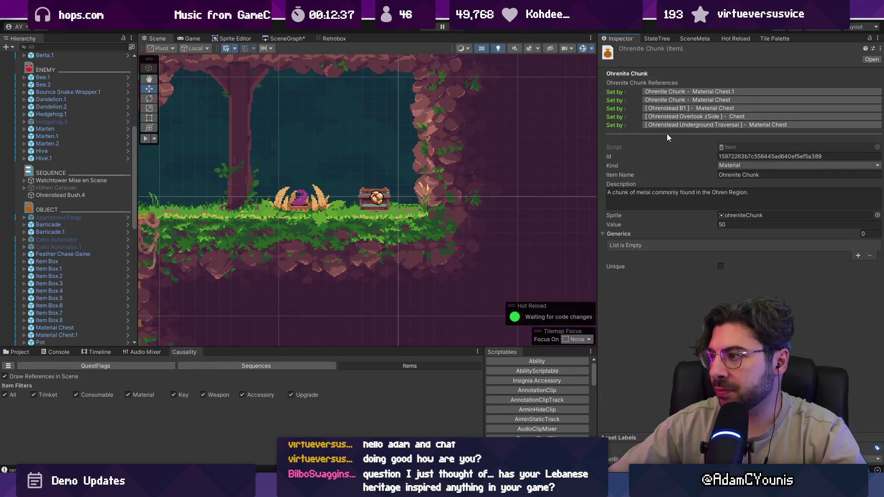
pyautogui.click(663, 115)
pyautogui.doubleClick(663, 117)
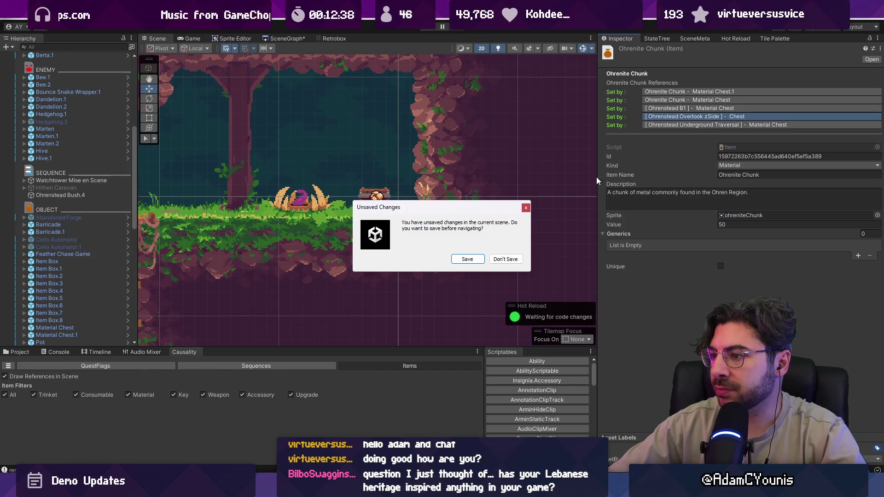
# Step: Save the scene and pan the Ohrenstead Overlook zSide level to view the Ohrenite Chunk chest
pyautogui.click(467, 259)
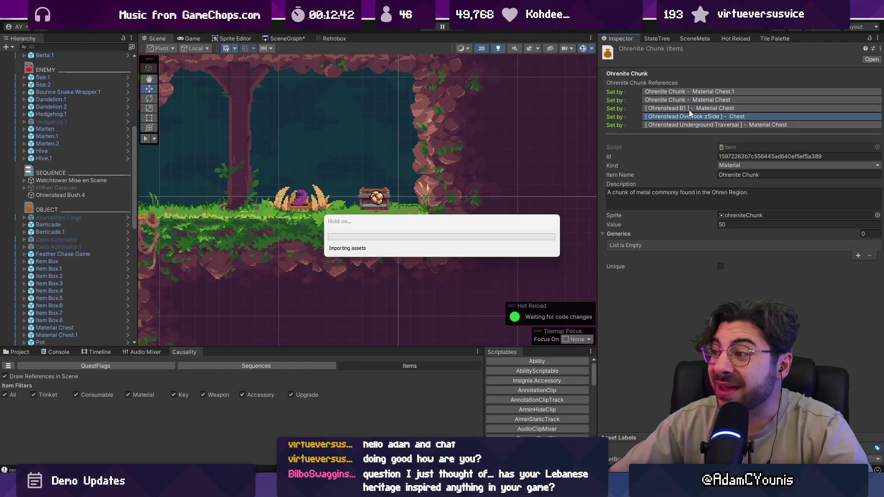
pyautogui.scroll(-6, 492, 131)
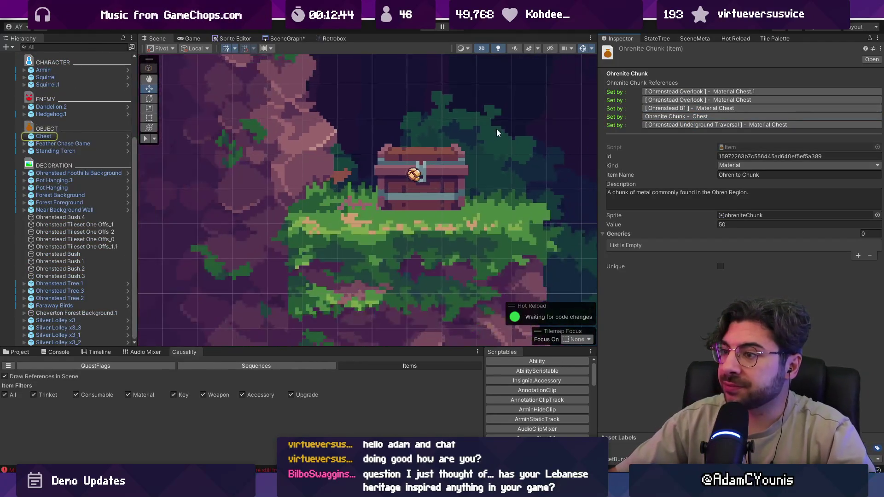
pyautogui.scroll(-5, 338, 228)
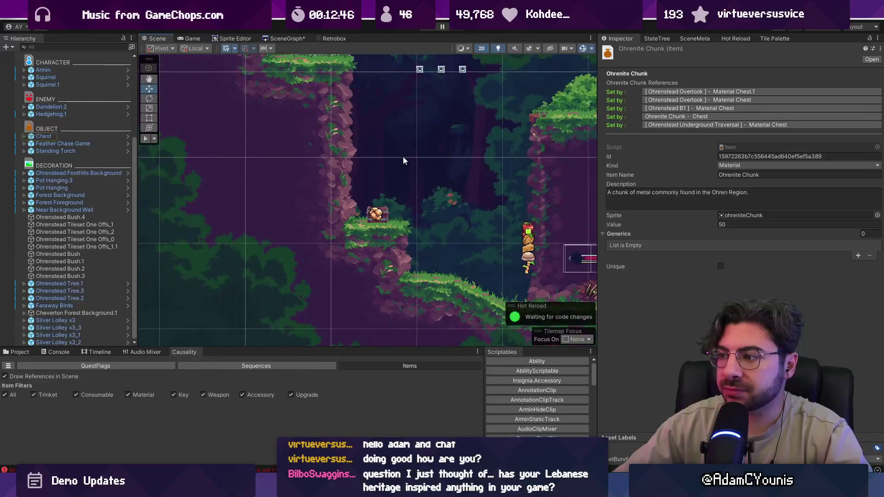
pyautogui.moveTo(305, 149); pyautogui.dragTo(481, 234)
pyautogui.scroll(5, 482, 235)
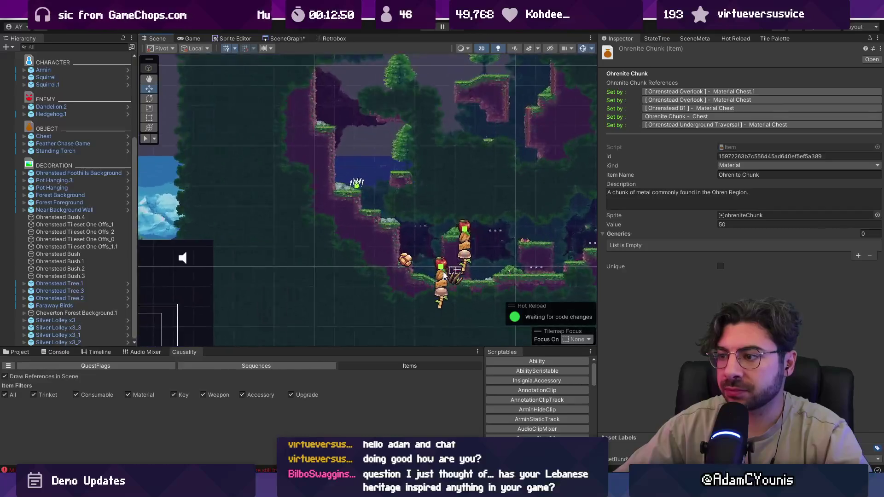
pyautogui.click(283, 38)
# Step: Navigate the scene graph and open the Hedgehog Trial room, saving modified scenes
pyautogui.scroll(8, 463, 217)
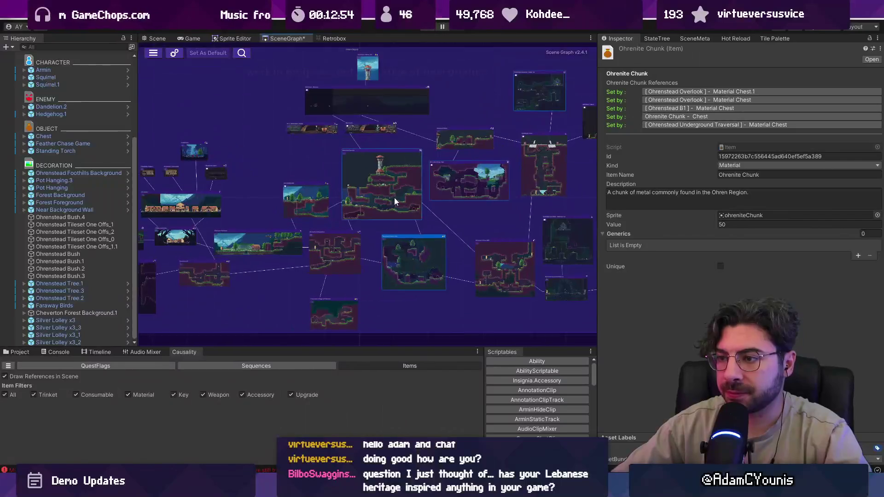
pyautogui.hscroll(4, 407, 176)
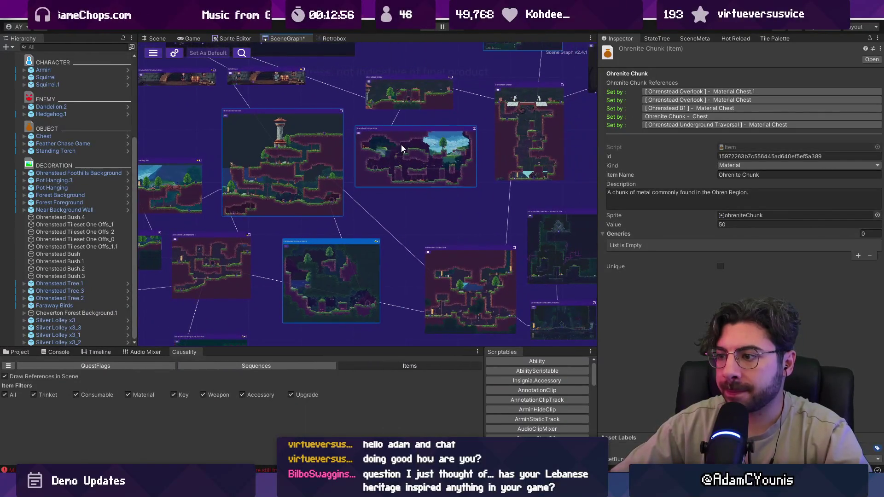
pyautogui.moveTo(341, 177); pyautogui.dragTo(528, 145)
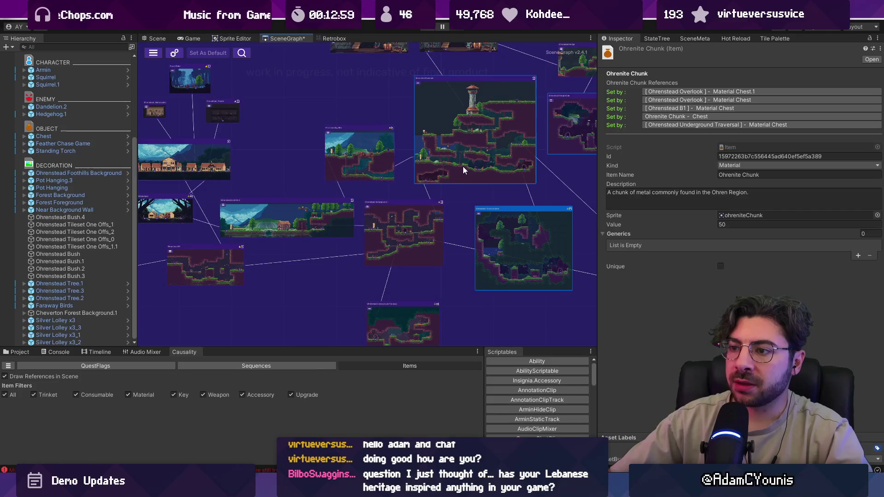
pyautogui.scroll(6, 453, 215)
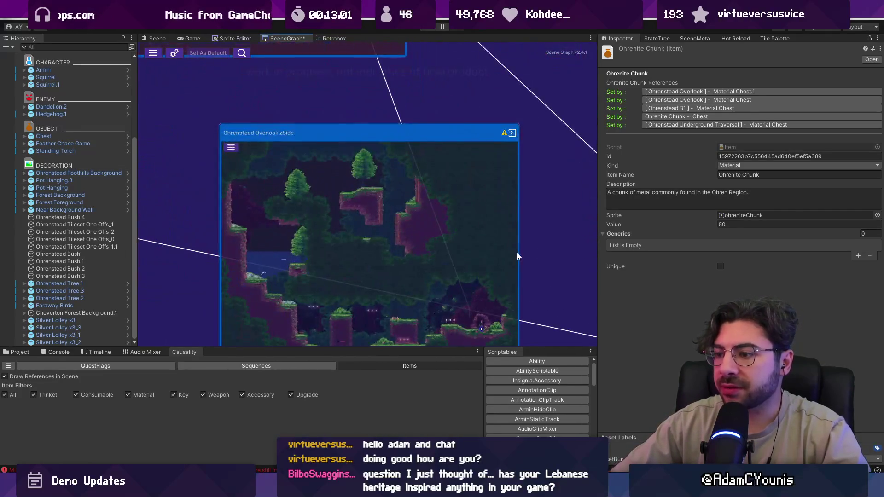
pyautogui.scroll(-6, 460, 203)
pyautogui.scroll(5, 394, 247)
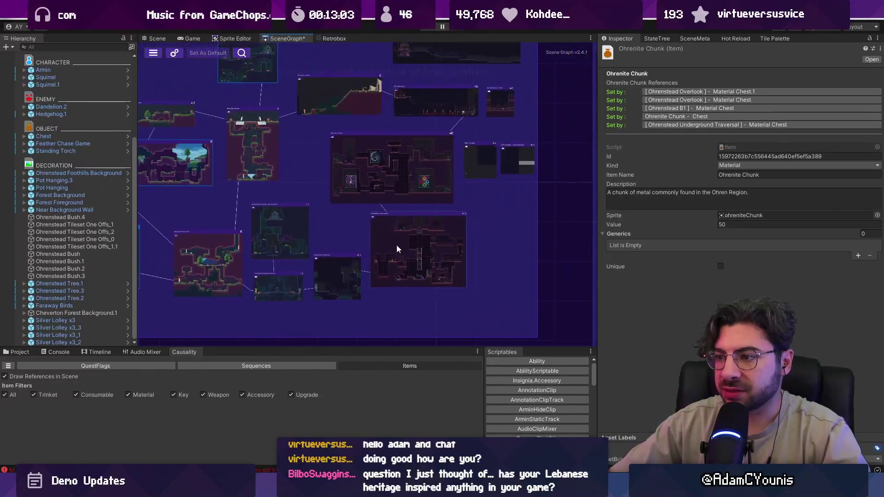
pyautogui.moveTo(503, 179); pyautogui.dragTo(345, 190)
pyautogui.scroll(-5, 344, 190)
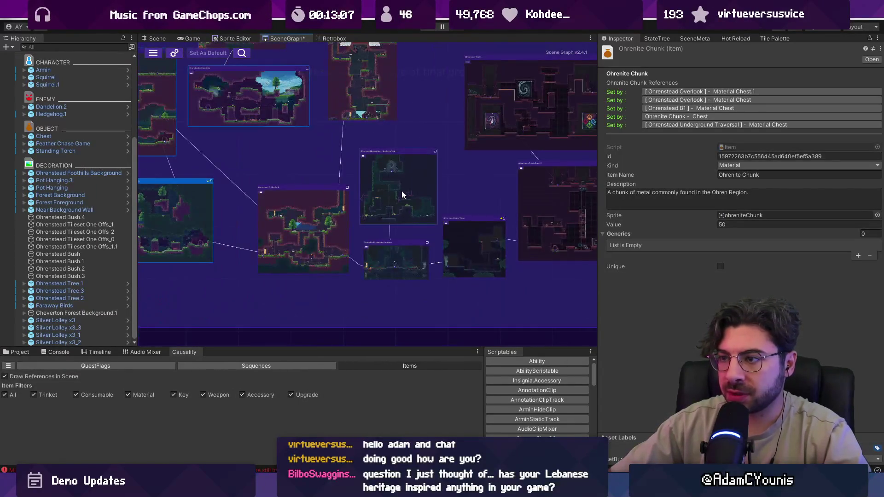
pyautogui.scroll(5, 403, 191)
pyautogui.scroll(-3, 379, 206)
pyautogui.scroll(-5, 484, 254)
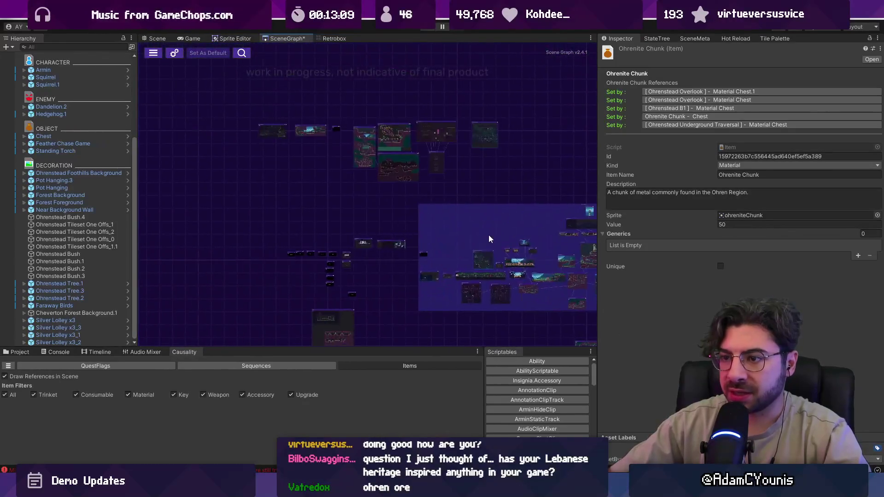
pyautogui.scroll(4, 491, 291)
pyautogui.click(451, 200)
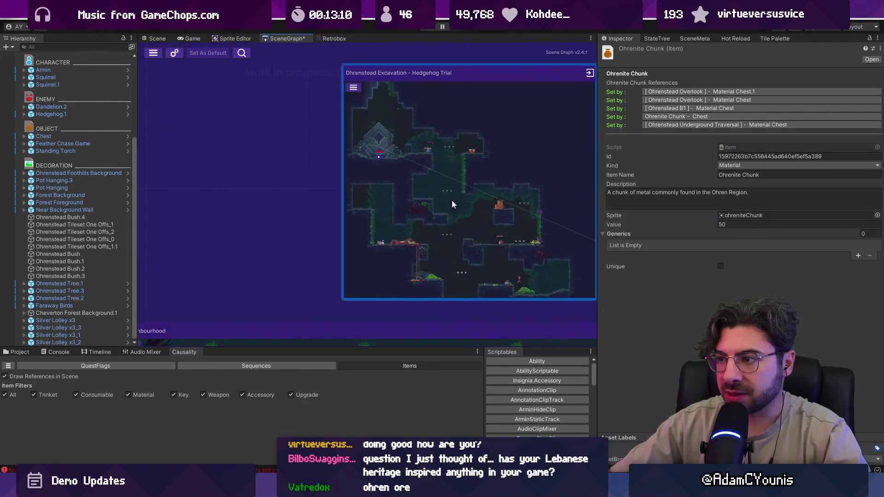
pyautogui.doubleClick(386, 200)
pyautogui.click(468, 261)
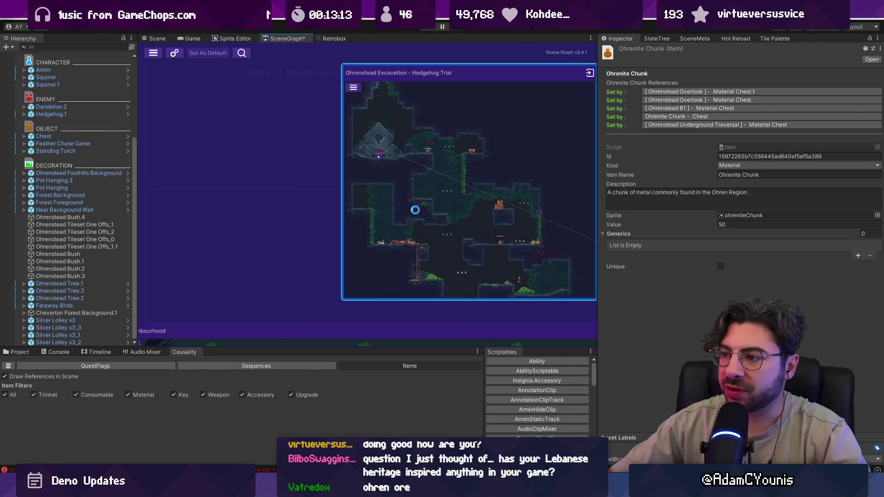
# Step: Zoom the scene graph onto Ohrenstead Bridge zSide and open that room
pyautogui.scroll(-3, 391, 191)
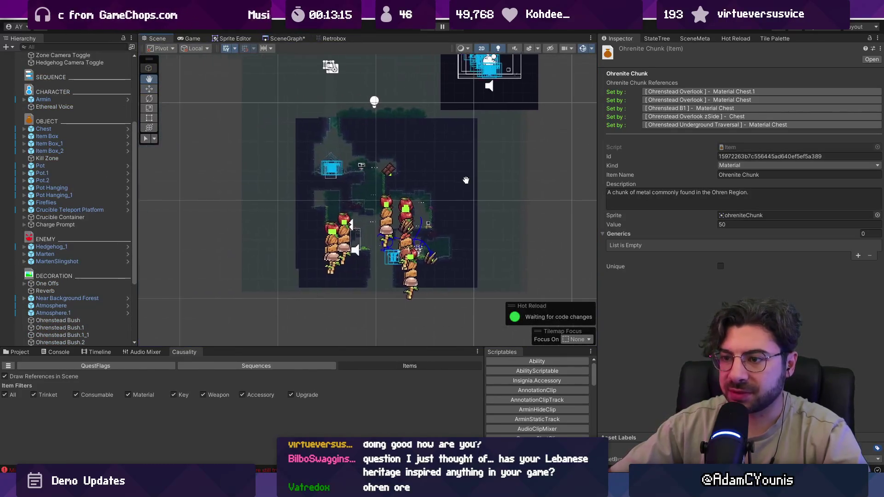
pyautogui.scroll(6, 374, 233)
pyautogui.scroll(-10, 337, 160)
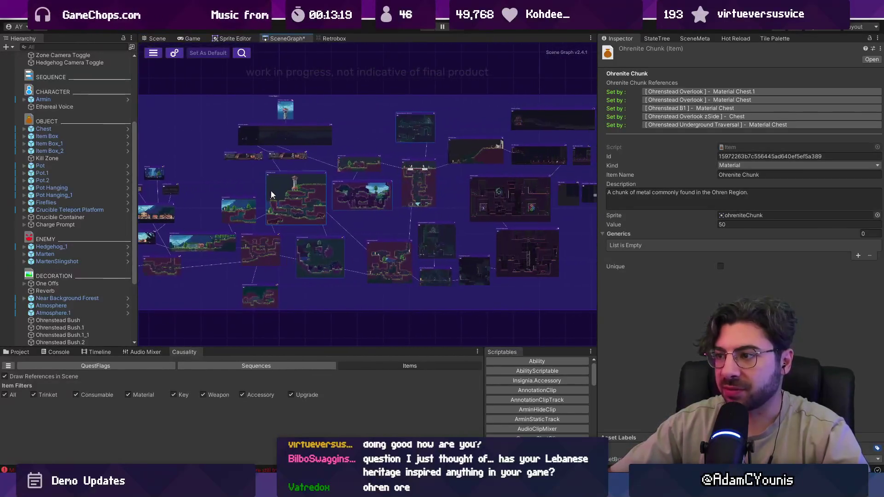
pyautogui.scroll(1, 526, 196)
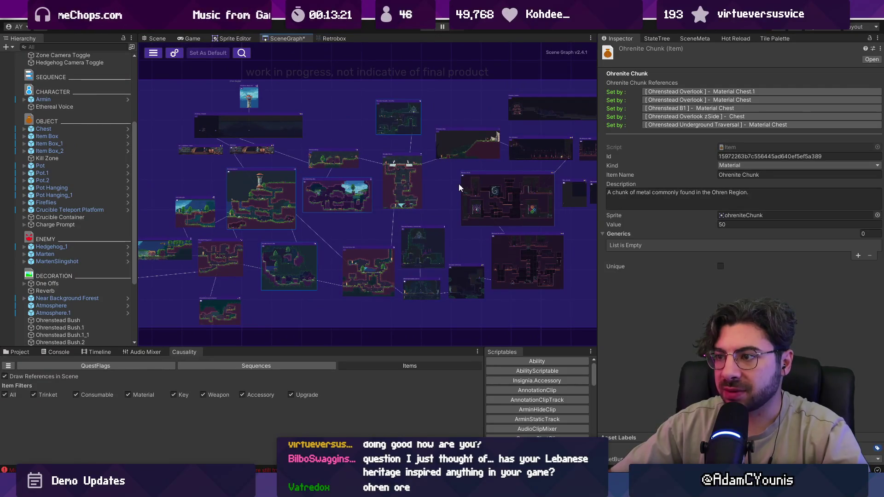
pyautogui.scroll(5, 519, 199)
pyautogui.scroll(-8, 518, 203)
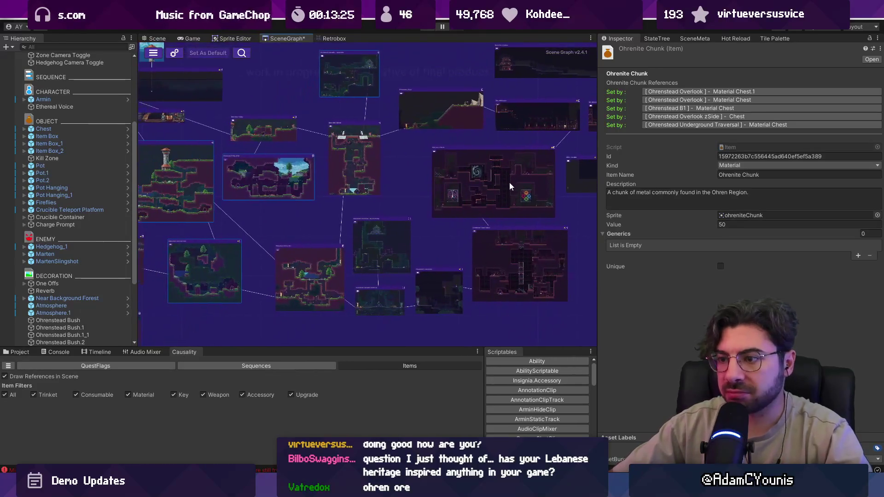
pyautogui.scroll(6, 221, 216)
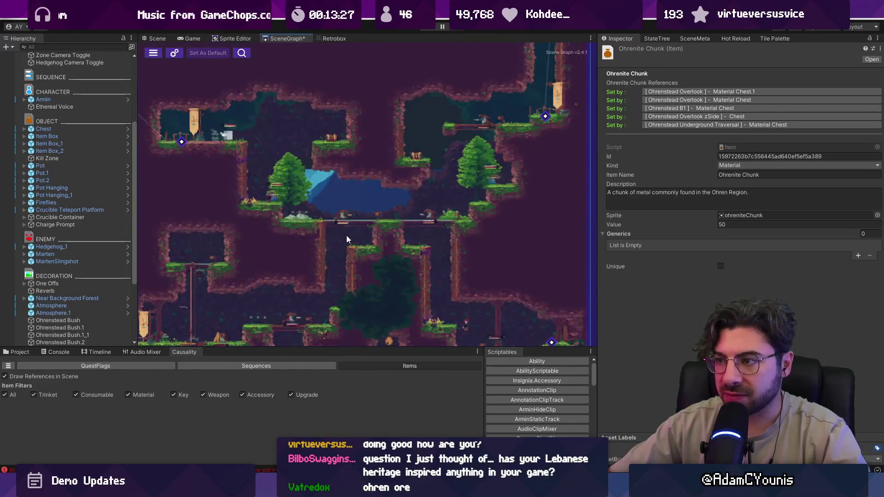
pyautogui.scroll(-6, 350, 233)
pyautogui.scroll(4, 400, 219)
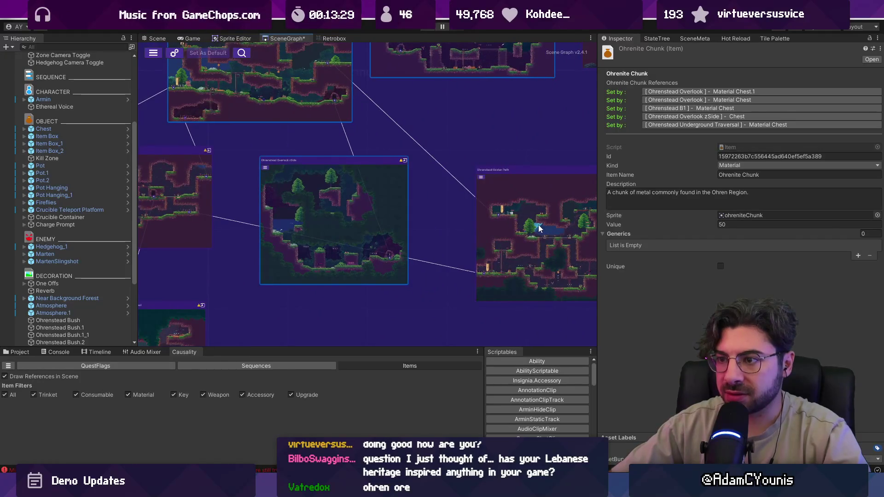
pyautogui.scroll(-5, 538, 224)
pyautogui.scroll(4, 377, 211)
pyautogui.scroll(5, 363, 257)
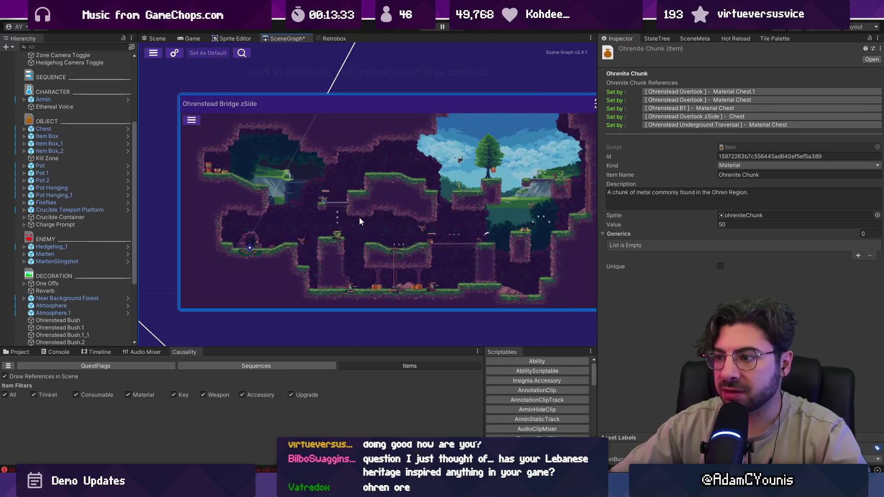
pyautogui.doubleClick(359, 217)
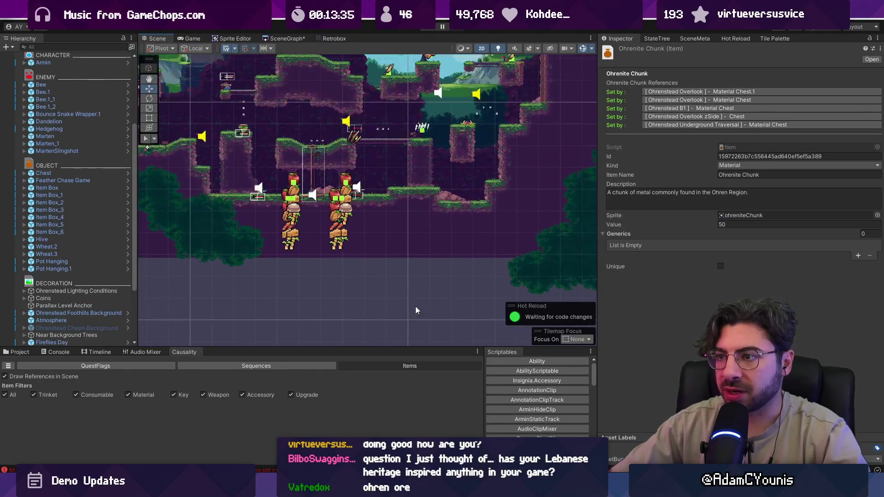
# Step: Pan the Bridge zSide room left to its chests and inspect the Chocolate Bar Design
pyautogui.scroll(-3, 419, 324)
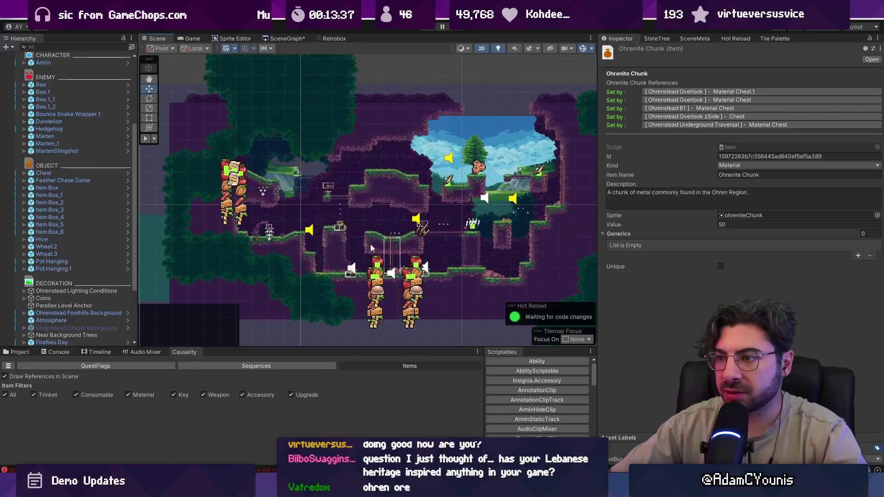
pyautogui.scroll(2, 394, 241)
pyautogui.moveTo(475, 226); pyautogui.dragTo(368, 246)
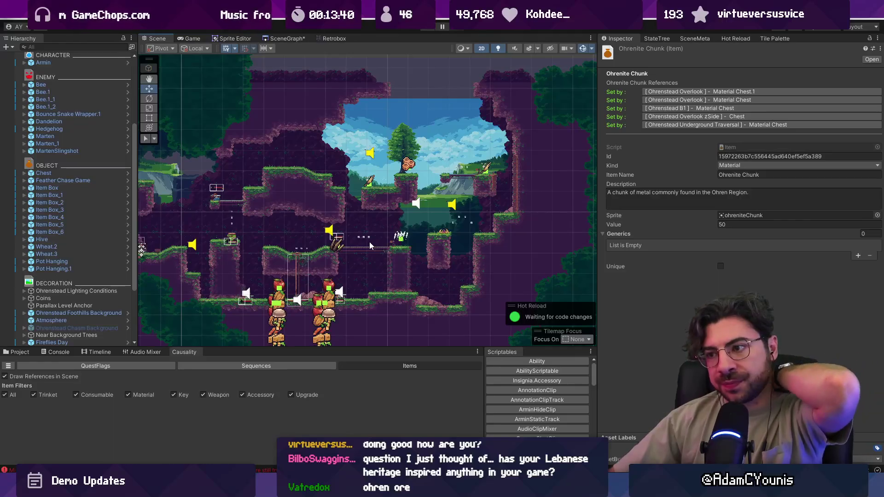
pyautogui.scroll(3, 334, 264)
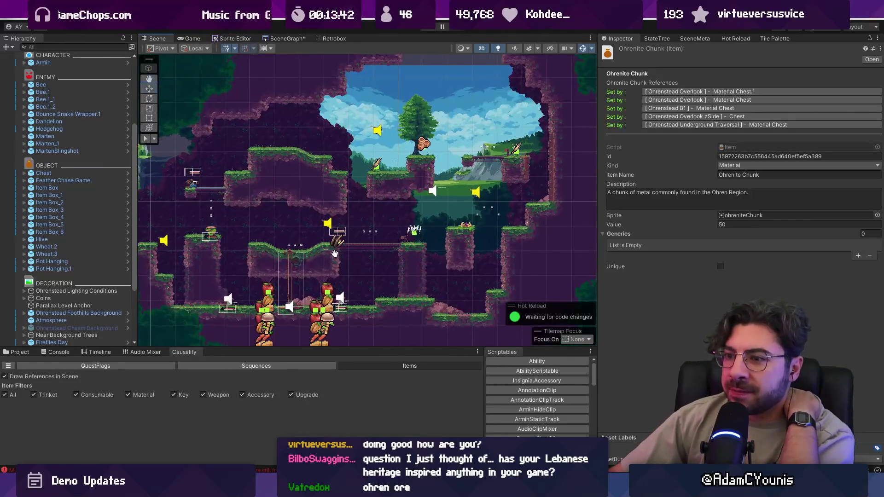
pyautogui.scroll(-4, 337, 251)
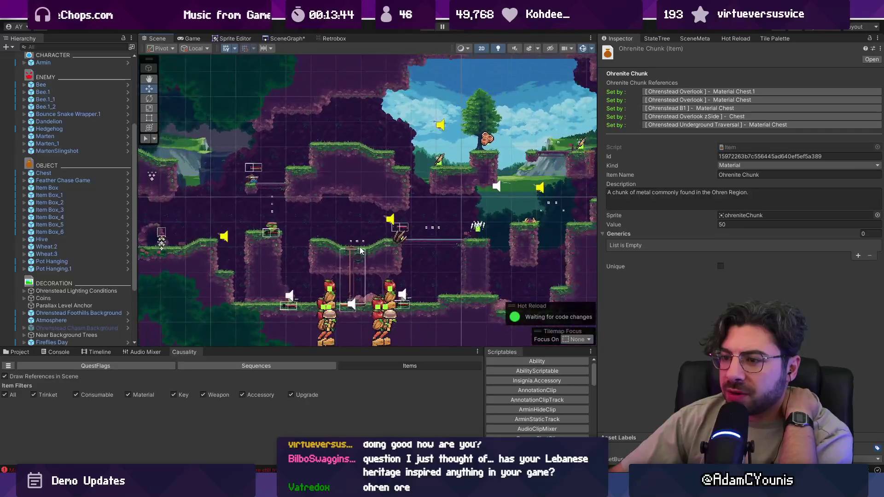
pyautogui.scroll(2, 360, 249)
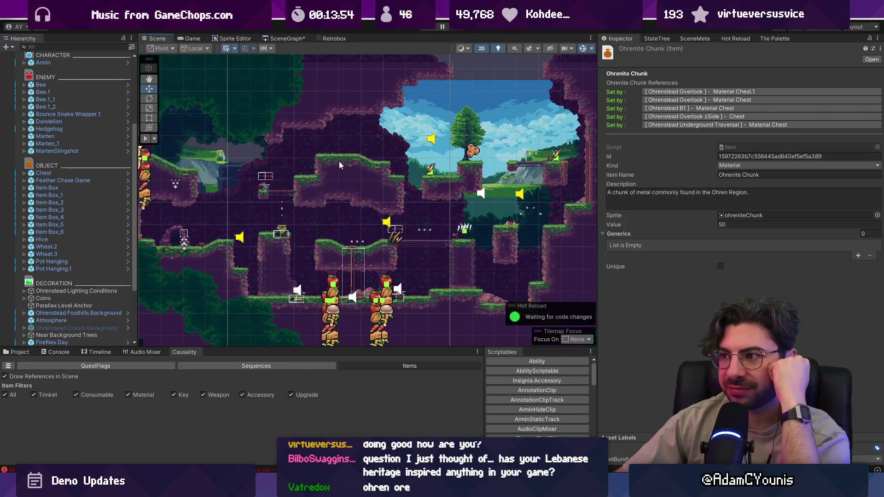
pyautogui.scroll(-1, 358, 159)
pyautogui.scroll(3, 178, 168)
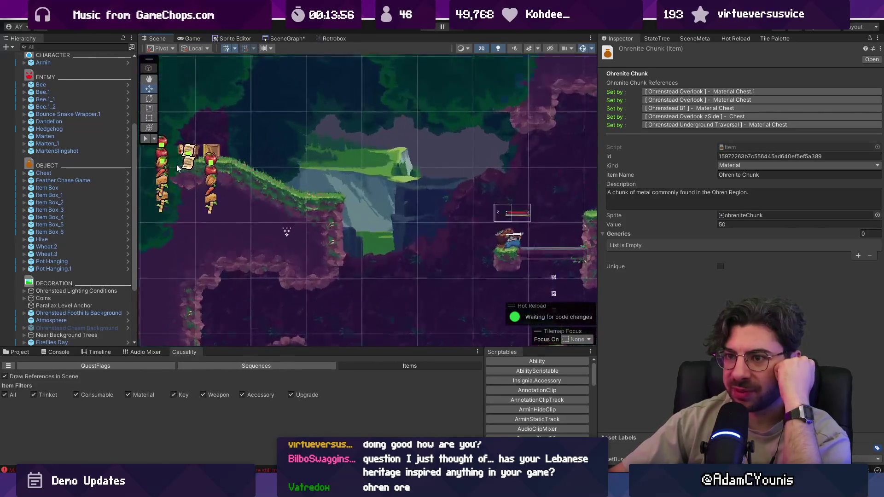
pyautogui.scroll(3, 180, 161)
pyautogui.click(191, 145)
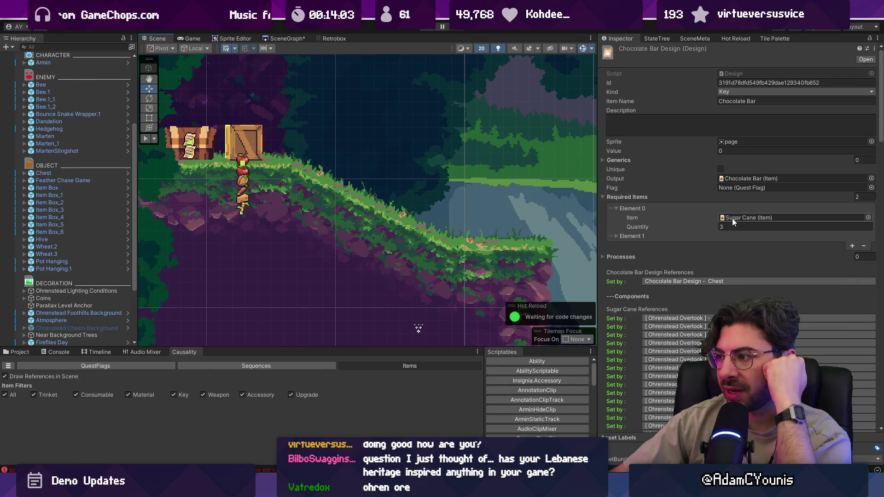
# Step: Deselect the Chocolate Bar Design and select the Ohrenstead Chasm Background object instead
pyautogui.click(642, 198)
pyautogui.click(643, 198)
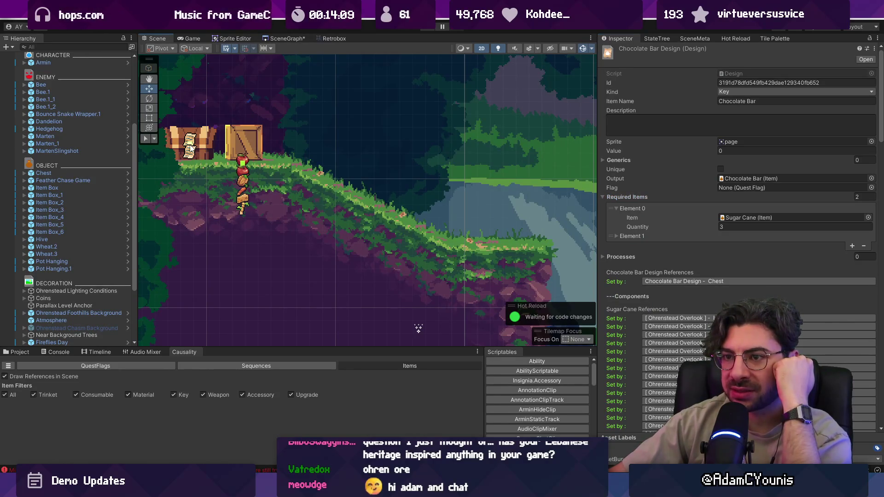
pyautogui.click(208, 167)
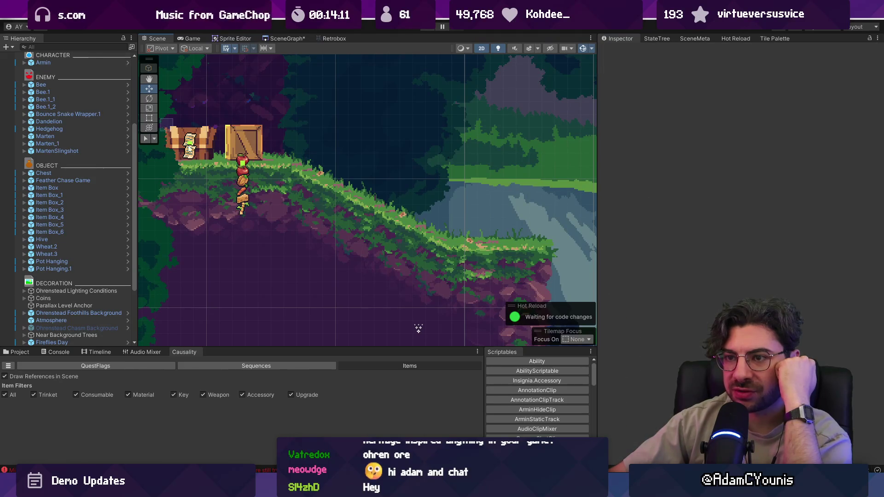
pyautogui.scroll(3, 116, 179)
pyautogui.scroll(-10, 116, 175)
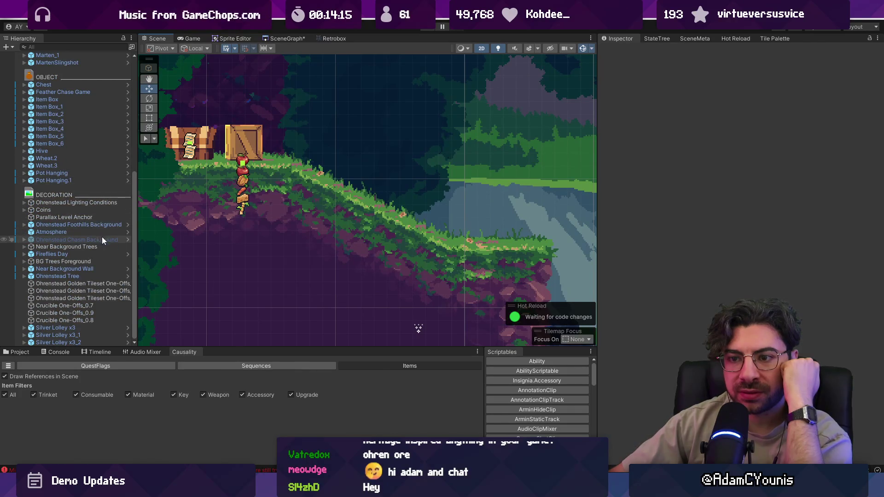
pyautogui.click(103, 237)
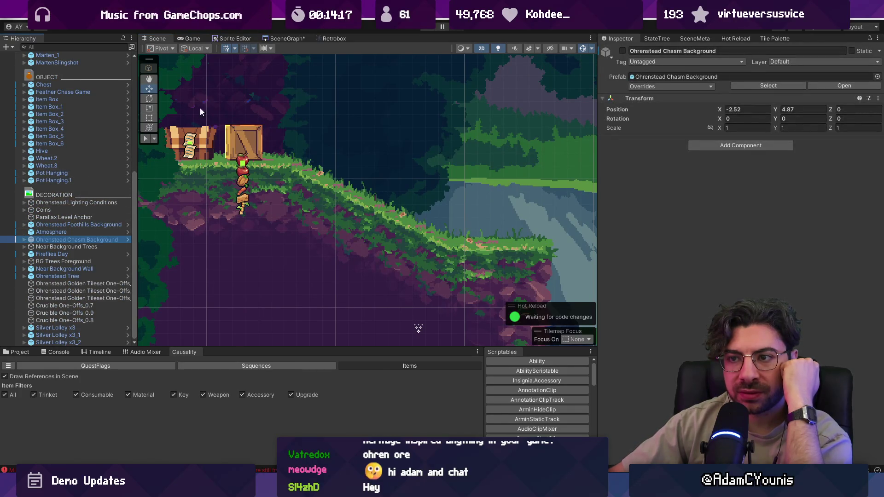
# Step: Select the Chest in the level, try moving it up, and undo the move
pyautogui.moveTo(233, 92)
pyautogui.mouseDown()
pyautogui.moveTo(138, 232)
pyautogui.moveTo(139, 223)
pyautogui.mouseUp()
pyautogui.click(56, 85)
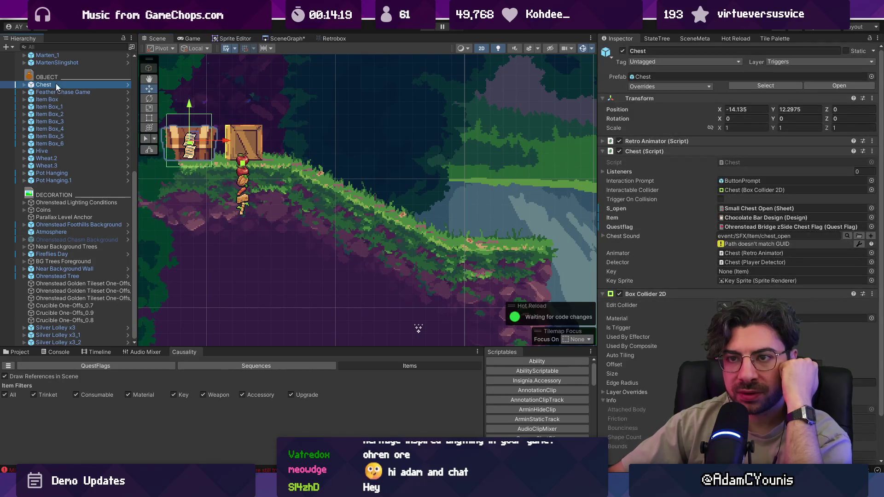
pyautogui.click(194, 134)
pyautogui.moveTo(194, 135); pyautogui.dragTo(200, 95)
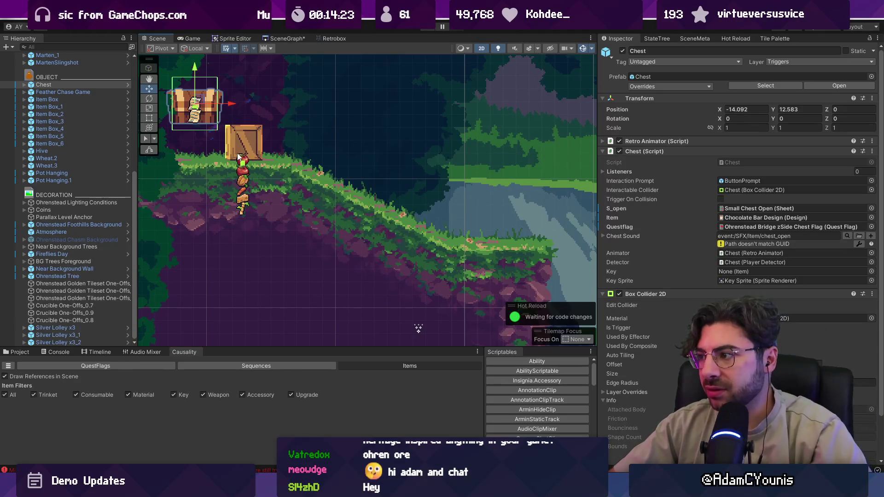
pyautogui.hotkey('ctrl', 'z')
pyautogui.scroll(-2, 671, 164)
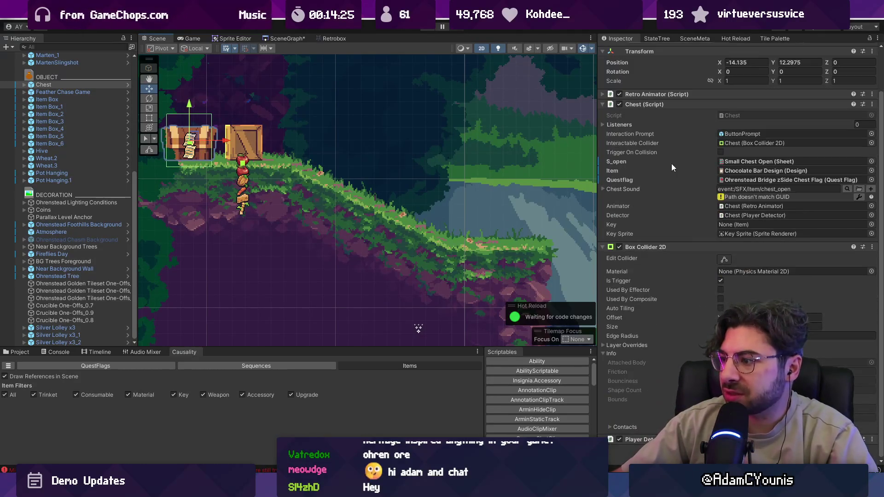
pyautogui.scroll(2, 671, 186)
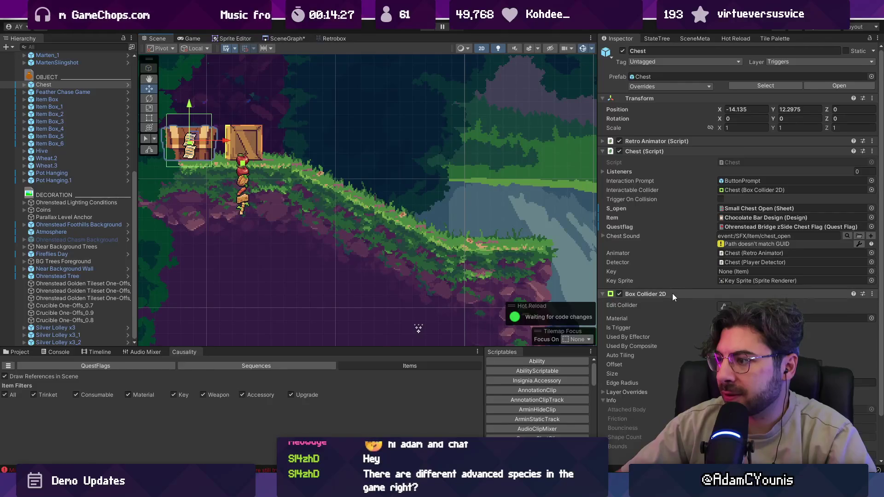
# Step: Check the Chest's Item (Chocolate Bar Design) and Ohrenstead Bridge zSide Chest Flag quest flag
pyautogui.click(672, 293)
pyautogui.moveTo(270, 162); pyautogui.dragTo(296, 172)
pyautogui.scroll(5, 231, 145)
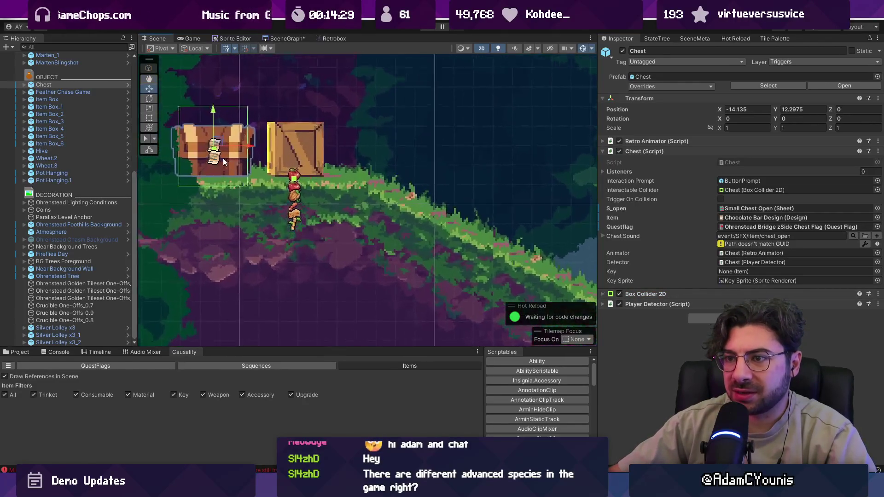
pyautogui.click(634, 169)
pyautogui.click(633, 170)
pyautogui.click(625, 219)
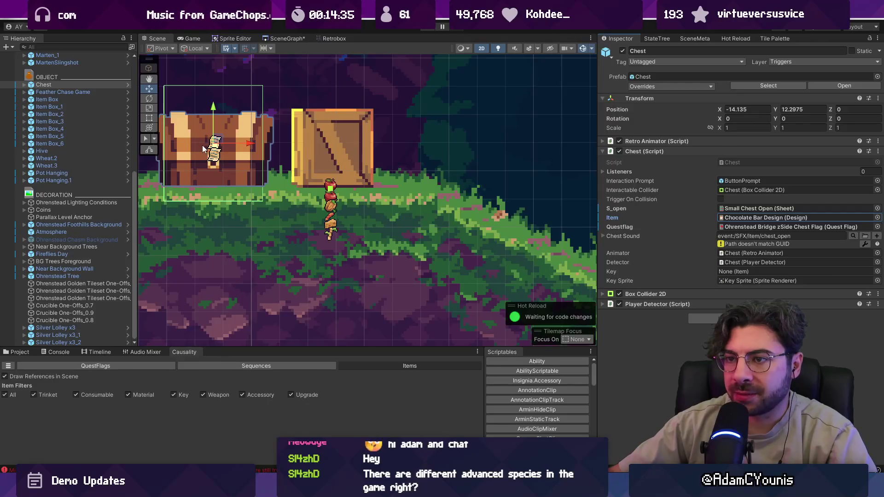
pyautogui.scroll(1, 202, 146)
pyautogui.scroll(-8, 221, 147)
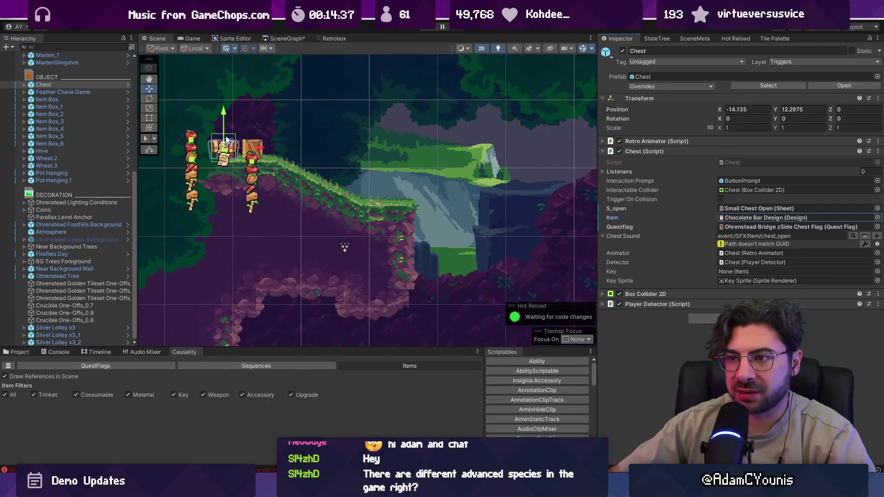
pyautogui.scroll(5, 284, 164)
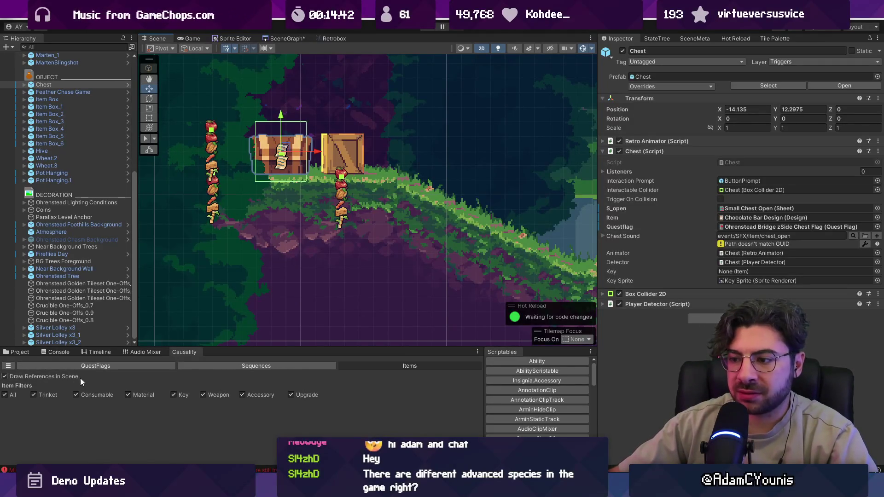
pyautogui.moveTo(422, 489)
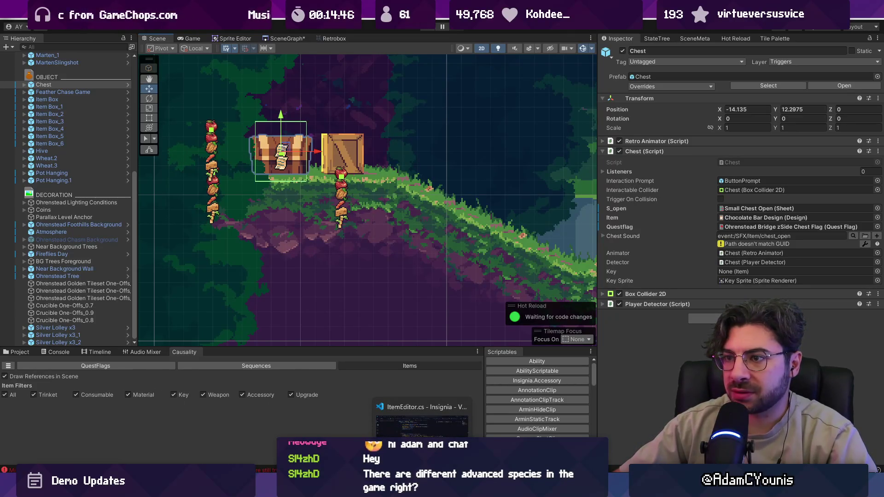
pyautogui.scroll(5, 261, 172)
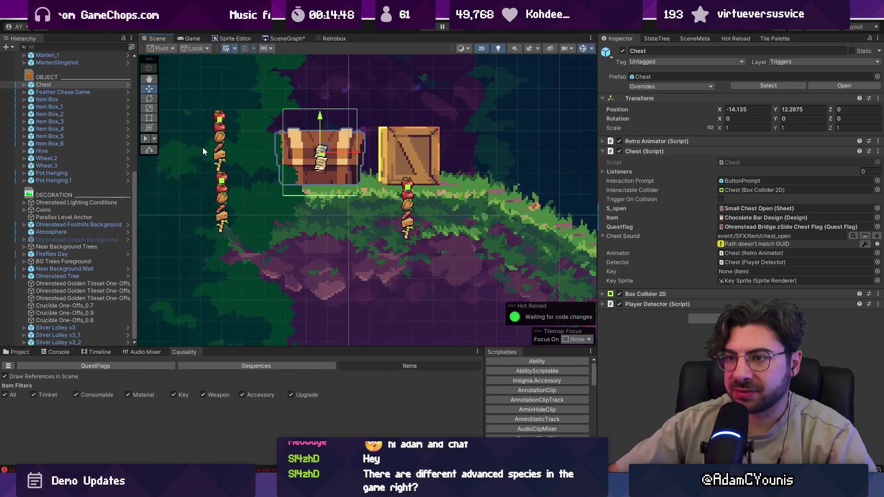
pyautogui.scroll(8, 397, 166)
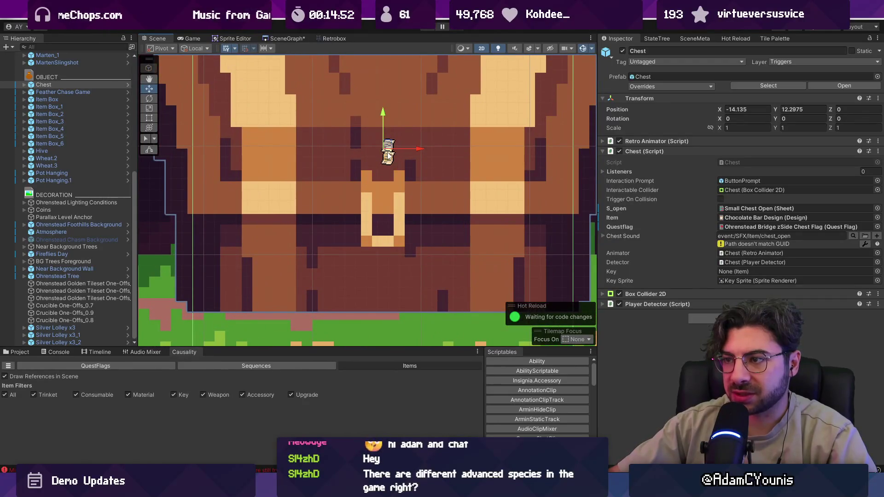
# Step: Step through the Chest's Sprite, ButtonPrompt and Key Sprite children, then reselect Chest
pyautogui.click(24, 85)
pyautogui.click(46, 93)
pyautogui.click(51, 99)
pyautogui.click(52, 107)
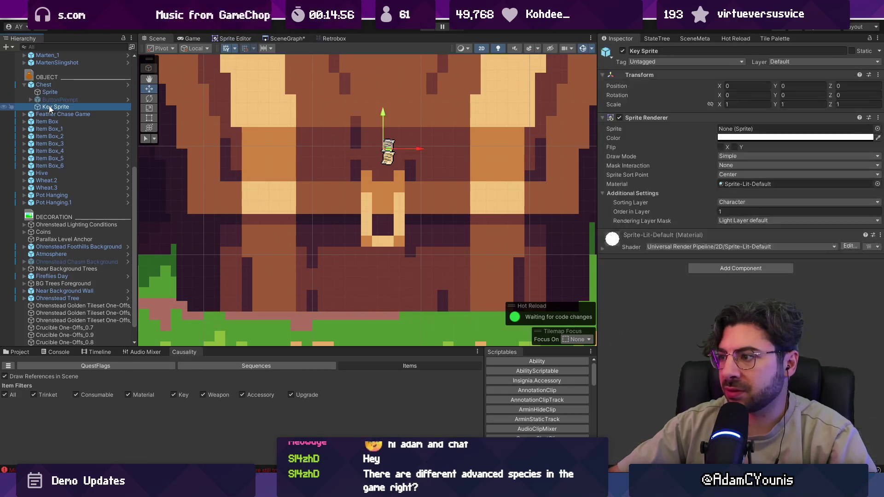
pyautogui.click(44, 84)
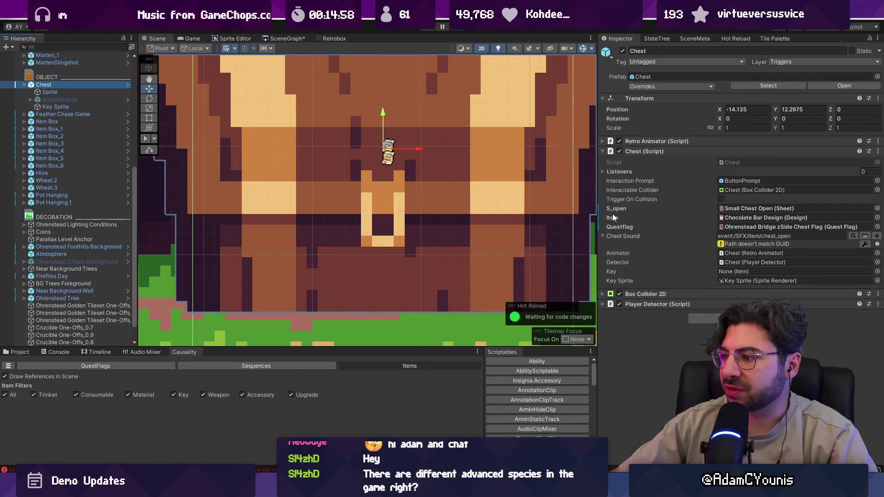
# Step: Peek at the Chest's Player Detector and Listeners, then zoom the level view out
pyautogui.click(659, 304)
pyautogui.click(659, 303)
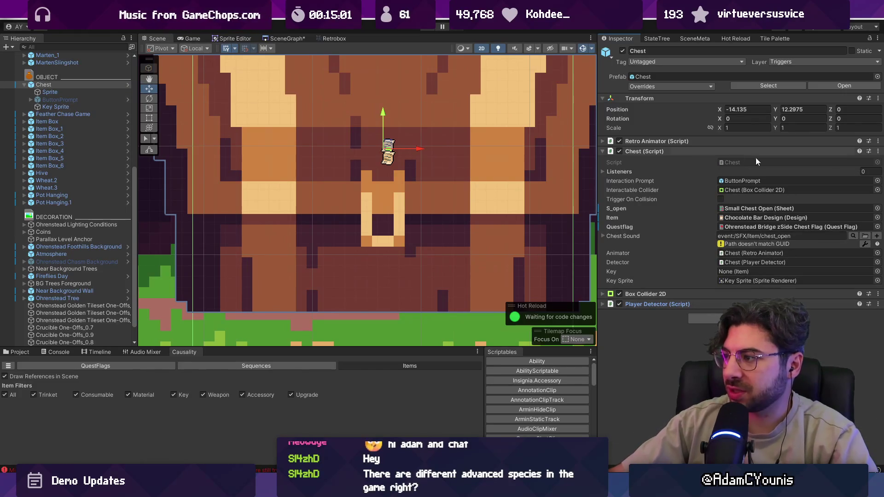
pyautogui.click(642, 170)
pyautogui.click(641, 170)
pyautogui.scroll(-5, 432, 187)
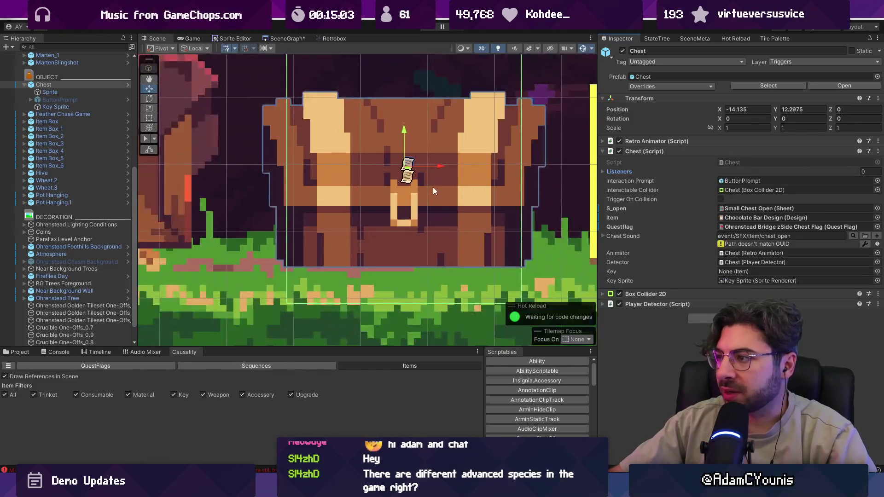
pyautogui.scroll(-8, 255, 189)
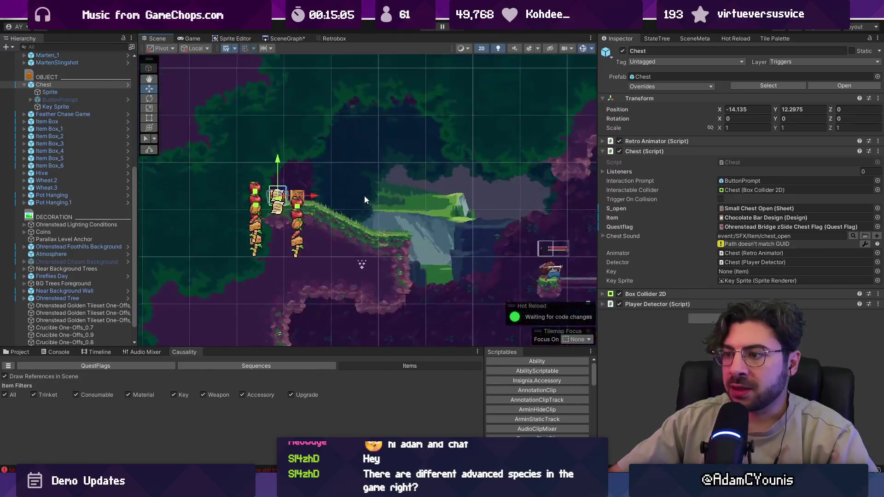
pyautogui.moveTo(442, 181); pyautogui.dragTo(366, 158)
pyautogui.scroll(-3, 299, 151)
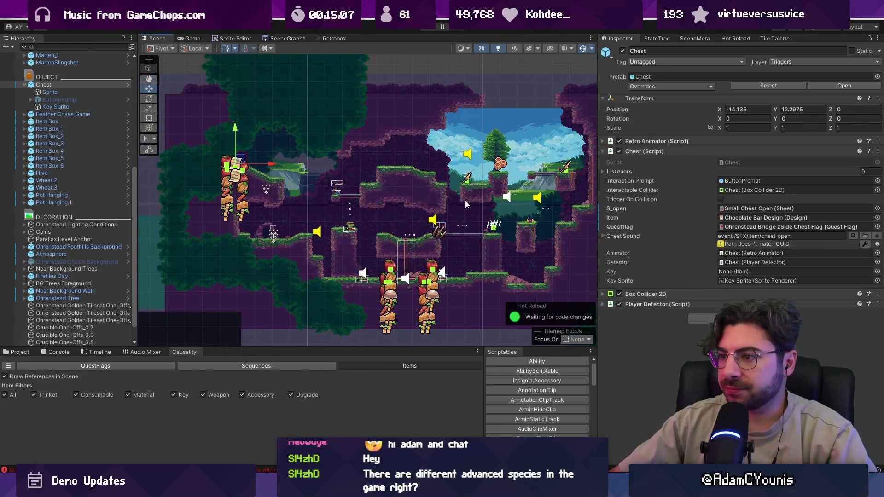
pyautogui.scroll(-3, 506, 224)
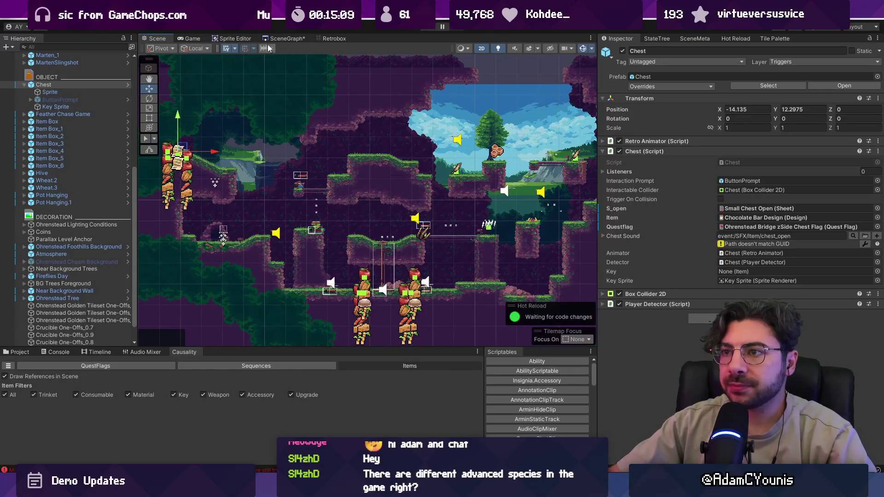
pyautogui.click(285, 39)
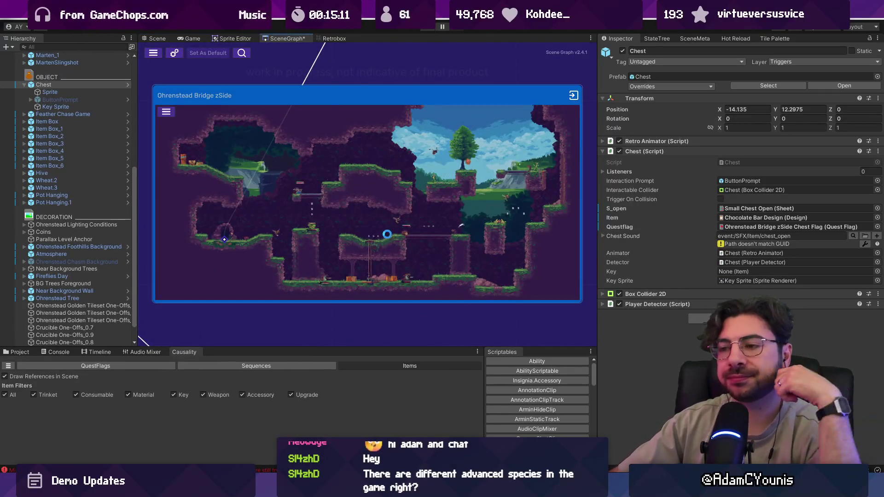
# Step: Zoom the scene graph in on the Ohrenstead Bridge area
pyautogui.scroll(-4, 390, 233)
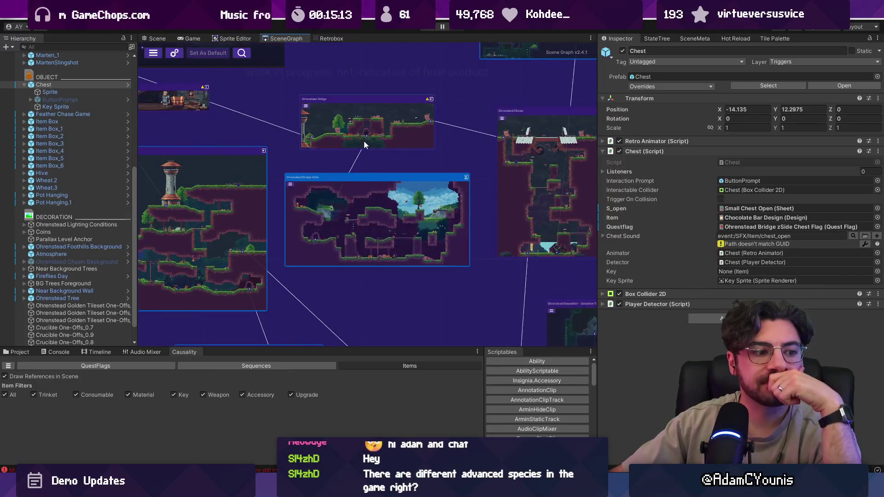
pyautogui.doubleClick(382, 123)
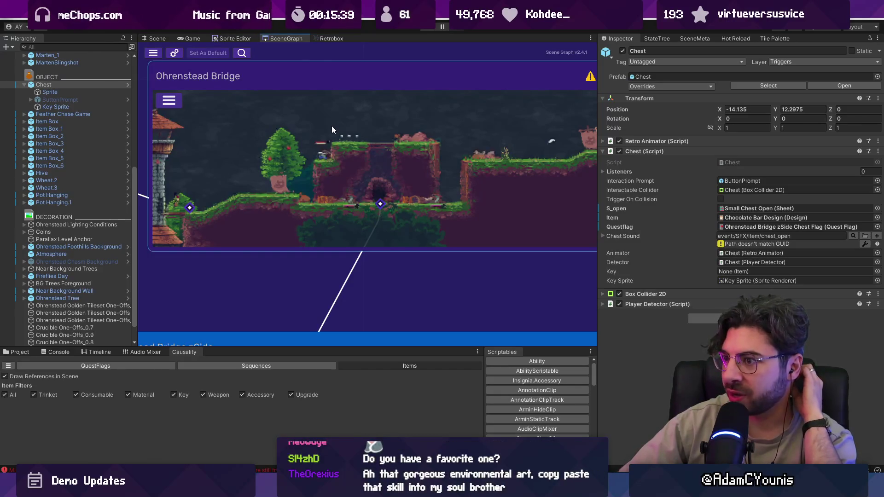
pyautogui.scroll(-3, 332, 126)
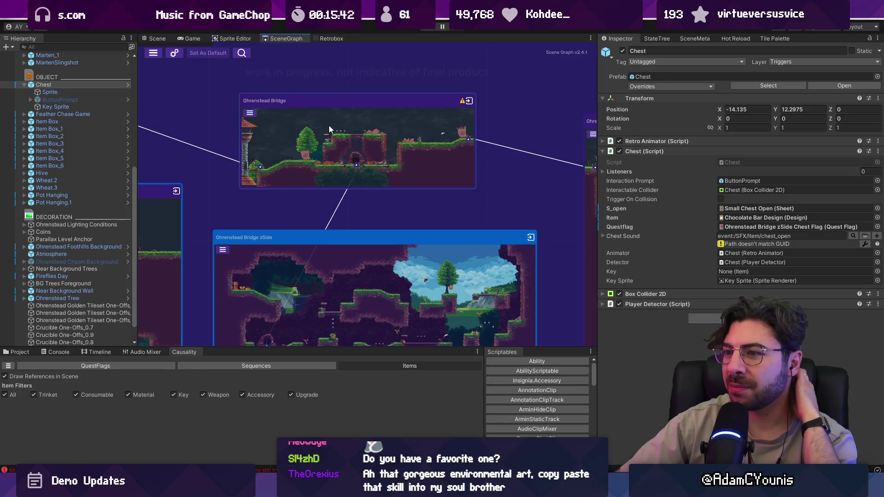
pyautogui.scroll(-5, 328, 126)
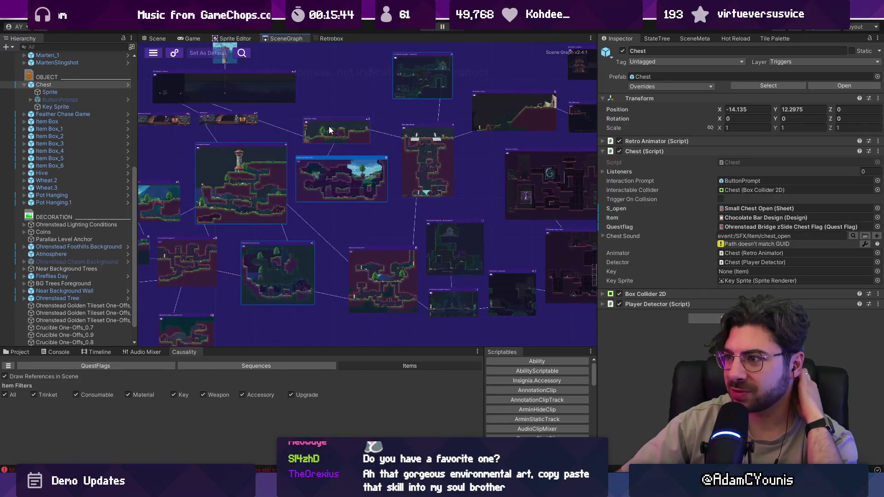
pyautogui.scroll(-3, 329, 130)
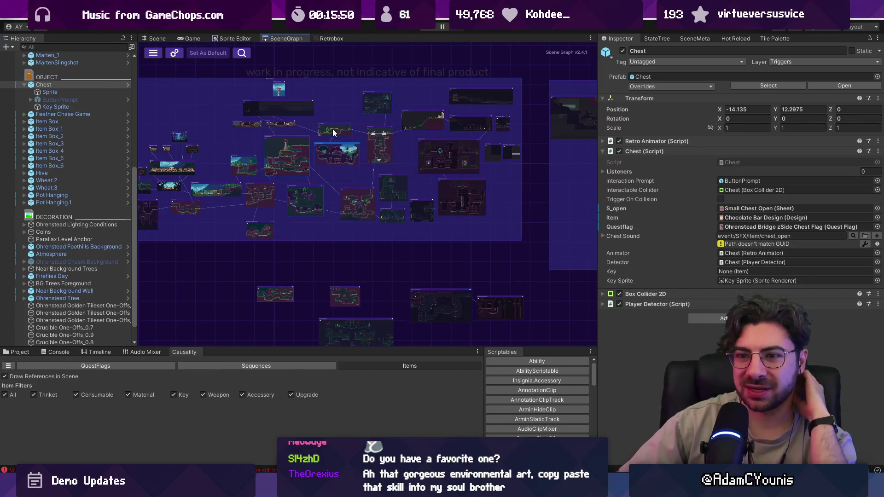
pyautogui.scroll(-5, 364, 120)
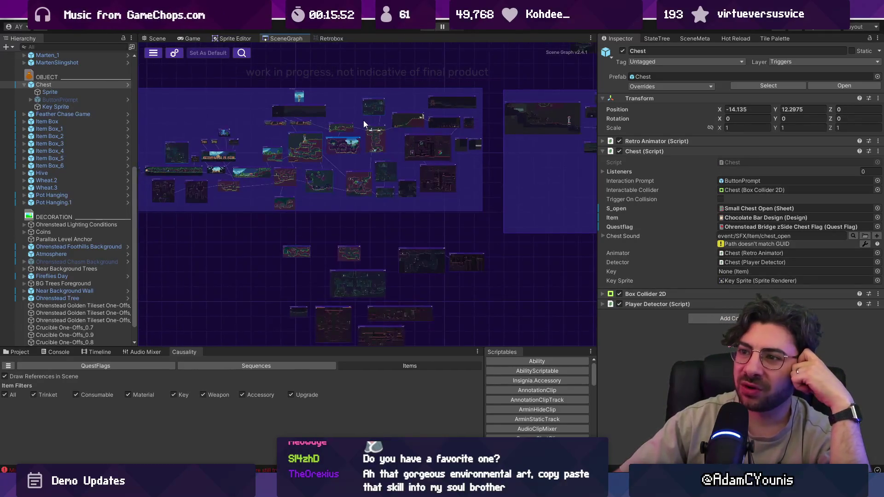
pyautogui.scroll(10, 476, 137)
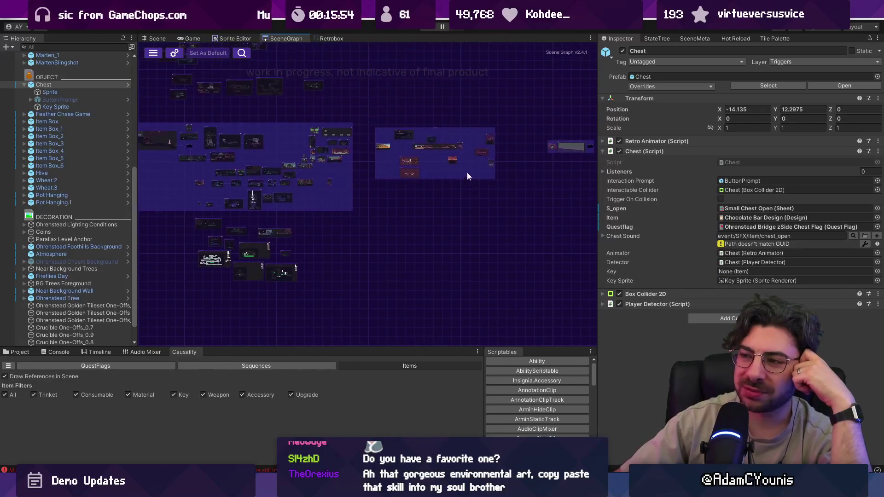
pyautogui.scroll(5, 432, 206)
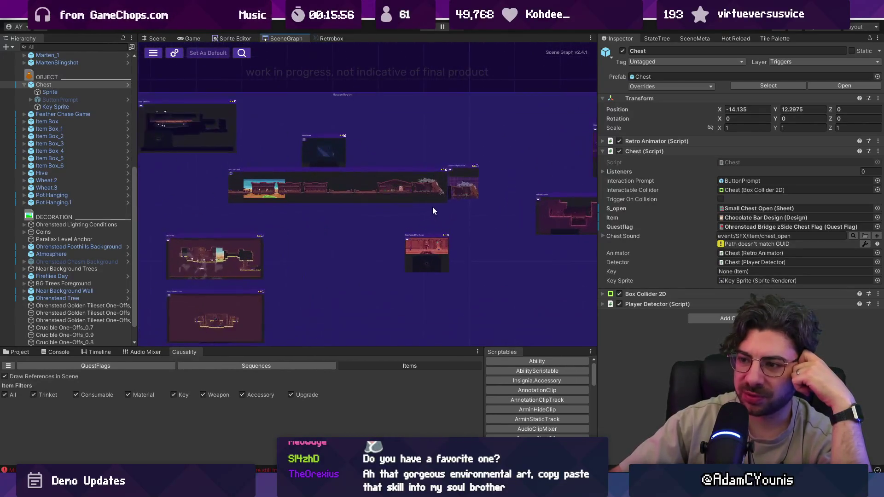
# Step: Recenter the graph on the Watchtower node and open the Watchtower scene
pyautogui.moveTo(364, 186)
pyautogui.mouseDown()
pyautogui.moveTo(369, 212)
pyautogui.moveTo(337, 211)
pyautogui.mouseUp()
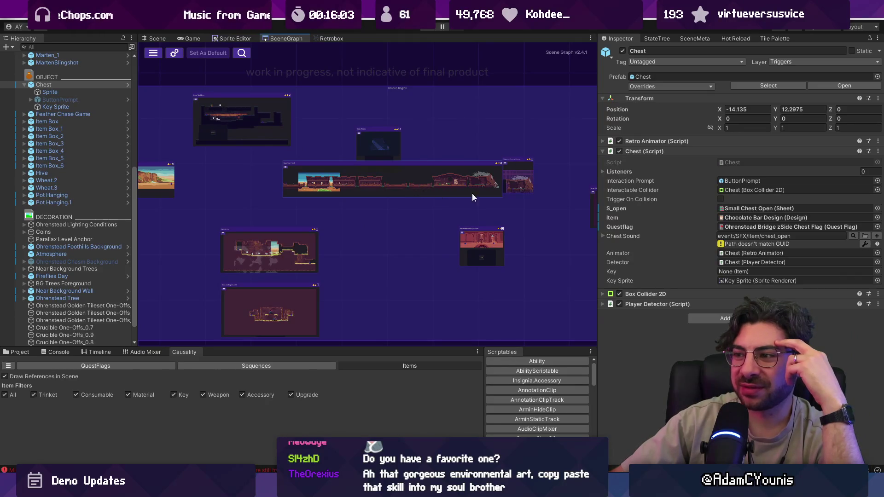
pyautogui.scroll(-5, 511, 188)
pyautogui.scroll(3, 287, 173)
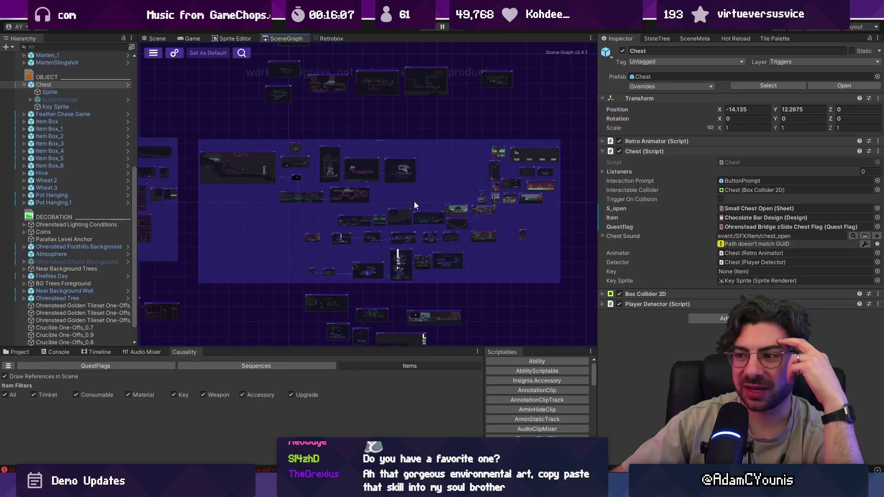
pyautogui.scroll(5, 424, 204)
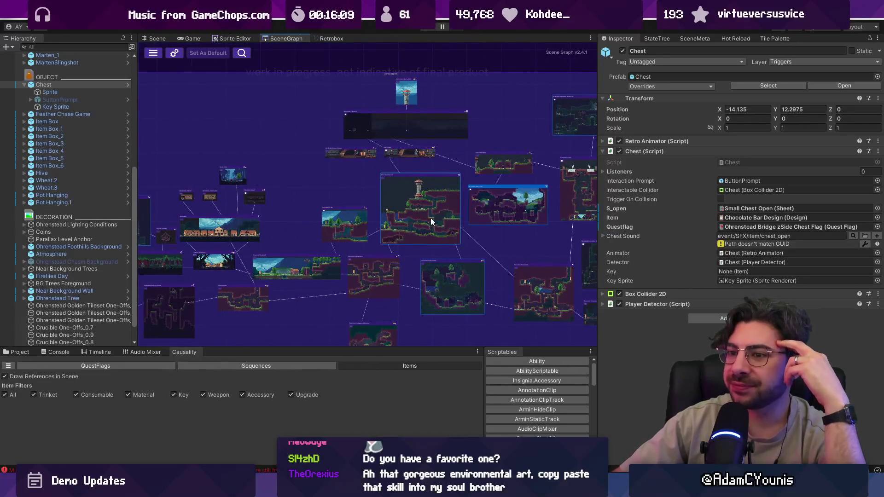
pyautogui.scroll(4, 410, 159)
pyautogui.scroll(-5, 377, 149)
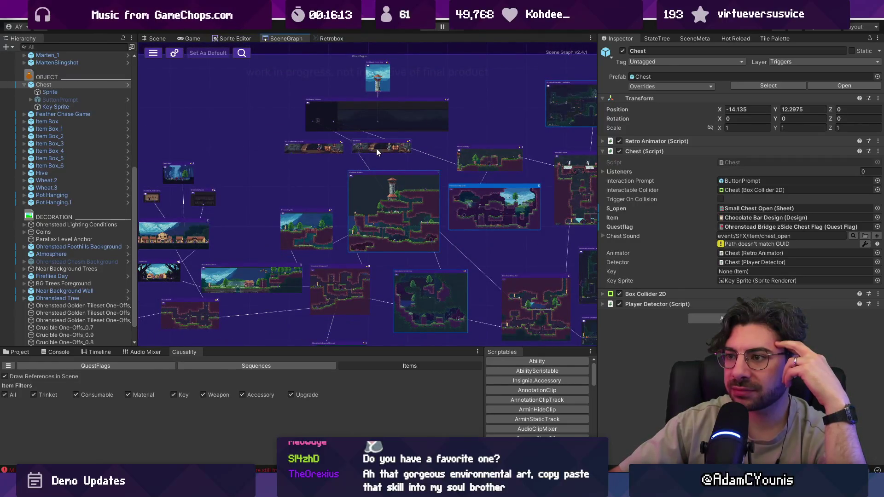
pyautogui.doubleClick(377, 148)
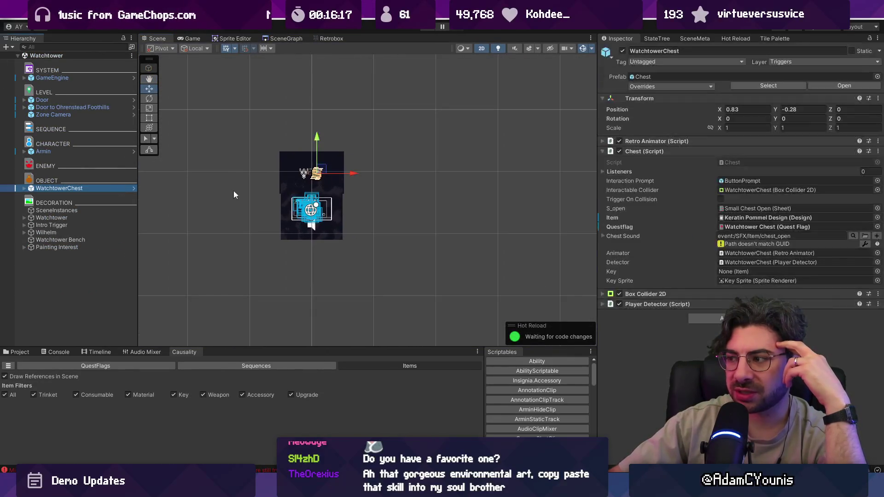
# Step: Search the WatchtowerChest item picker for 'ore' and close it without changing the item
pyautogui.click(877, 217)
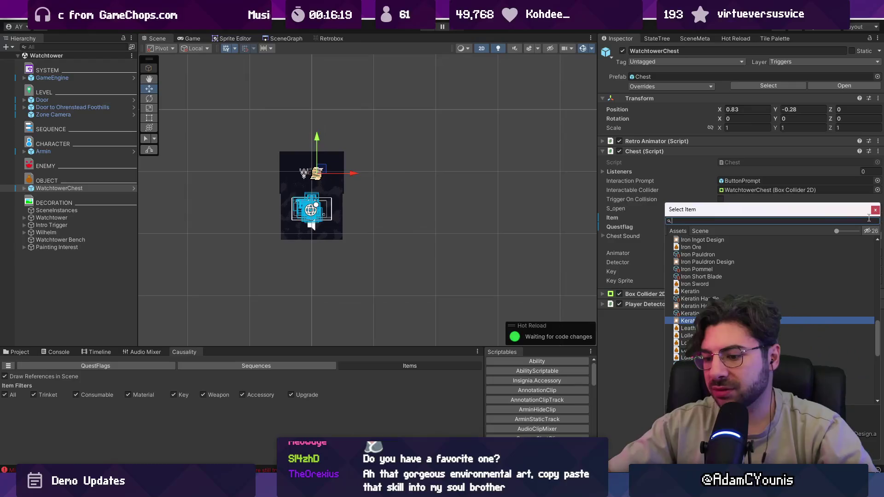
pyautogui.write('orchore')
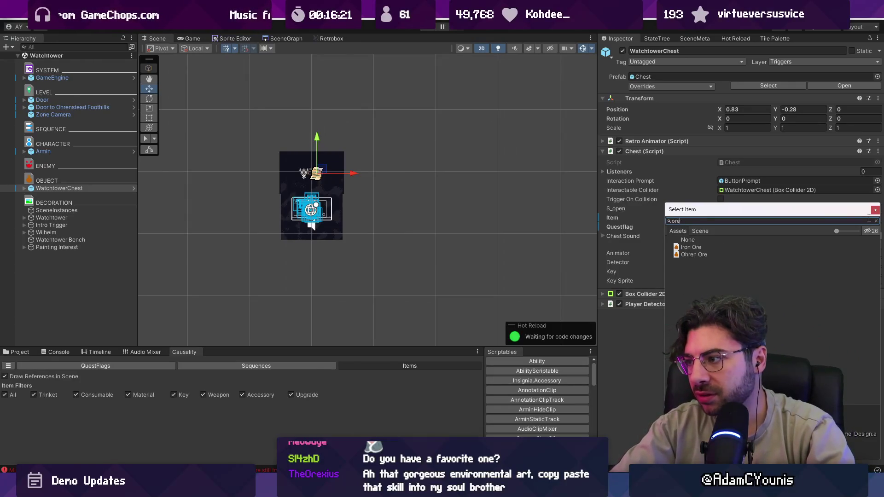
pyautogui.press('BackSpace')
pyautogui.click(875, 210)
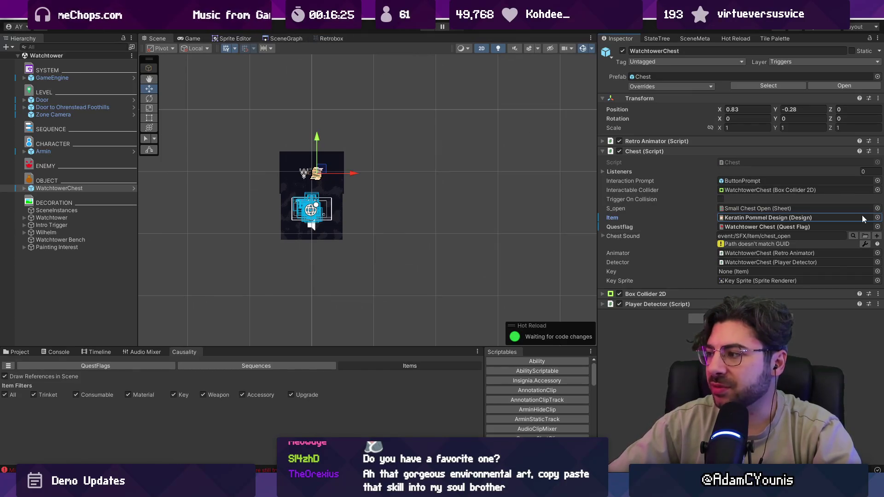
# Step: Browse the full item list again, keeping Keratin Pommel Design, and enlarge the lower panel
pyautogui.click(876, 217)
pyautogui.scroll(-1, 727, 264)
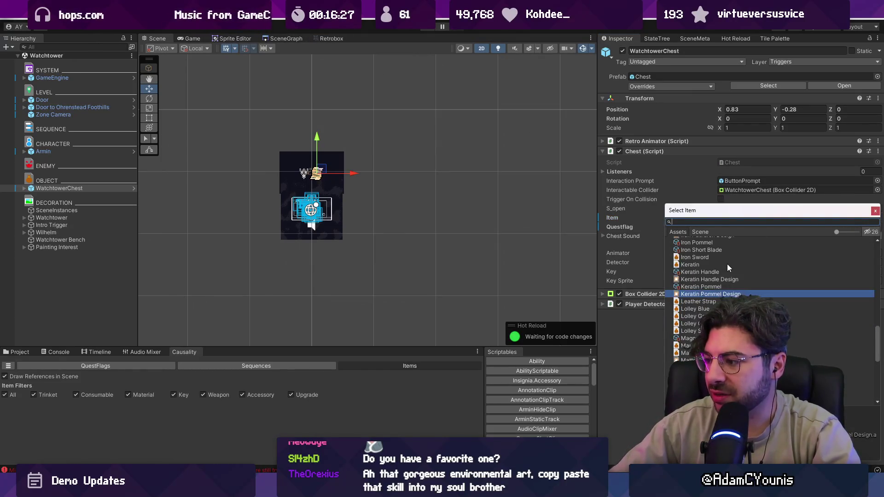
pyautogui.scroll(1, 725, 262)
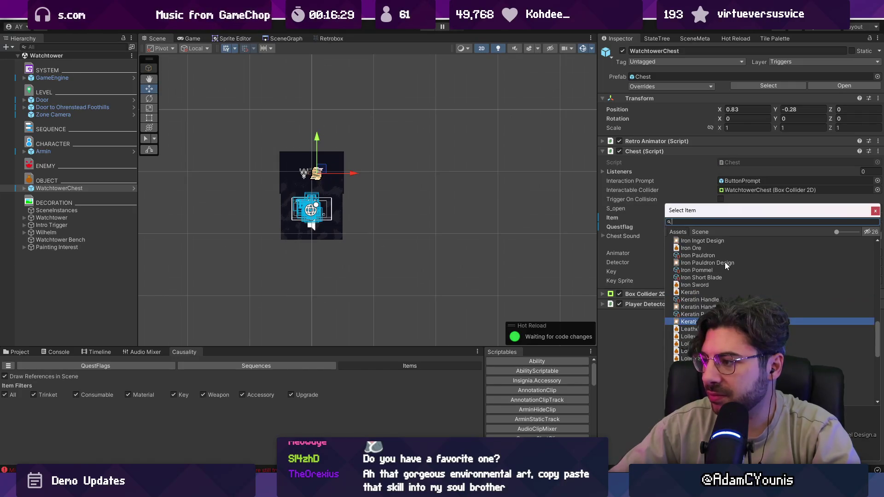
pyautogui.scroll(1, 724, 262)
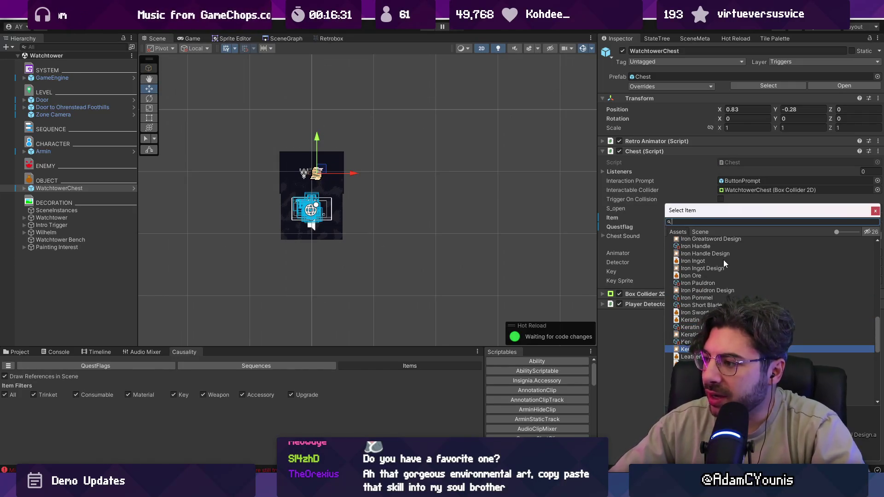
pyautogui.scroll(1, 721, 260)
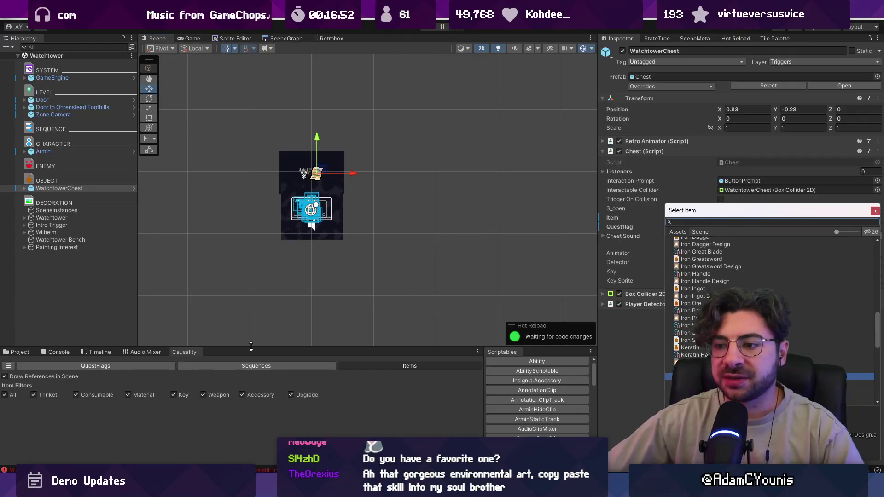
pyautogui.moveTo(263, 346); pyautogui.dragTo(263, 301)
# Step: Deselect the chest and bring up a taller Project panel, inspecting the coin item
pyautogui.click(121, 256)
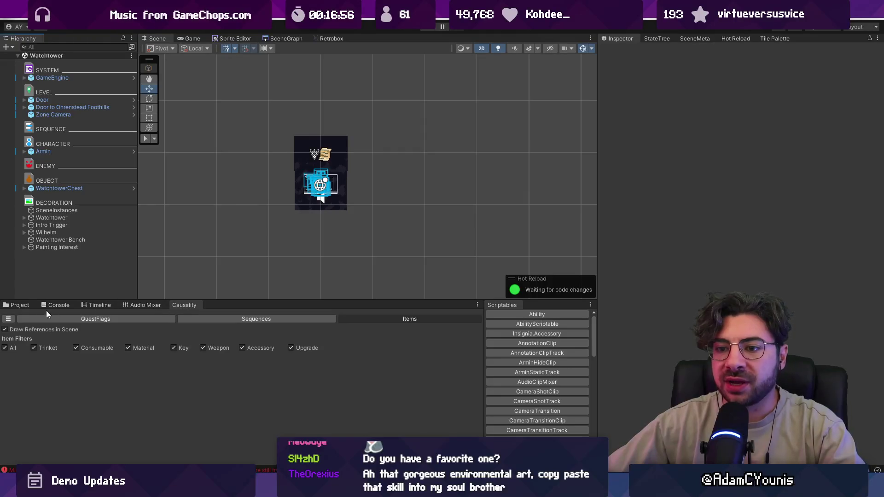
pyautogui.click(15, 306)
pyautogui.moveTo(273, 301); pyautogui.dragTo(248, 187)
pyautogui.click(225, 227)
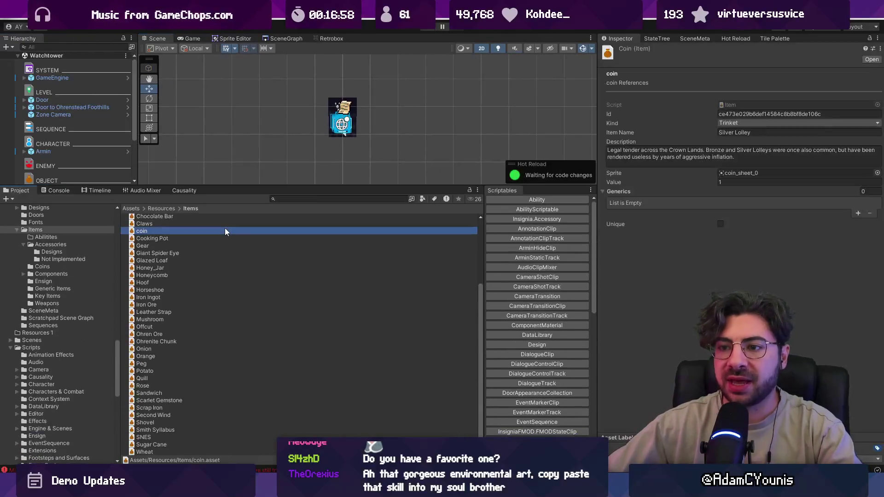
pyautogui.scroll(5, 223, 220)
# Step: Search 't:design', review Bread, Crimson Cravat and Feather Brooch designs, then clear the search
pyautogui.click(300, 200)
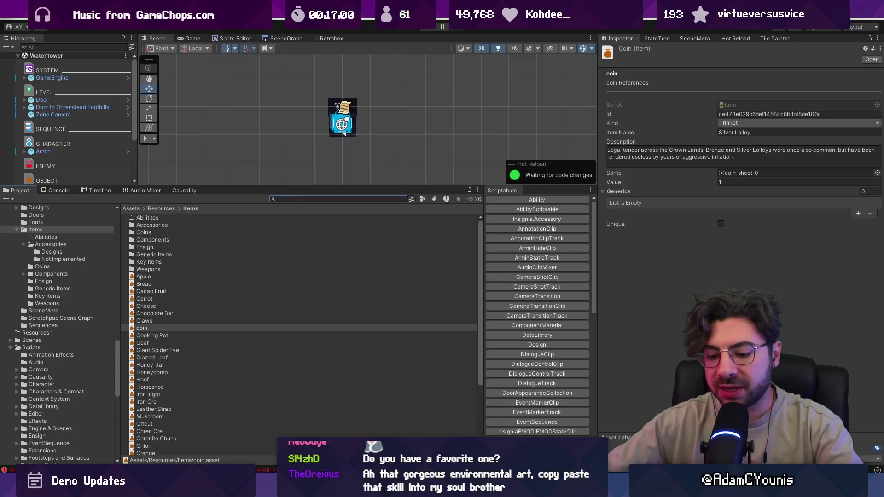
pyautogui.write('t:dfesign')
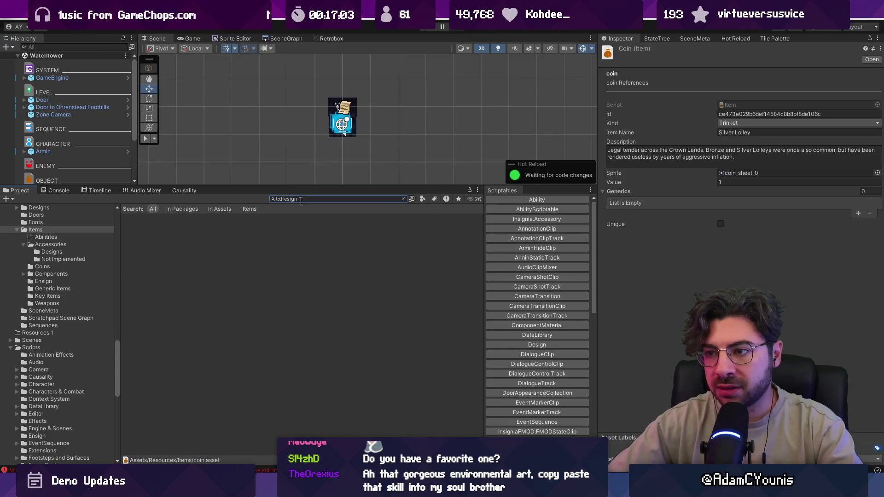
pyautogui.press('BackSpace')
pyautogui.click(240, 218)
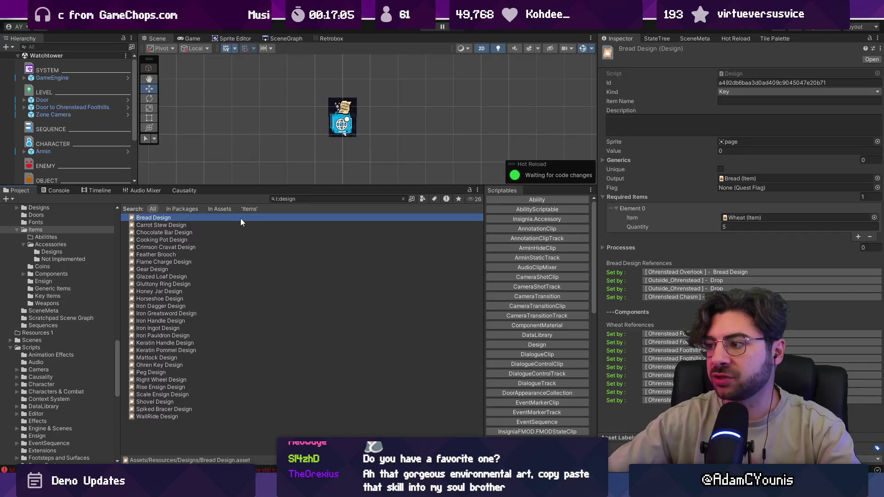
pyautogui.press('Down')
pyautogui.press('Down')
pyautogui.press('Down')
pyautogui.press('Up')
pyautogui.press('Up')
pyautogui.press('Up')
pyautogui.press('Down')
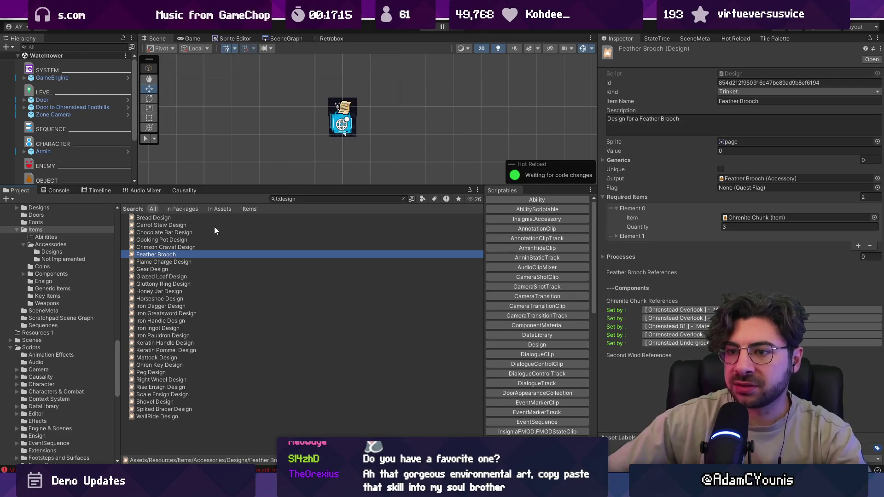
pyautogui.click(214, 226)
pyautogui.click(228, 217)
pyautogui.click(403, 199)
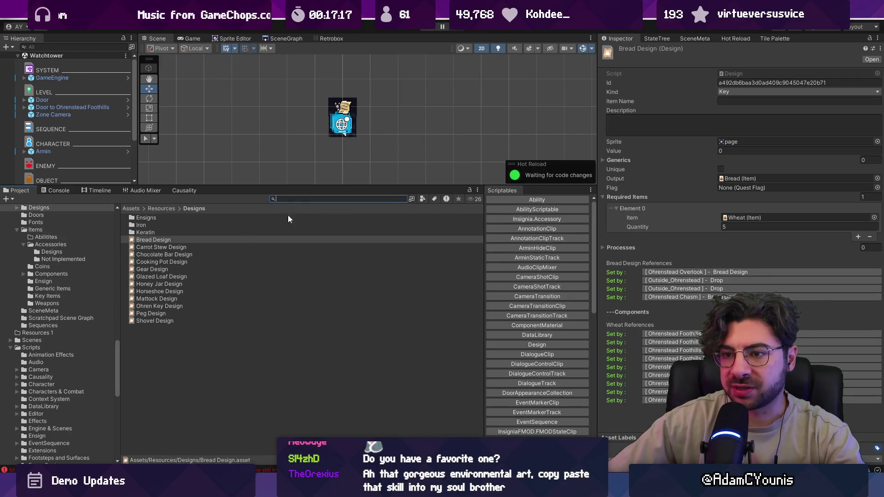
# Step: Step through the Designs folder assets from Bread Design down to Shovel Design
pyautogui.keyDown('shift'); pyautogui.click(164, 321); pyautogui.keyUp('shift')
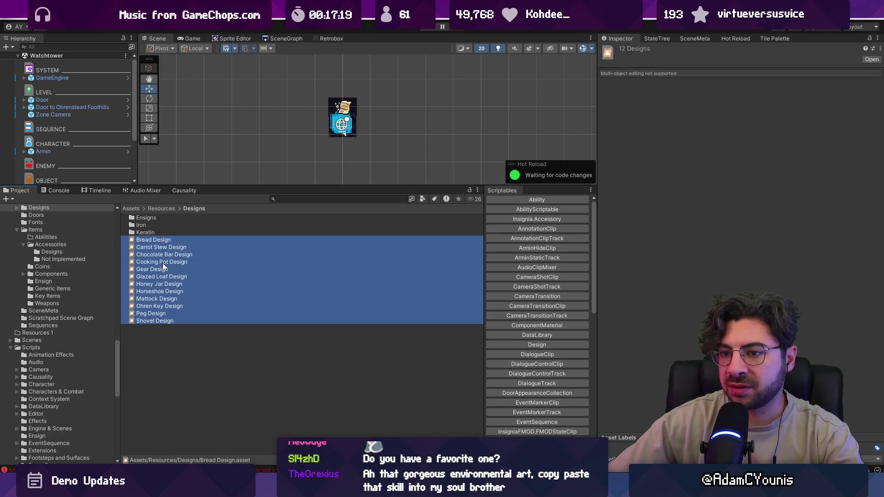
pyautogui.click(159, 239)
pyautogui.press('Down')
pyautogui.press('Down')
pyautogui.press('Down')
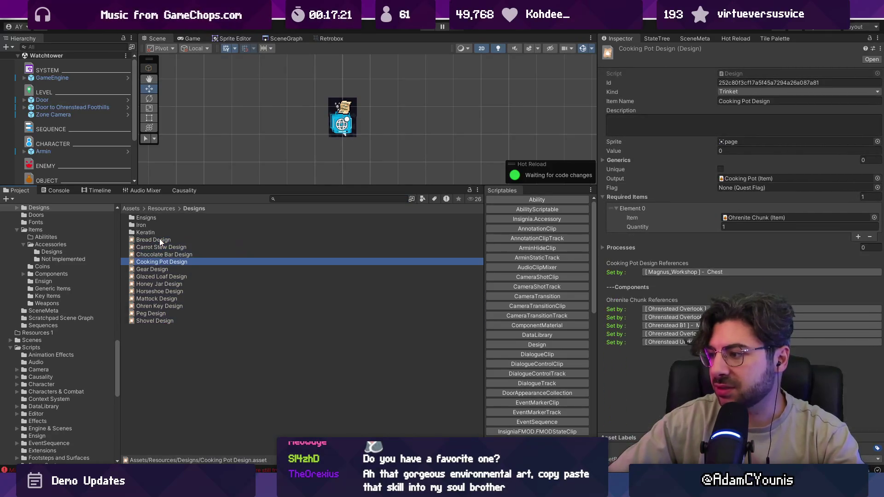
pyautogui.press('Up')
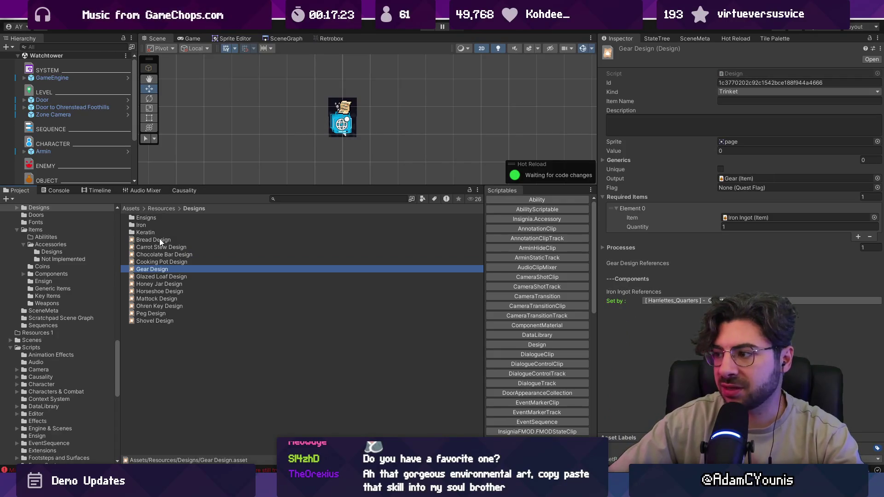
pyautogui.press('Down')
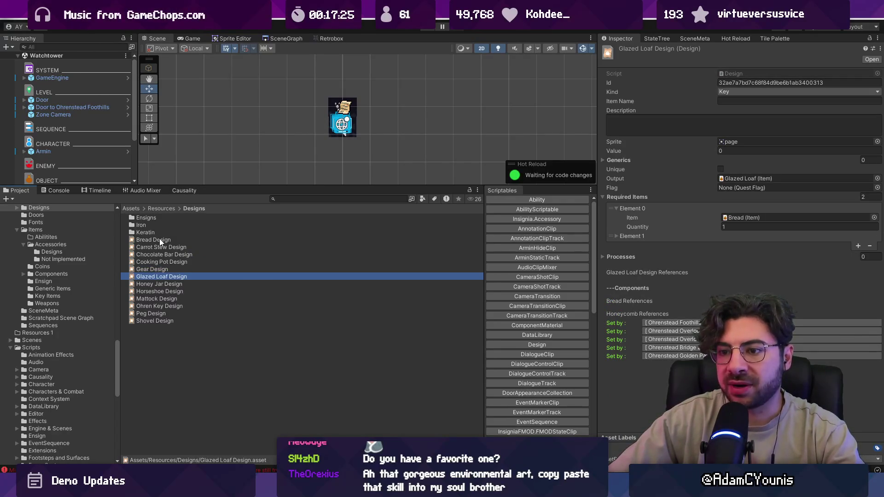
pyautogui.press('Down')
pyautogui.press('Down')
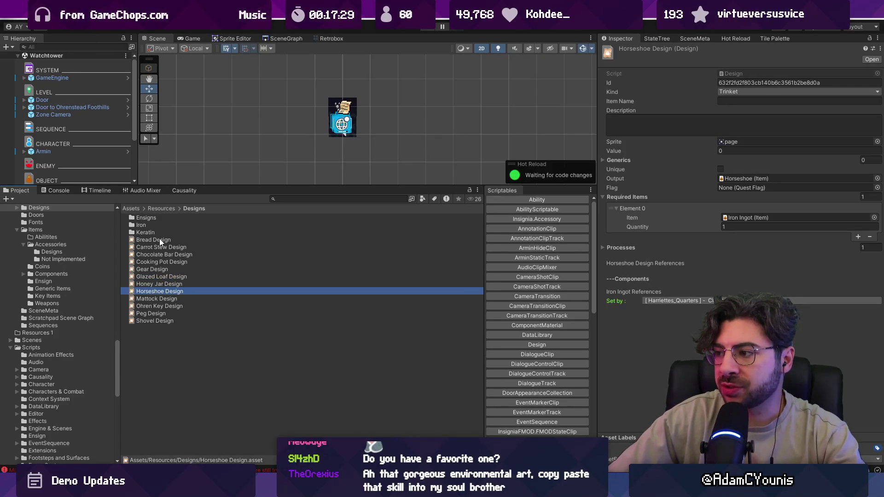
pyautogui.press('Down')
pyautogui.press('Down')
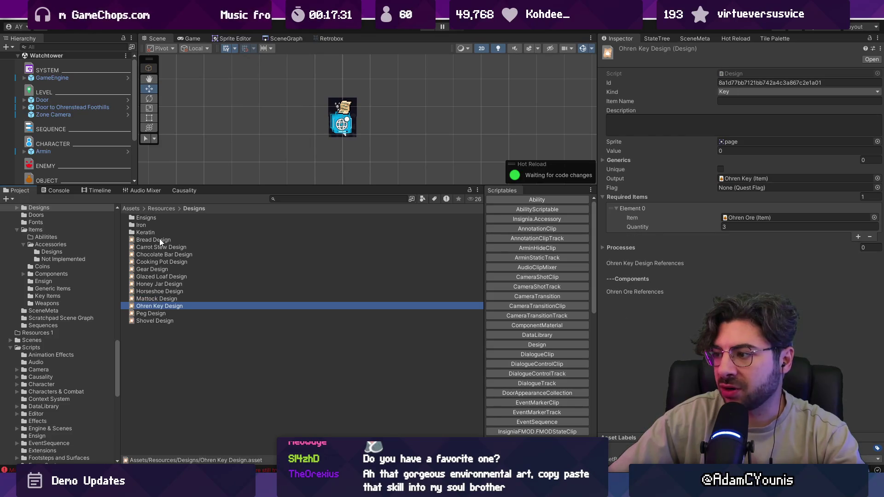
pyautogui.press('Down')
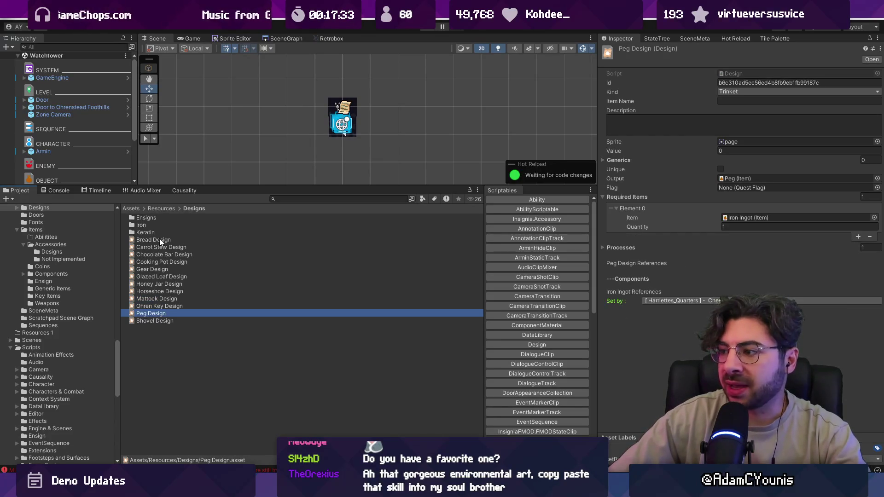
pyautogui.press('Down')
pyautogui.press('Up')
pyautogui.press('Up')
pyautogui.press('Up')
pyautogui.press('Up')
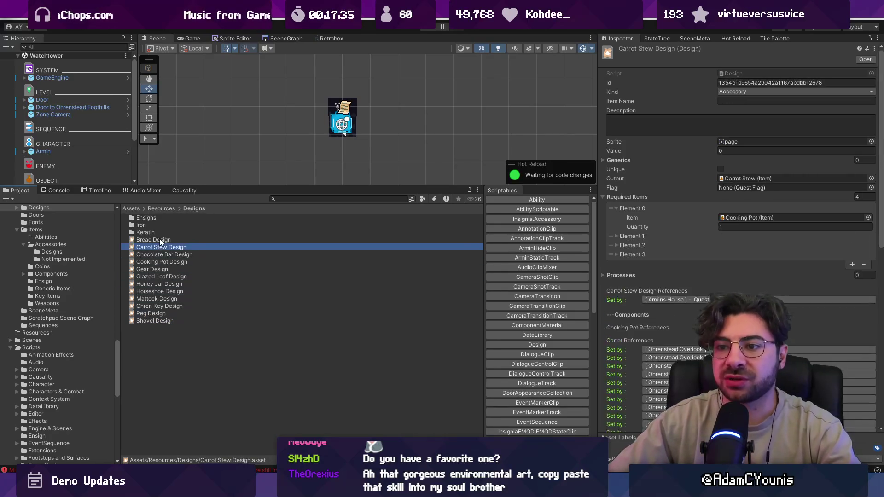
pyautogui.press('Down')
pyautogui.press('Down')
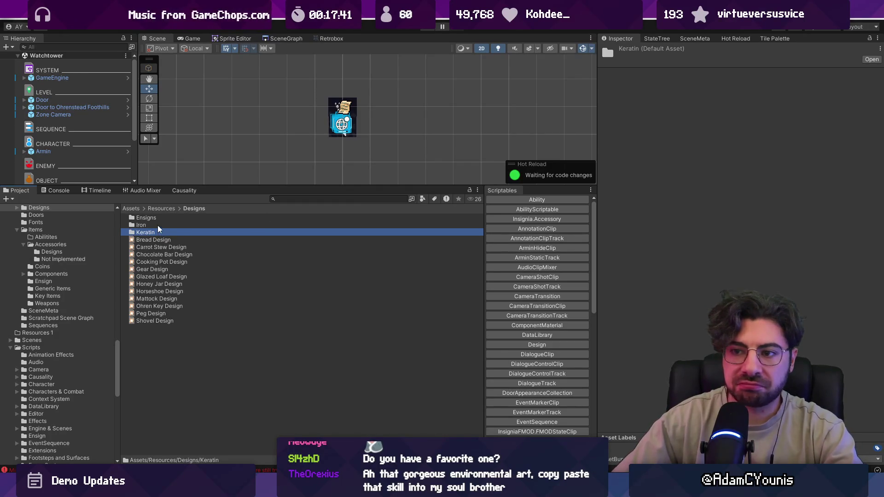
# Step: Open the Iron and Ensigns design folders, then return to the Designs folder
pyautogui.doubleClick(158, 225)
pyautogui.click(179, 209)
pyautogui.click(195, 212)
pyautogui.doubleClick(170, 219)
pyautogui.click(193, 208)
pyautogui.click(320, 198)
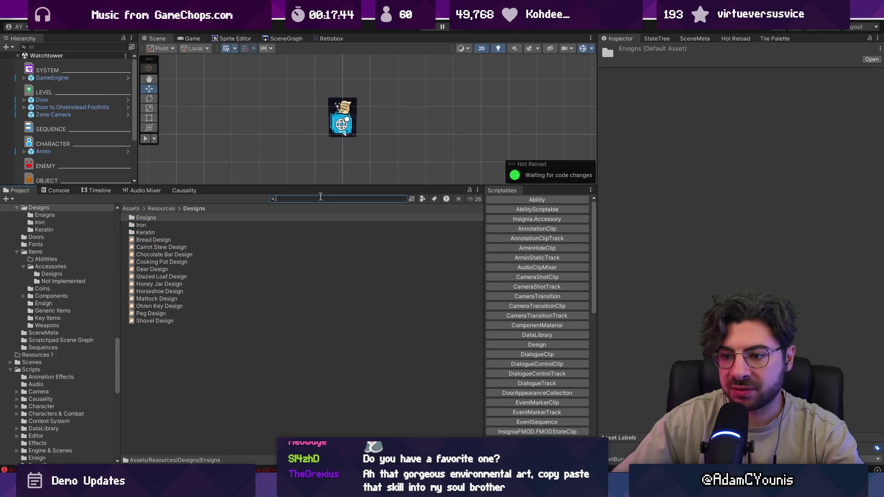
# Step: Search the accessories, inspecting Accessory Pouch, then Reckless Pauldron via a 'pau' search
pyautogui.write('at:acces')
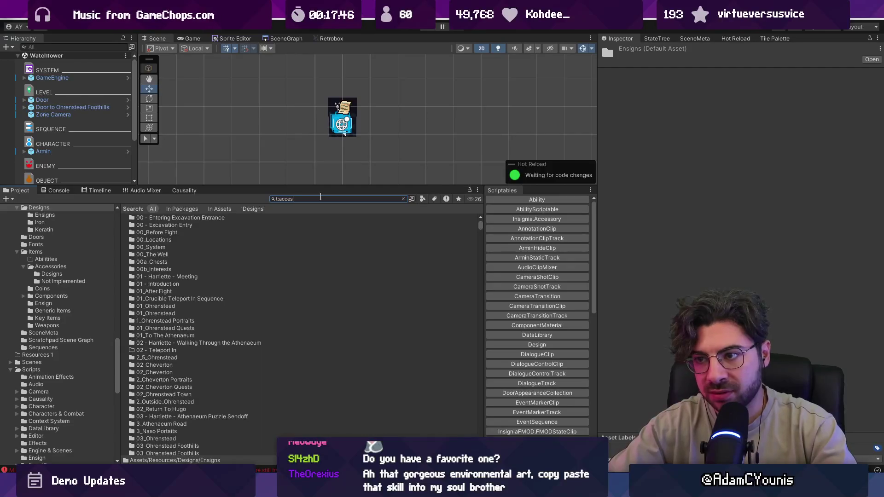
pyautogui.press('BackSpace')
pyautogui.press('BackSpace')
pyautogui.write('ry')
pyautogui.click(192, 219)
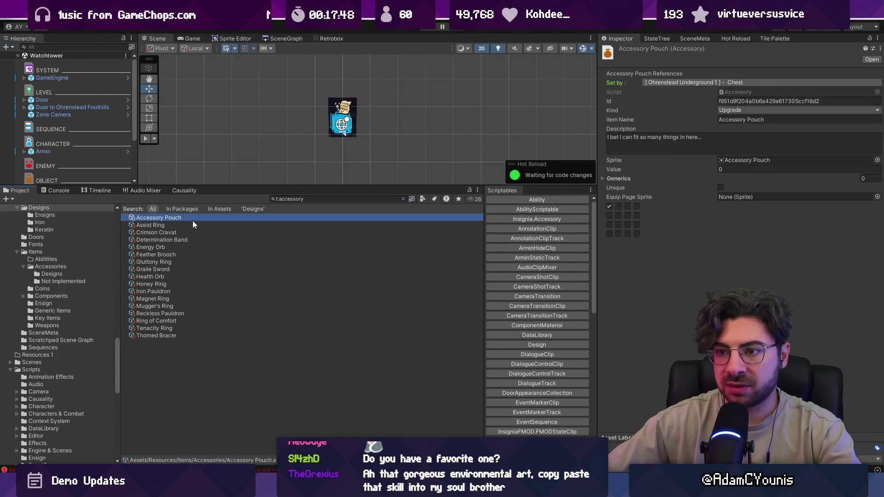
pyautogui.click(330, 199)
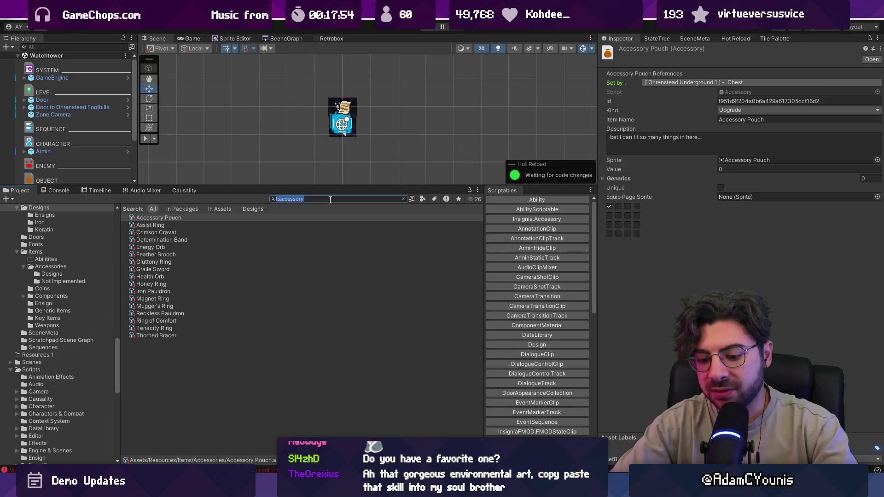
pyautogui.write('pau')
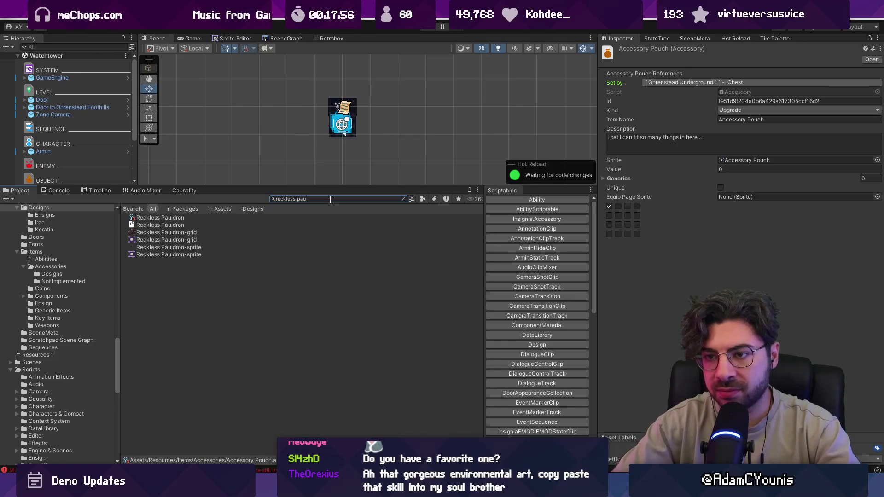
pyautogui.click(159, 218)
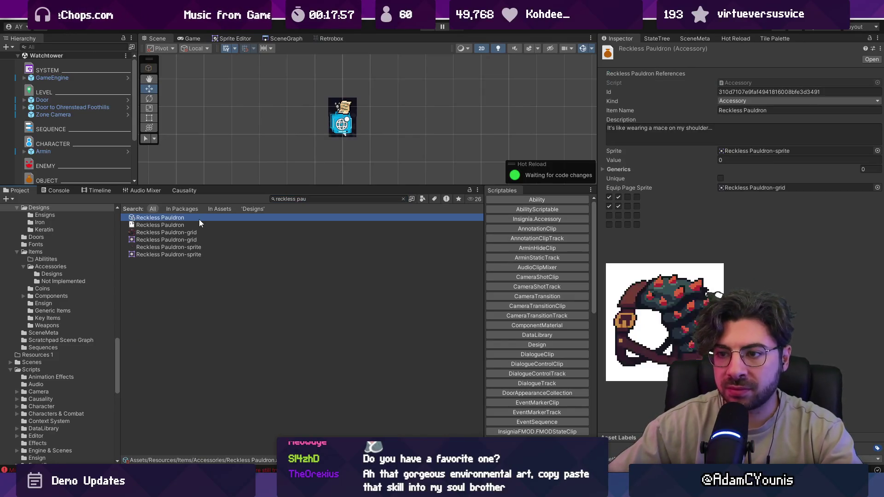
# Step: Search 't:accessory' and step through the list to the Thorned Bracer accessory
pyautogui.click(349, 199)
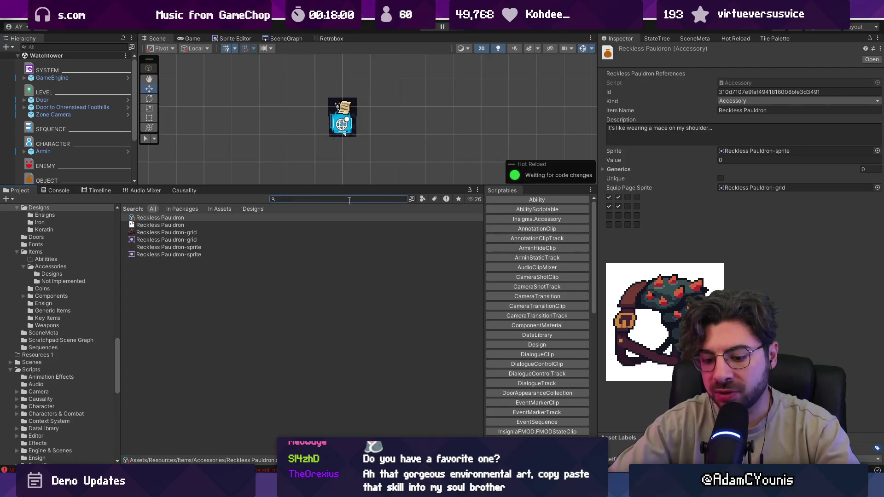
pyautogui.write('arm')
pyautogui.press('BackSpace')
pyautogui.press('BackSpace')
pyautogui.press('BackSpace')
pyautogui.write('heavy')
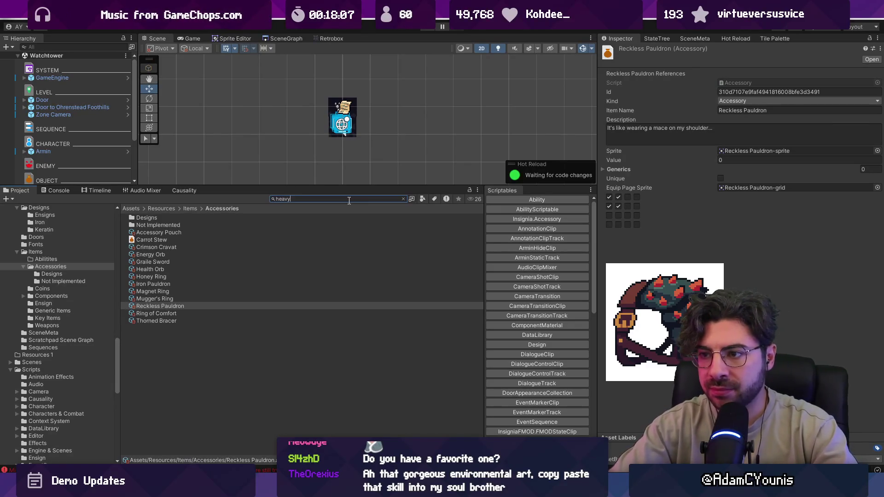
pyautogui.press('BackSpace')
pyautogui.press('BackSpace')
pyautogui.press('BackSpace')
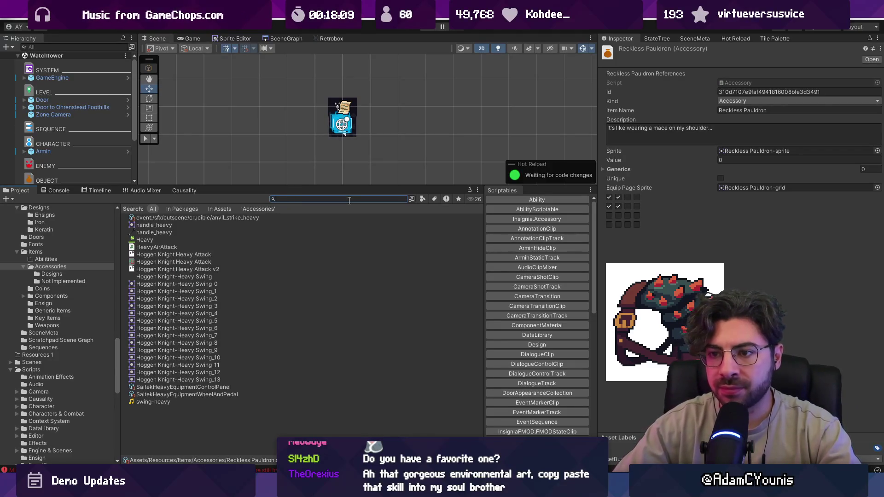
pyautogui.write('t:ac')
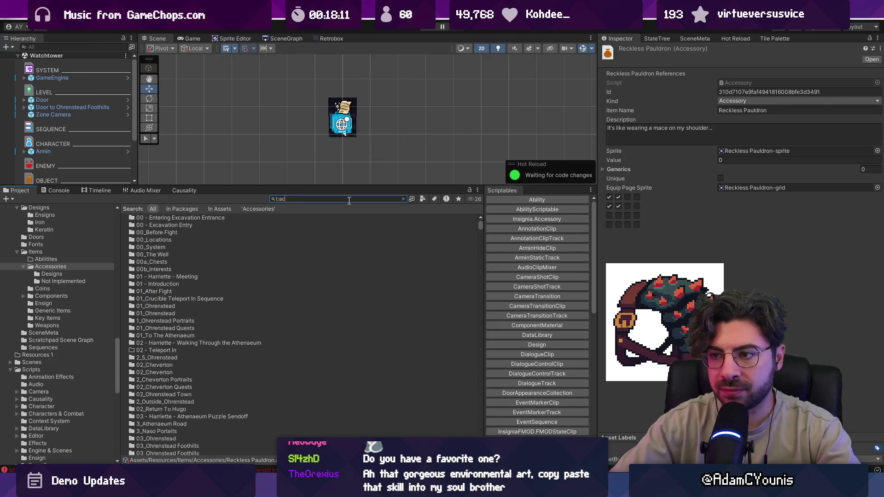
pyautogui.write('cessory')
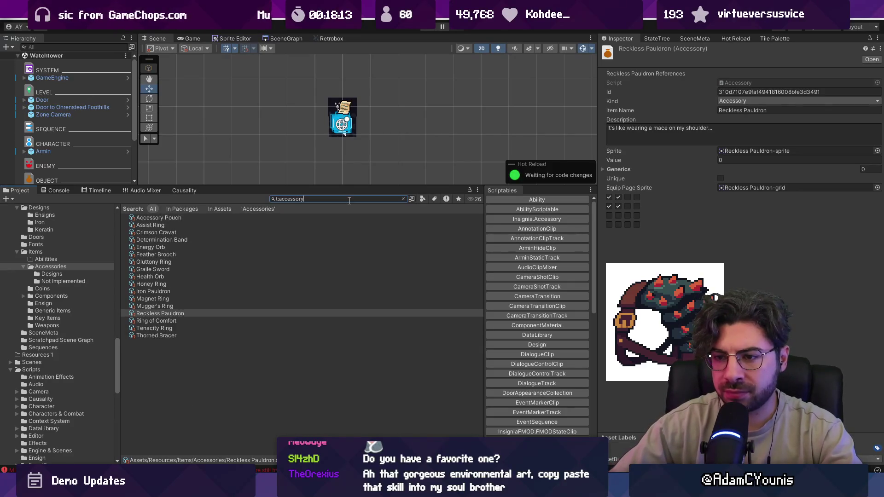
pyautogui.press('Down')
pyautogui.press('Up')
pyautogui.press('Down')
pyautogui.press('Down')
pyautogui.press('Down')
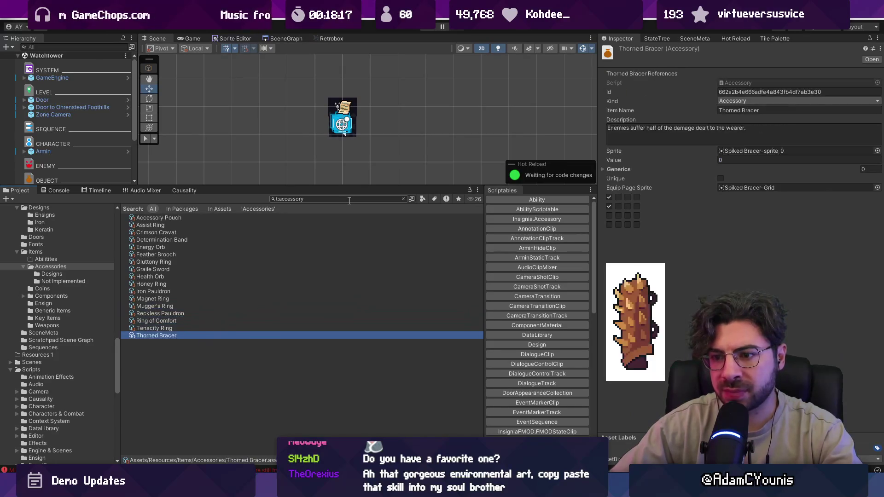
# Step: Search 'bracer' and compare Spiked Bracer Design with the Thorned Bracer accessory
pyautogui.click(345, 199)
pyautogui.write('bracer')
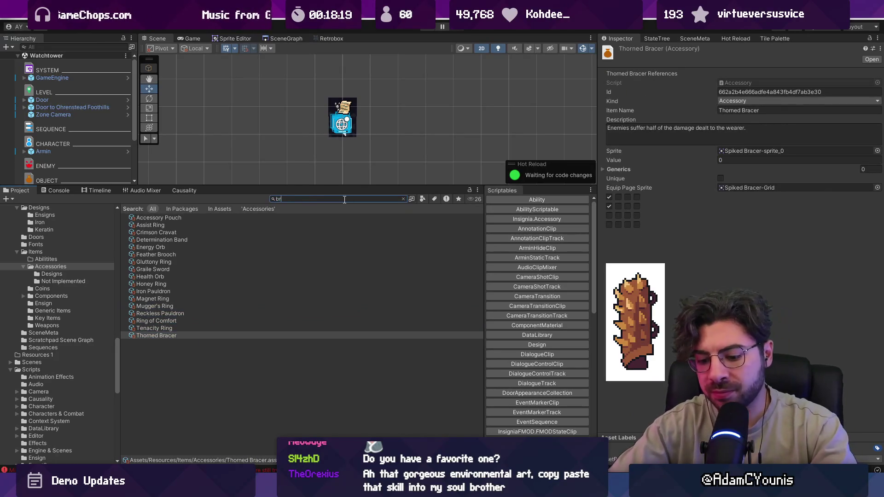
pyautogui.press('Up')
pyautogui.press('Up')
pyautogui.press('Up')
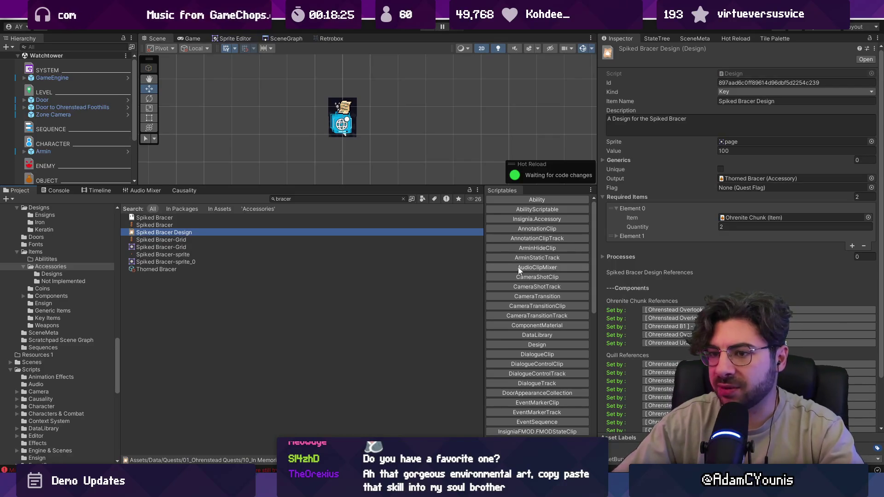
pyautogui.click(176, 269)
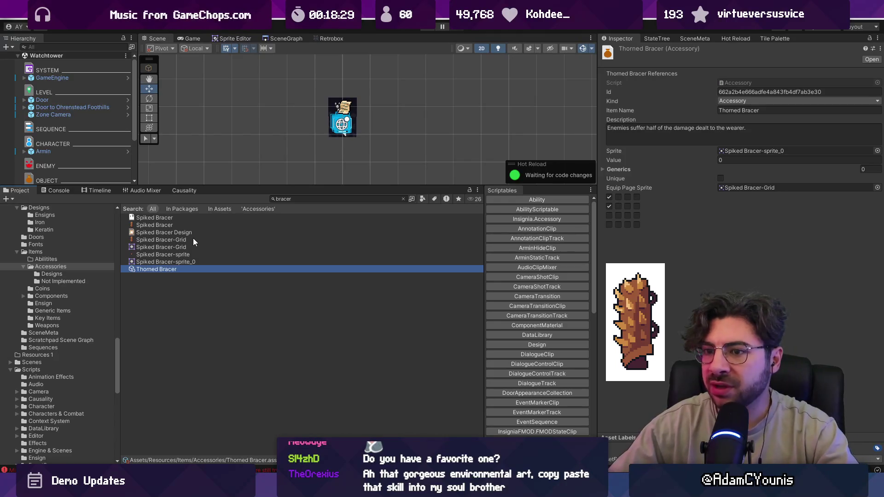
pyautogui.click(193, 234)
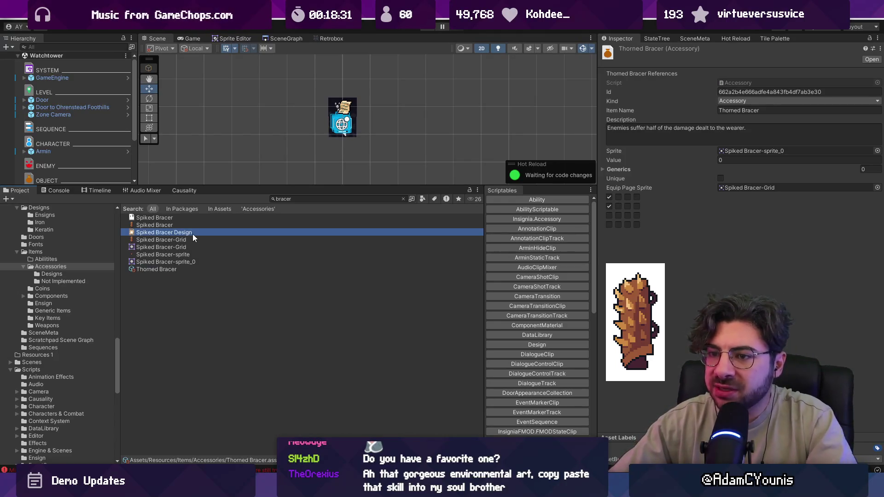
pyautogui.scroll(-3, 686, 267)
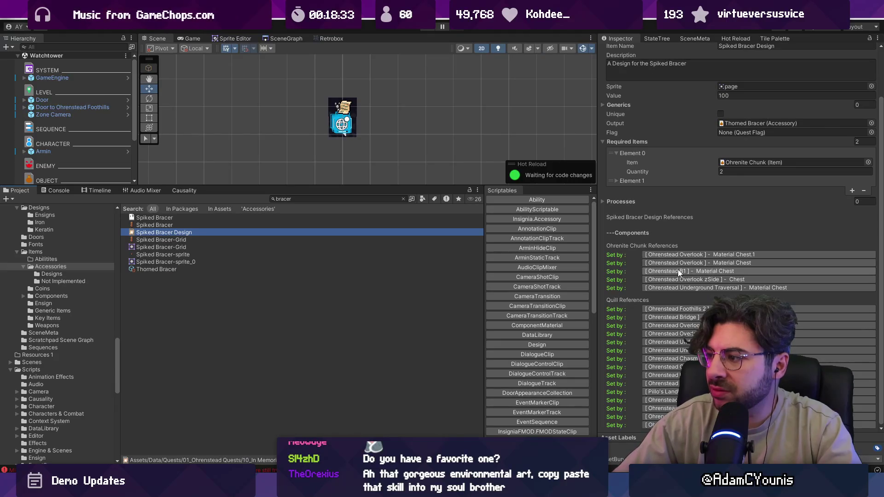
pyautogui.scroll(3, 679, 269)
pyautogui.click(221, 268)
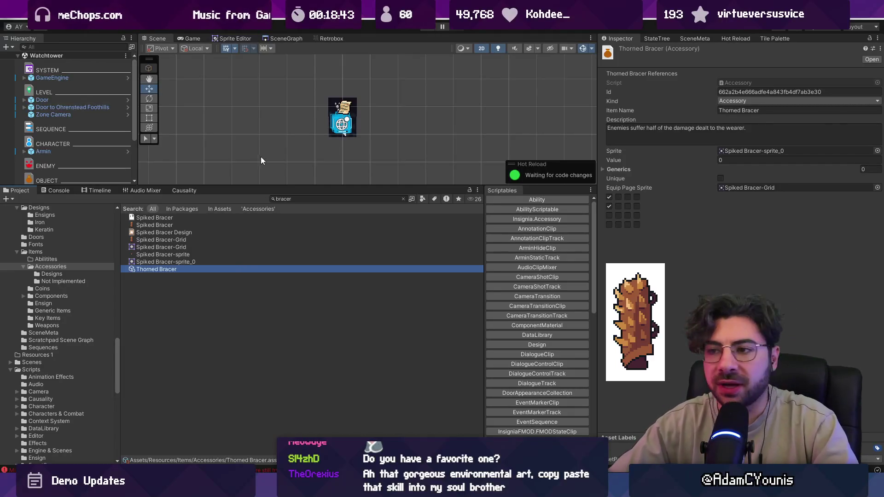
pyautogui.moveTo(261, 186); pyautogui.dragTo(312, 271)
# Step: Return to the Watchtower scene and select the WatchtowerChest
pyautogui.scroll(2, 312, 138)
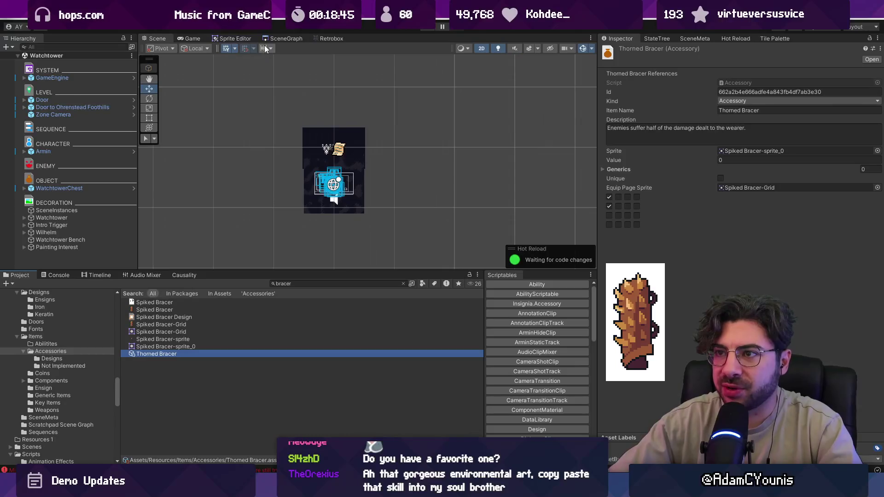
pyautogui.click(272, 40)
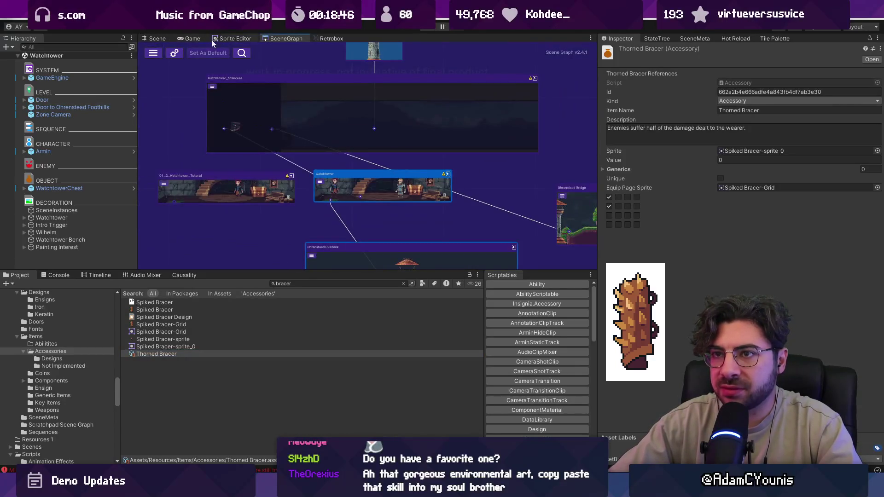
pyautogui.click(158, 39)
pyautogui.scroll(5, 330, 154)
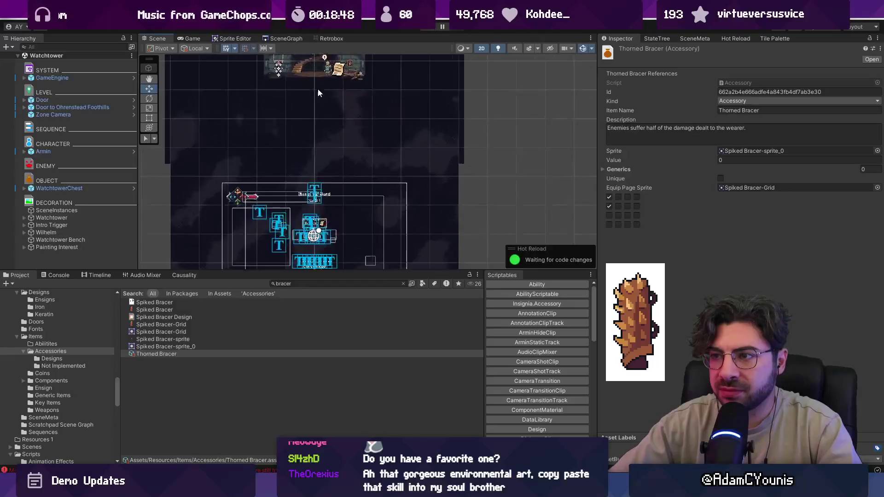
pyautogui.moveTo(317, 96); pyautogui.dragTo(366, 171)
pyautogui.scroll(3, 366, 171)
pyautogui.click(395, 184)
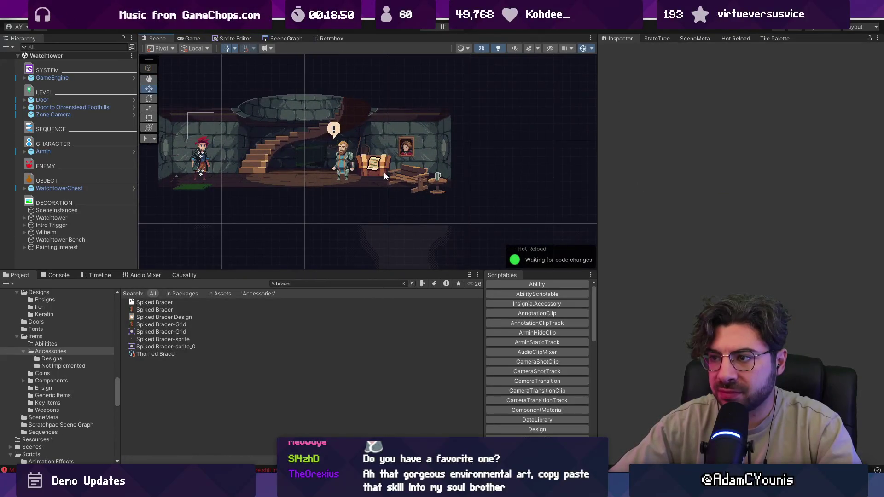
pyautogui.click(385, 177)
# Step: Assign Spiked Bracer Design as the chest's item via a 'spiked bracer' picker search
pyautogui.click(877, 227)
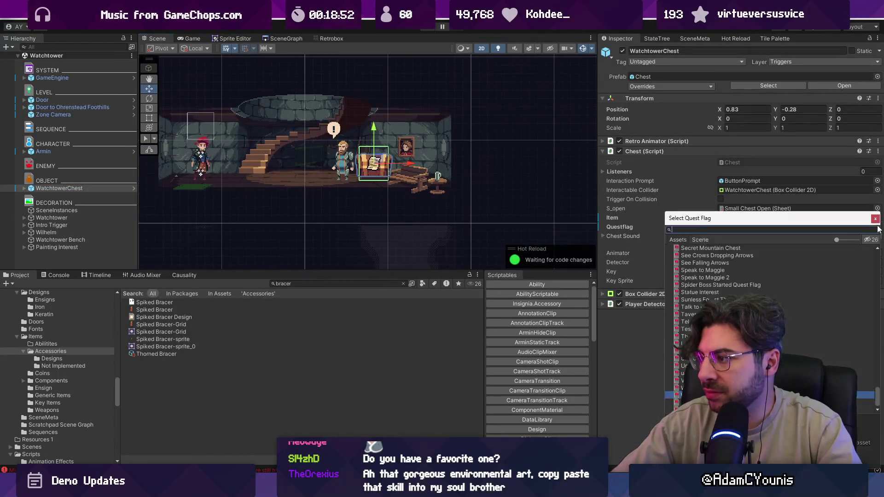
pyautogui.click(875, 218)
pyautogui.click(877, 218)
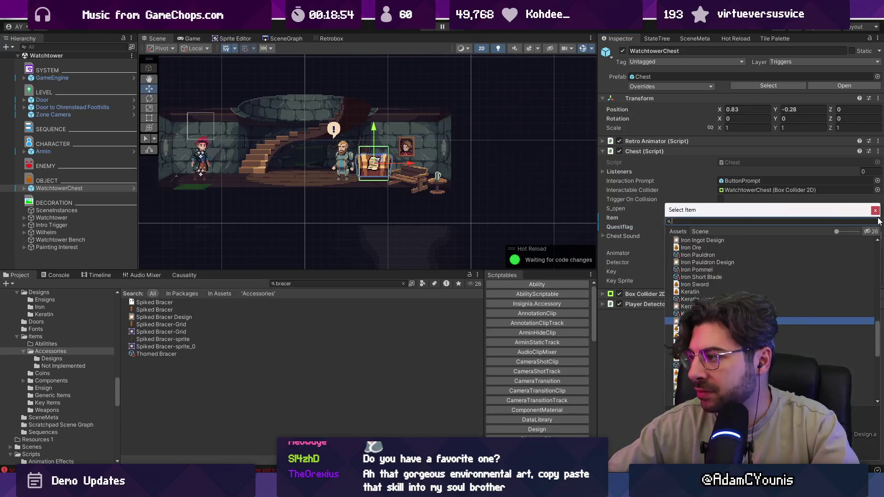
pyautogui.write('spiked bracer')
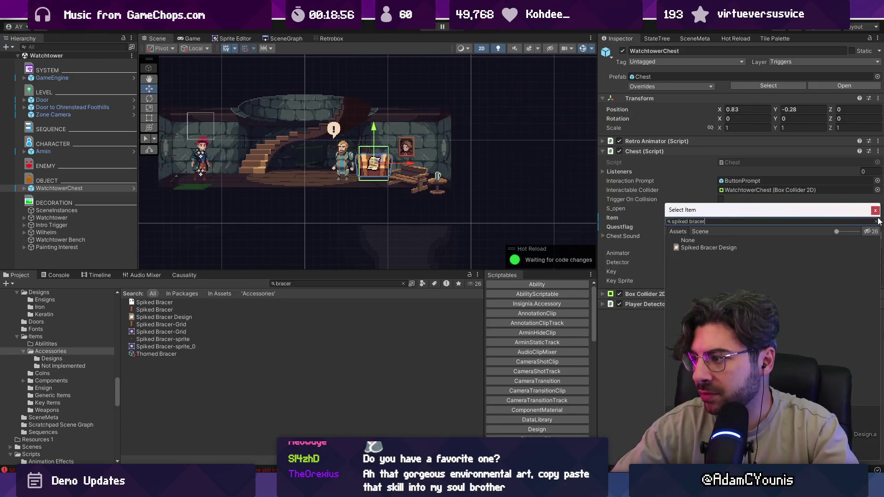
pyautogui.doubleClick(709, 247)
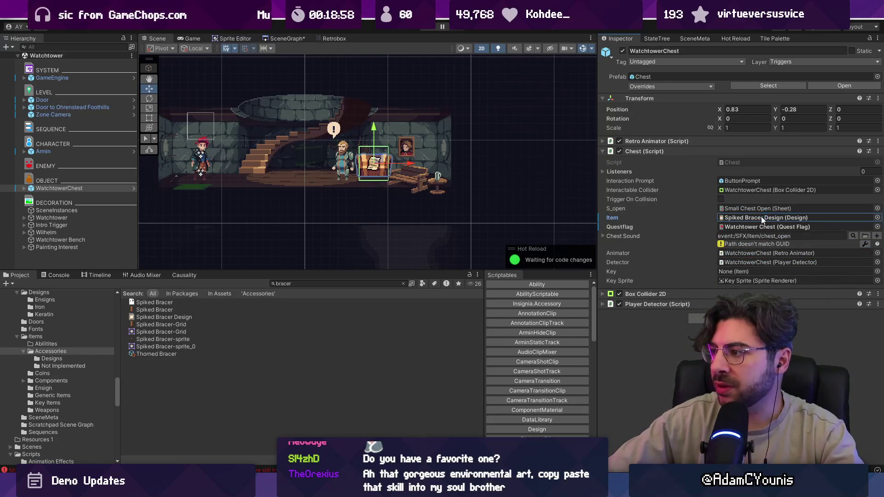
pyautogui.doubleClick(761, 220)
pyautogui.scroll(-3, 682, 271)
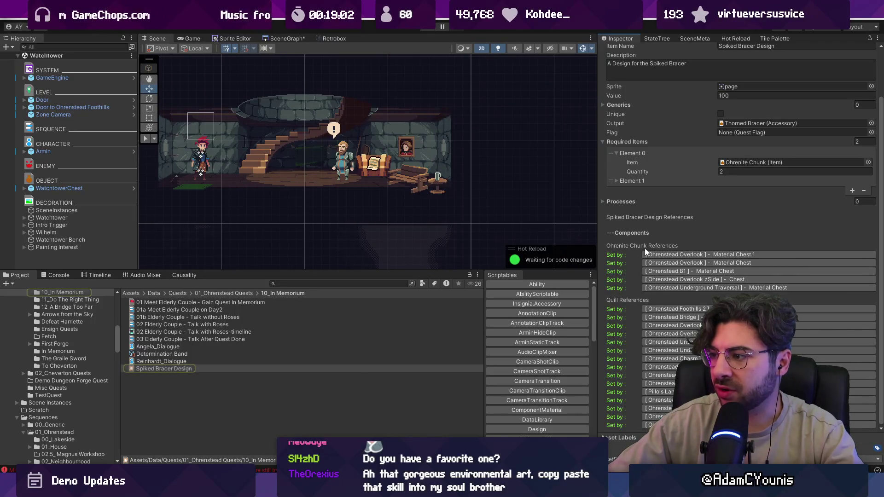
# Step: Search 'reck' to inspect Reckless Pauldron, clear the search, and display the SceneGraph
pyautogui.click(314, 284)
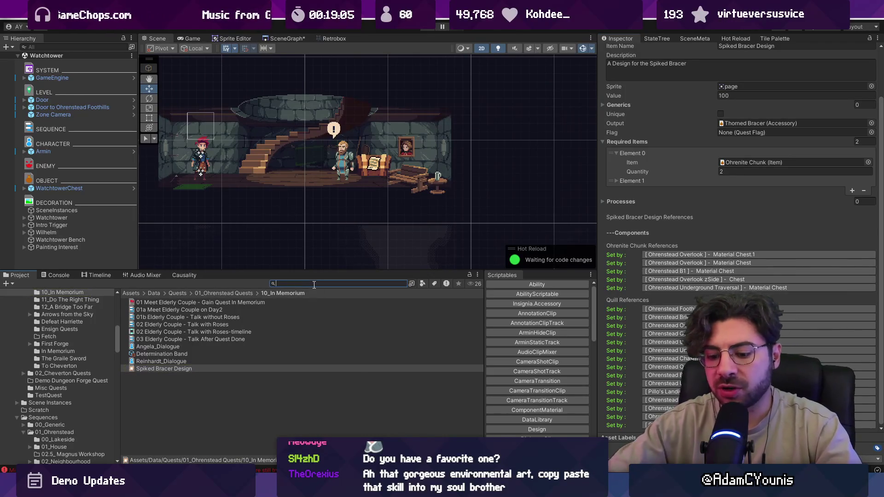
pyautogui.write('reck')
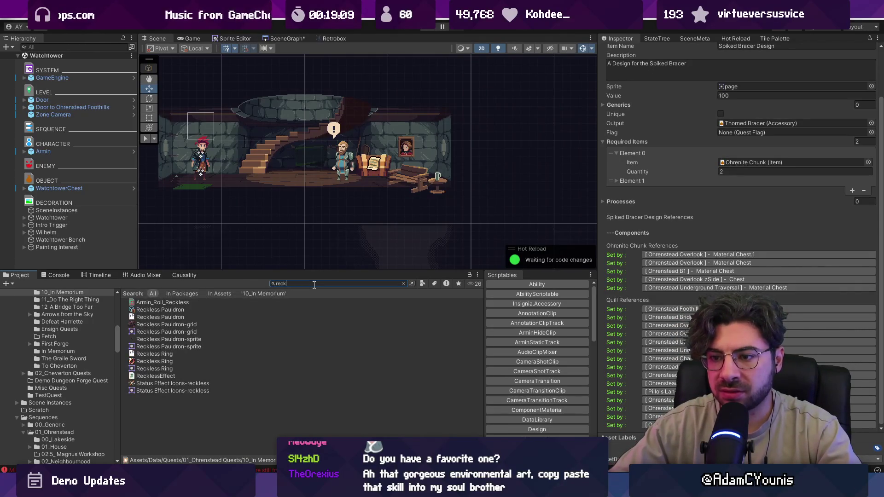
pyautogui.press('Down')
pyautogui.press('Down')
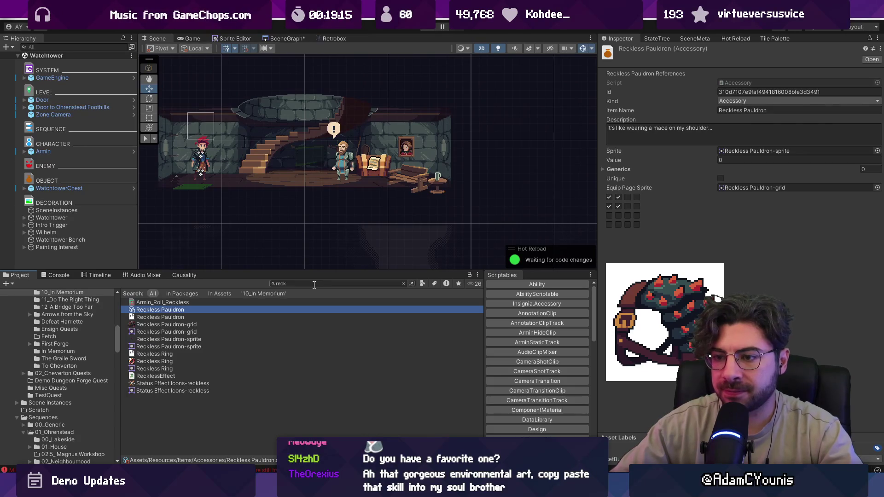
pyautogui.click(314, 284)
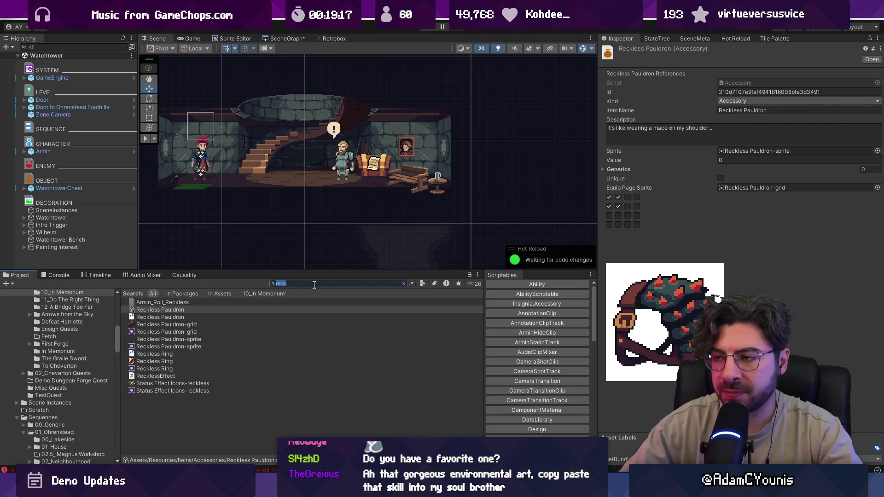
pyautogui.press('BackSpace')
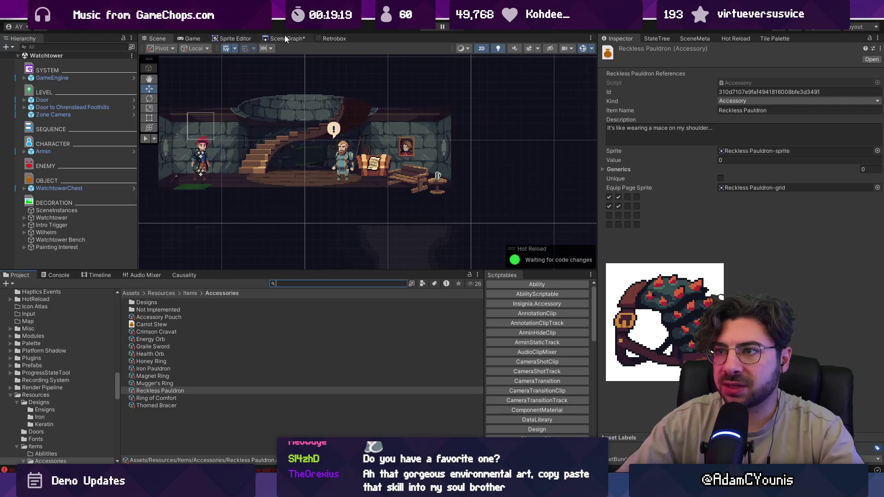
pyautogui.click(285, 38)
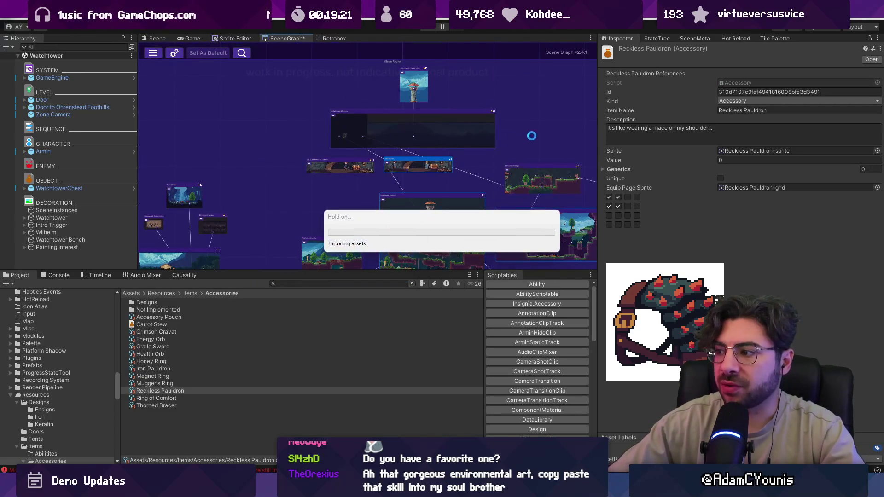
pyautogui.click(349, 284)
# Step: Search 'in memor', inspect In Memorium's flag Bring Roses to Elderly Couple, then reopen Watchtower
pyautogui.write('in memor')
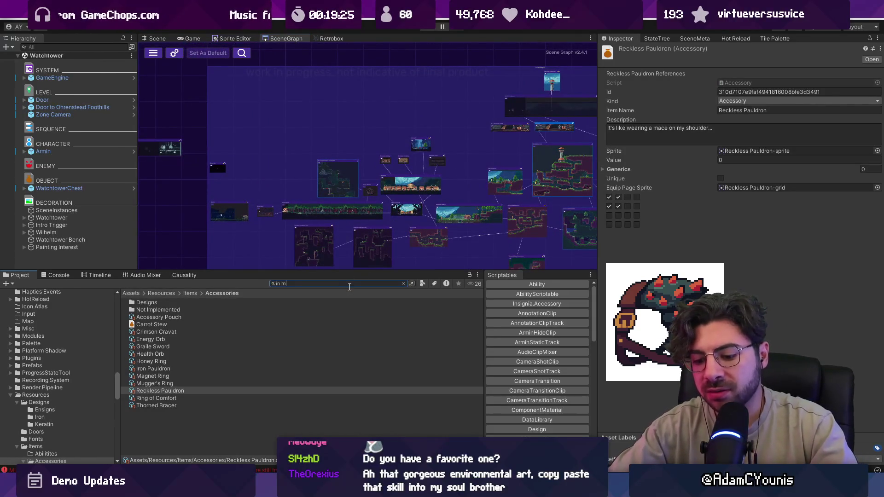
pyautogui.press('Down')
pyautogui.press('Down')
pyautogui.press('Down')
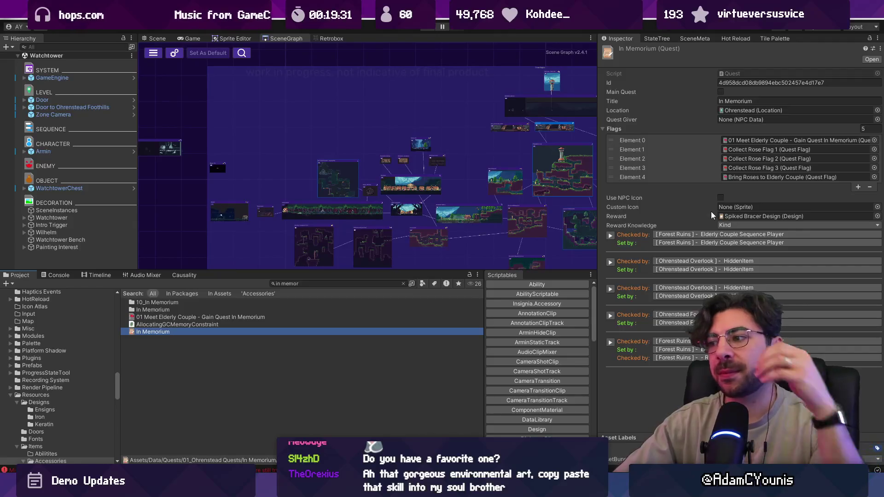
pyautogui.scroll(-3, 292, 173)
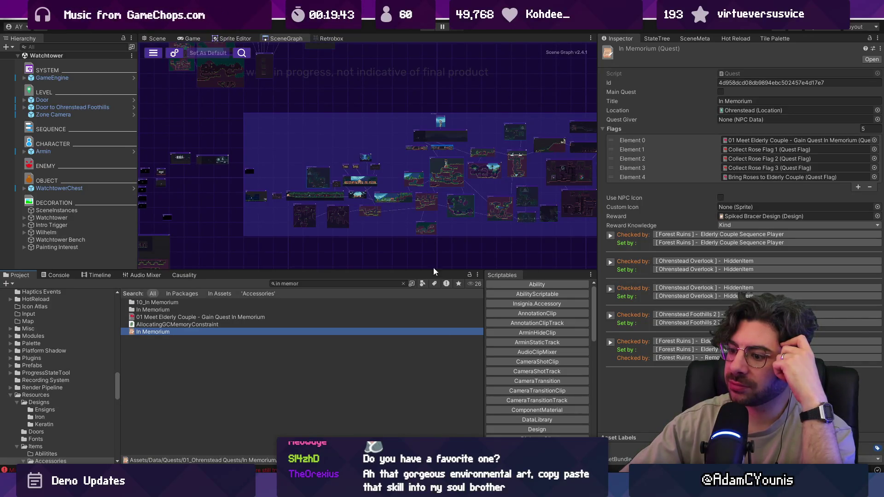
pyautogui.doubleClick(748, 177)
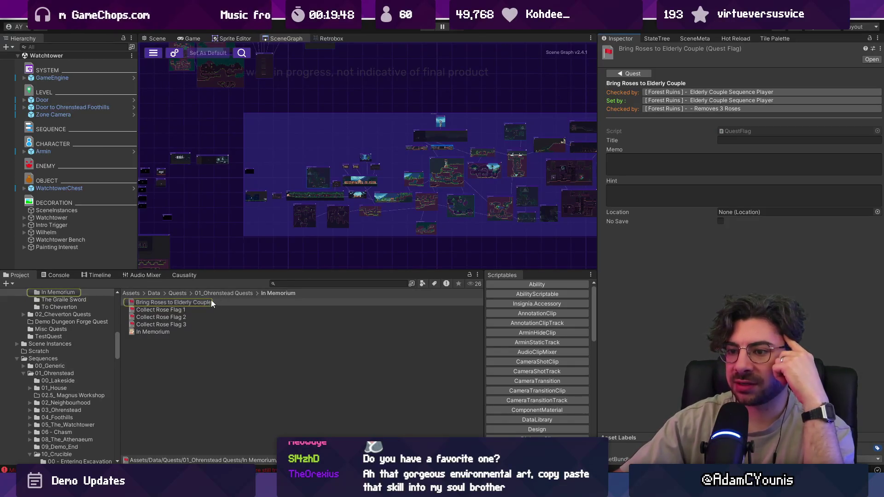
pyautogui.click(134, 304)
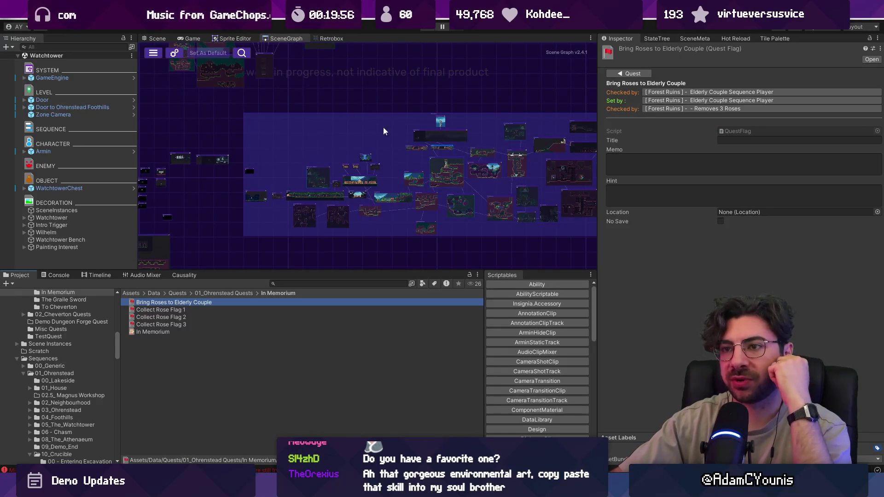
pyautogui.scroll(5, 394, 133)
pyautogui.doubleClick(380, 157)
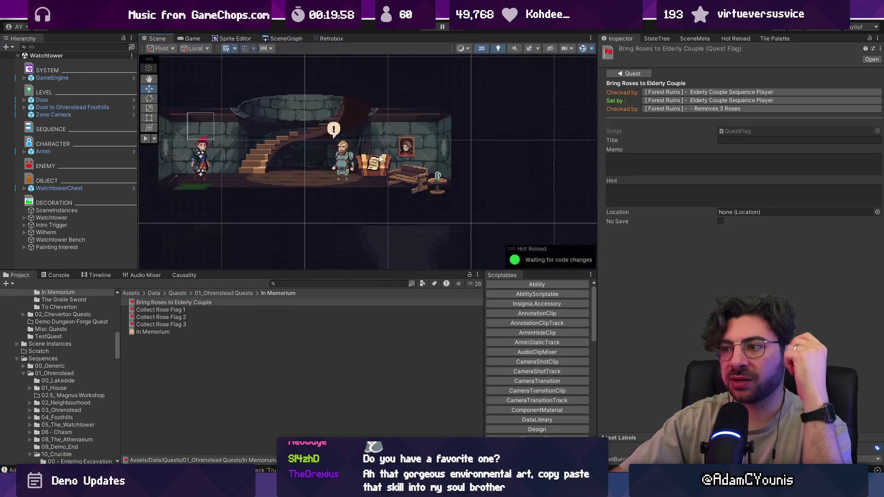
# Step: Select the Watchtower chest and try Spiked Bracer Design as its item
pyautogui.click(375, 169)
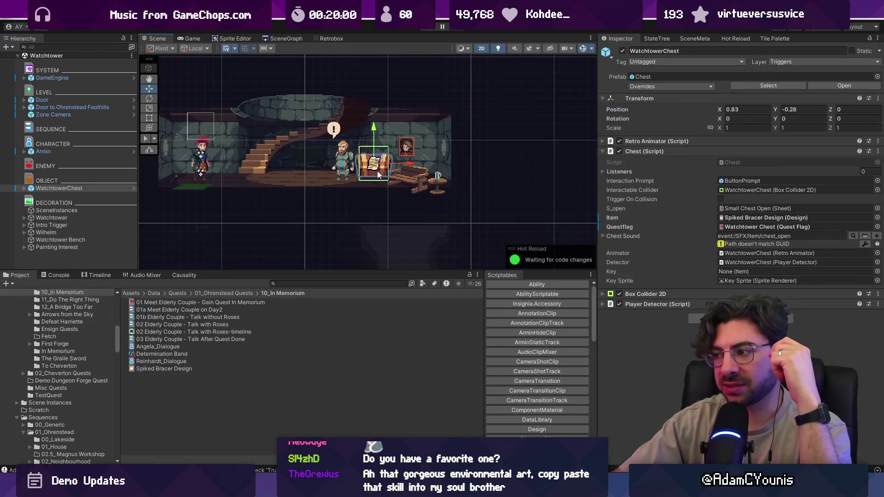
pyautogui.click(876, 218)
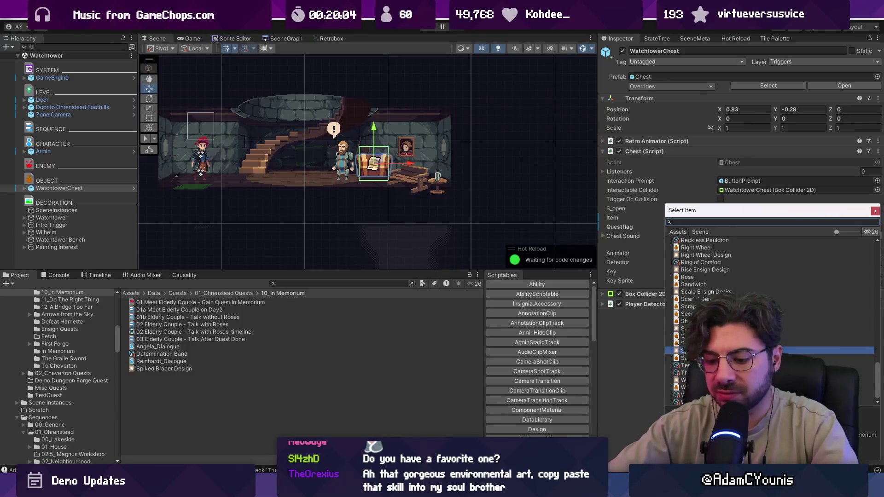
pyautogui.click(235, 384)
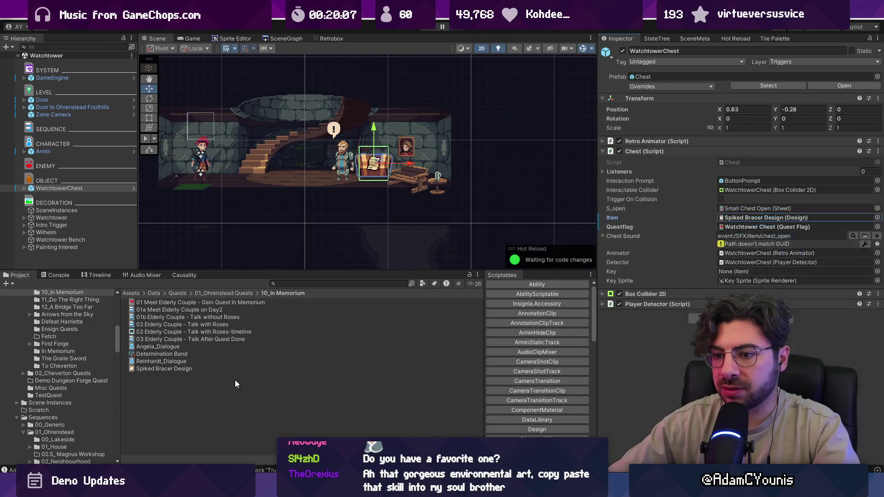
pyautogui.click(207, 369)
# Step: List the project's Design assets and inspect the Ohren Key and Peg designs
pyautogui.click(388, 284)
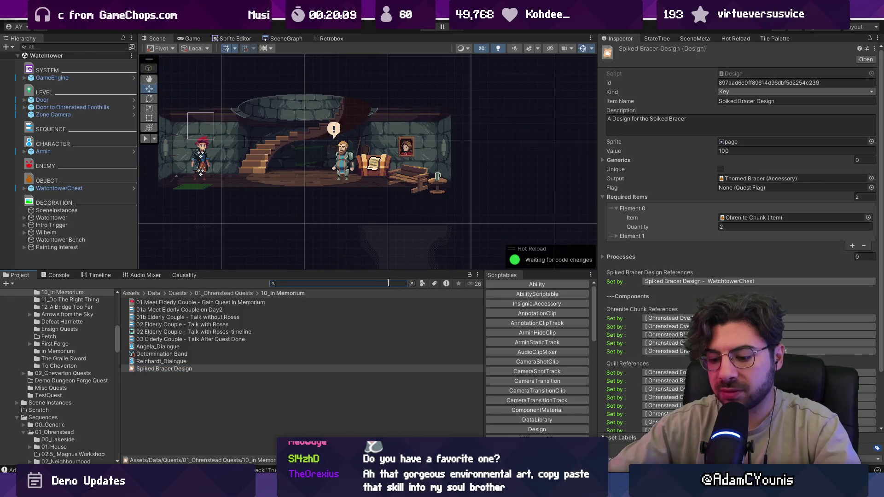
pyautogui.write('t')
pyautogui.write('n')
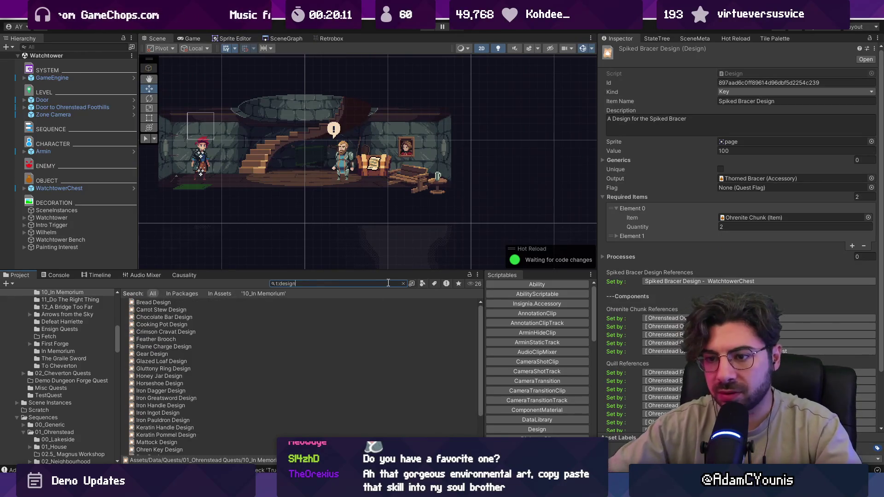
pyautogui.press('Down')
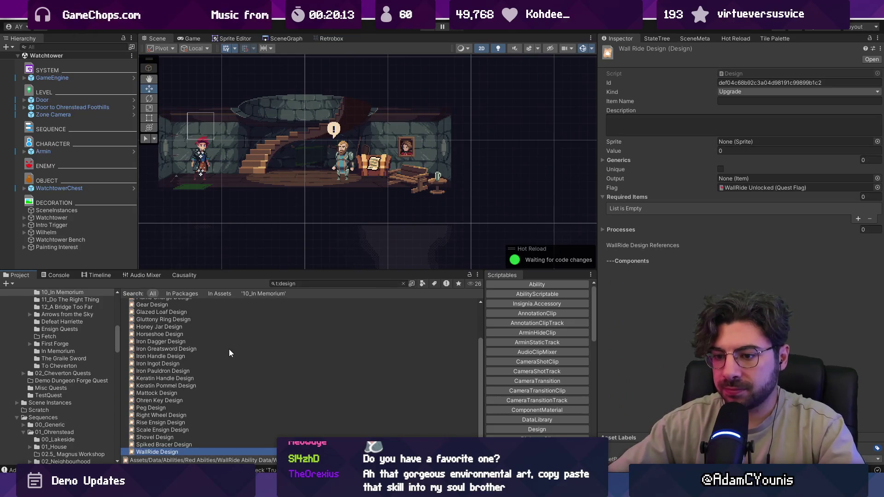
pyautogui.scroll(3, 226, 350)
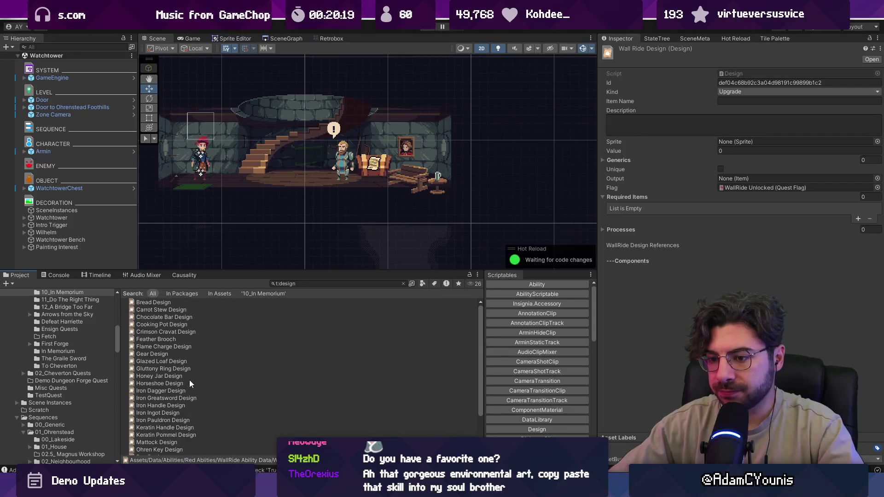
pyautogui.scroll(-3, 188, 379)
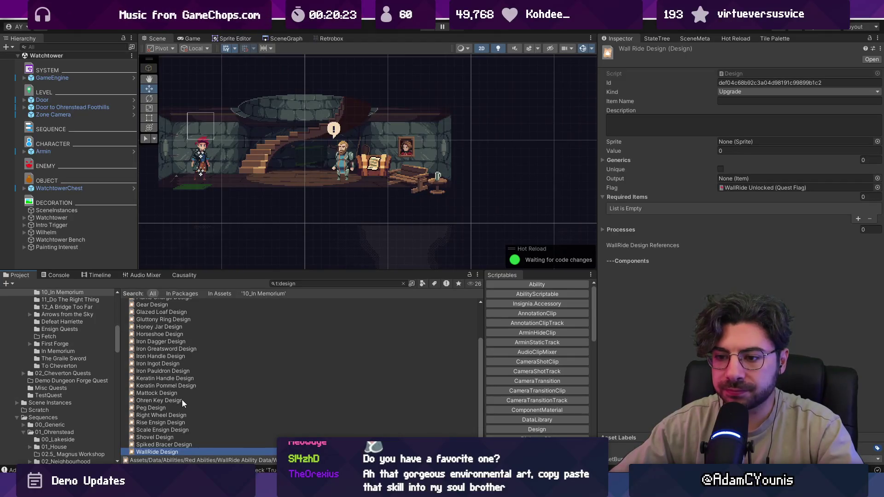
pyautogui.click(184, 402)
pyautogui.click(184, 408)
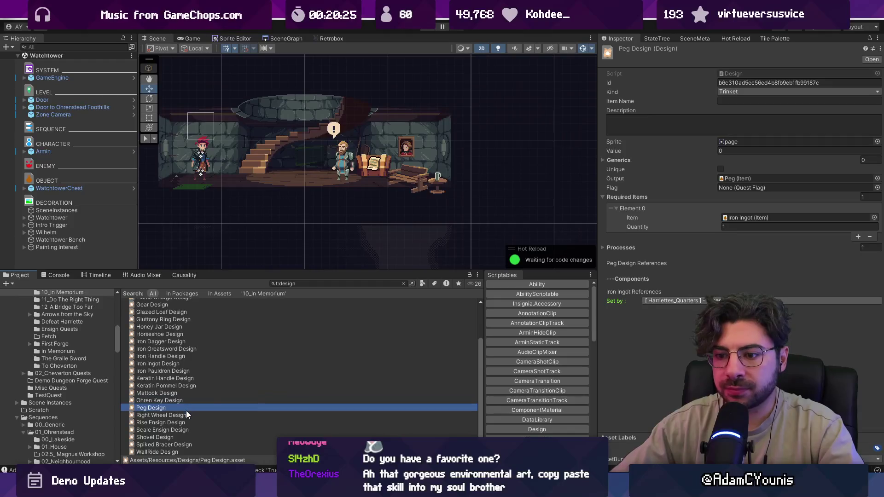
# Step: Inspect the Glazed Loaf, Bread, Gluttony Ring and Keratin Handle designs, showing Keratin Handle's folder
pyautogui.scroll(3, 186, 412)
pyautogui.scroll(-2, 189, 349)
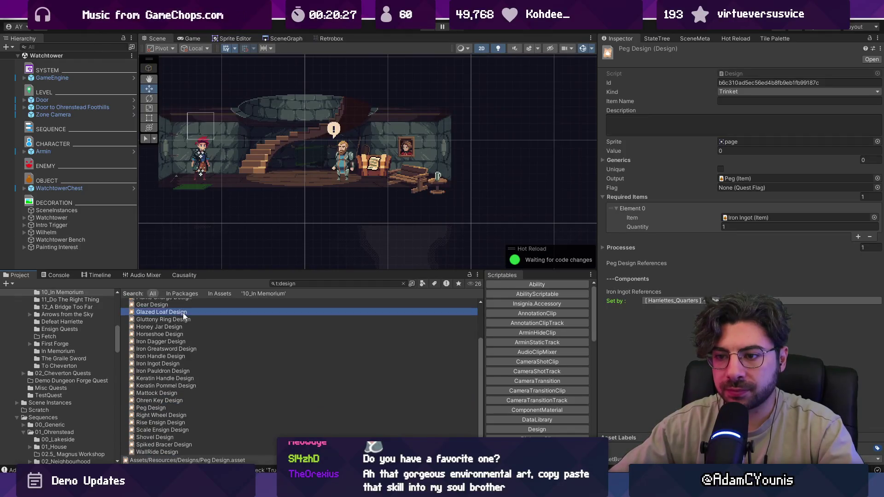
pyautogui.click(190, 319)
pyautogui.scroll(2, 191, 321)
pyautogui.click(192, 321)
pyautogui.press('Up')
pyautogui.press('Up')
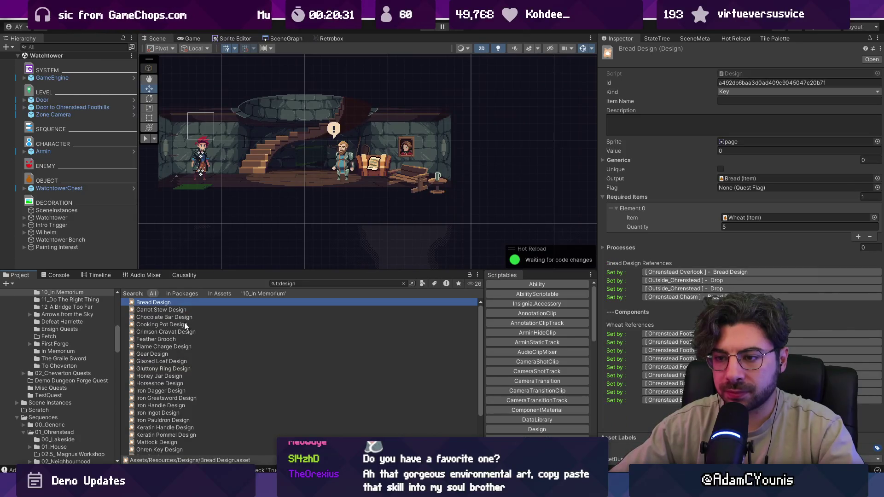
pyautogui.click(183, 370)
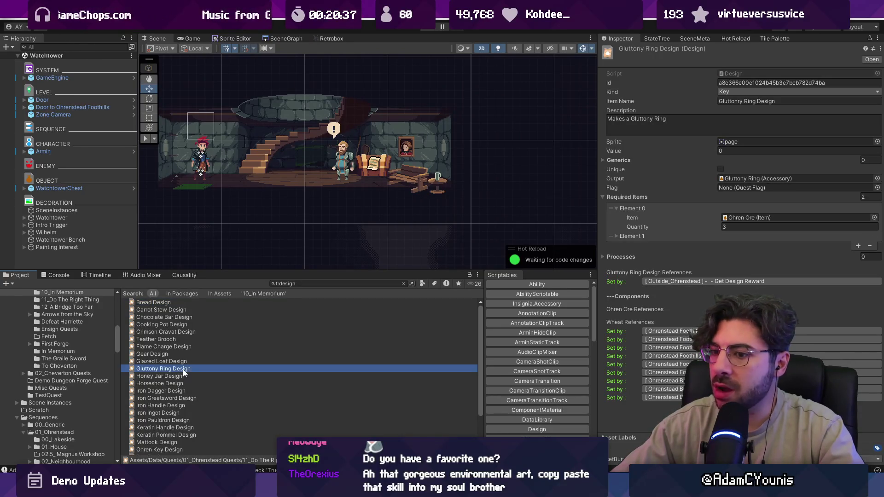
pyautogui.scroll(-3, 183, 371)
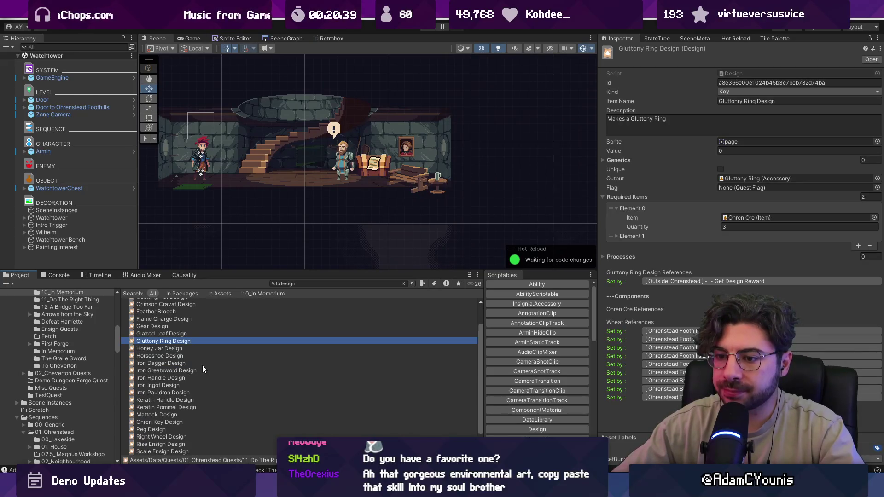
pyautogui.scroll(-2, 201, 368)
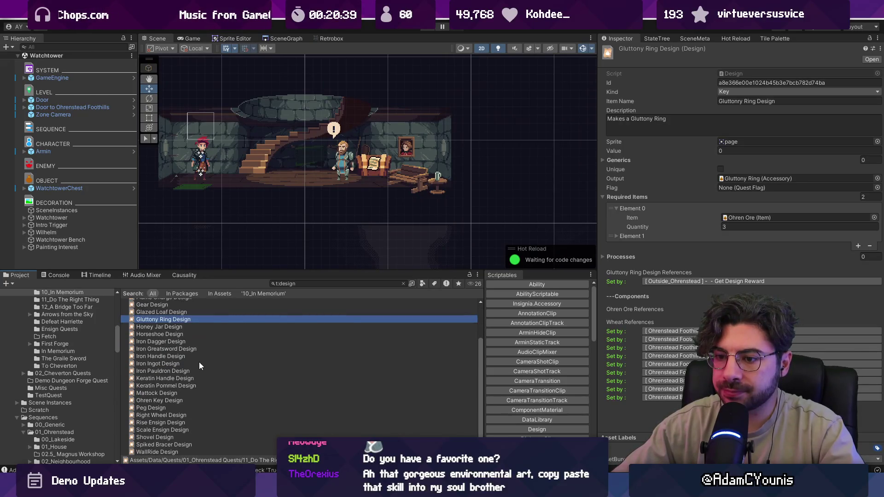
pyautogui.click(177, 379)
pyautogui.click(404, 284)
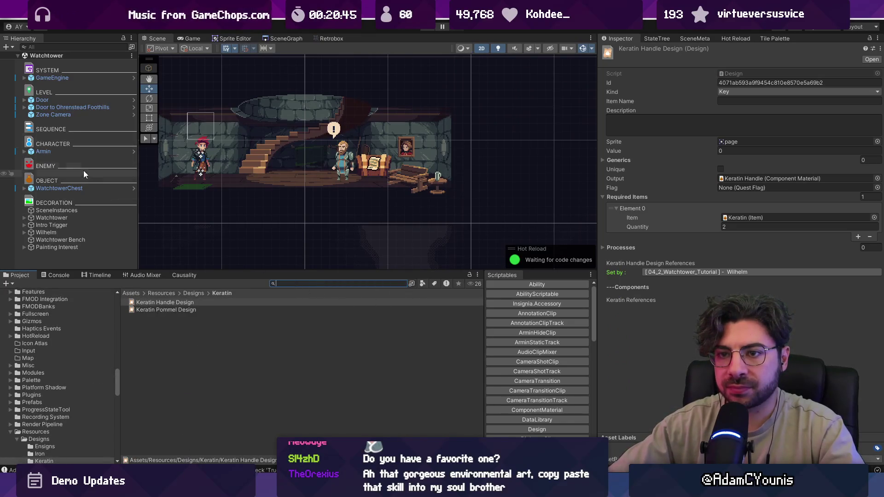
# Step: Give the Watchtower chest Keratin Handle Design as its item, save the scene, and show the scene graph
pyautogui.click(84, 186)
pyautogui.click(877, 217)
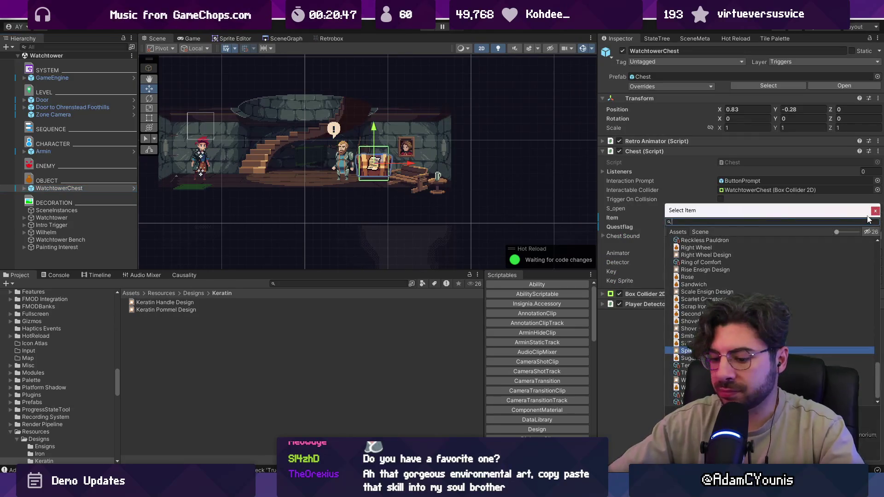
pyautogui.write('handle')
pyautogui.press('Down')
pyautogui.press('Down')
pyautogui.press('Down')
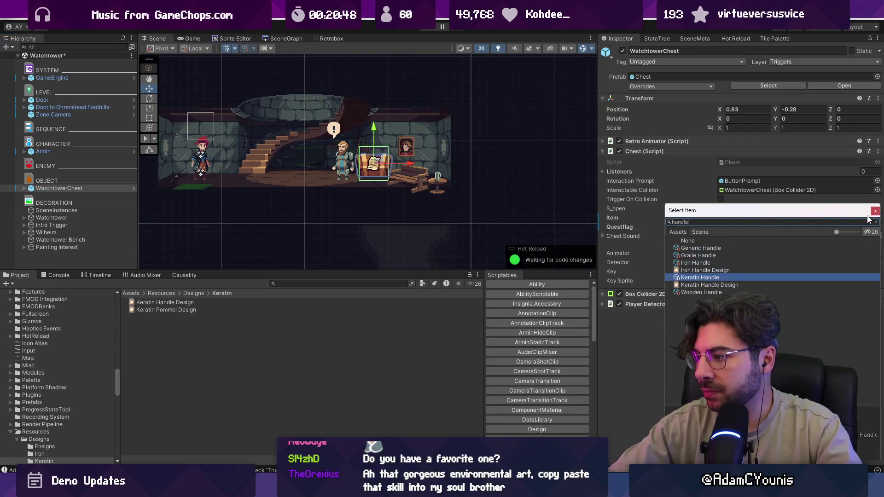
pyautogui.press('Up')
pyautogui.press('Return')
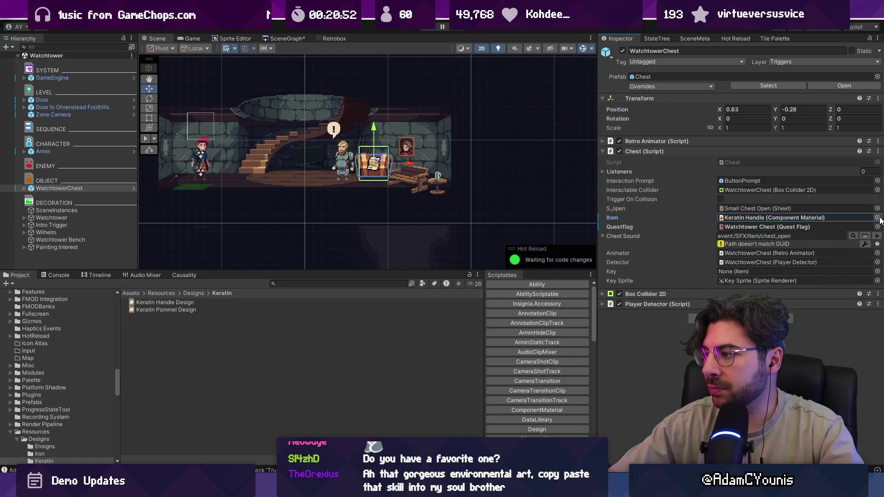
pyautogui.click(877, 217)
pyautogui.press('Down')
pyautogui.press('Return')
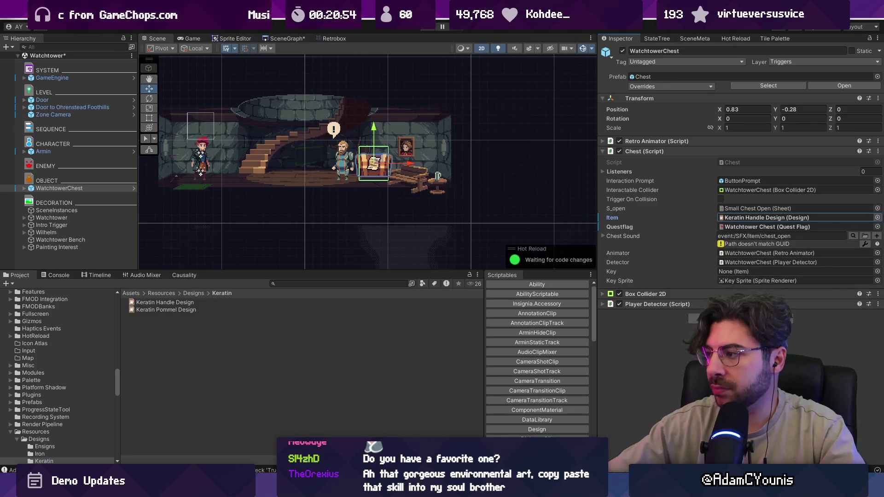
pyautogui.hotkey('ctrl', 's')
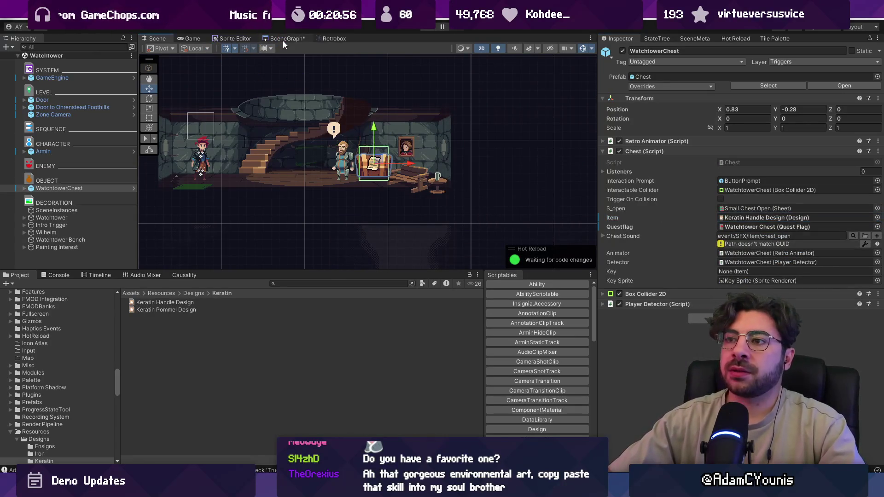
pyautogui.click(283, 40)
# Step: Open the Forest Ruins scene, select '- Removes 3 Roses', and open its QuestItemHandler script
pyautogui.scroll(-5, 551, 186)
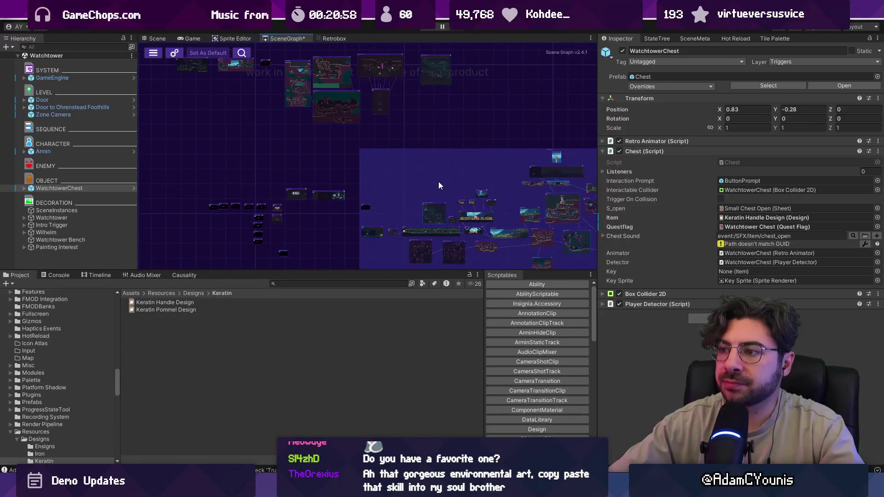
pyautogui.scroll(5, 439, 184)
pyautogui.scroll(5, 442, 226)
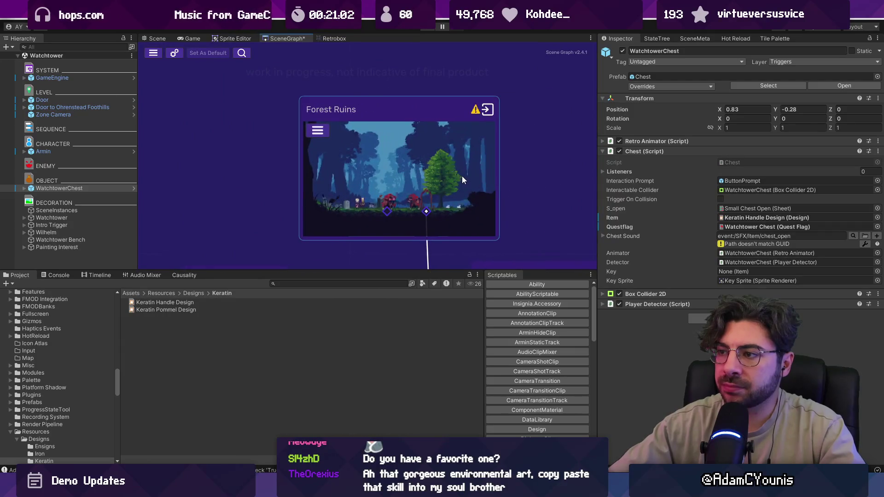
pyautogui.hotkey('ctrl', 's')
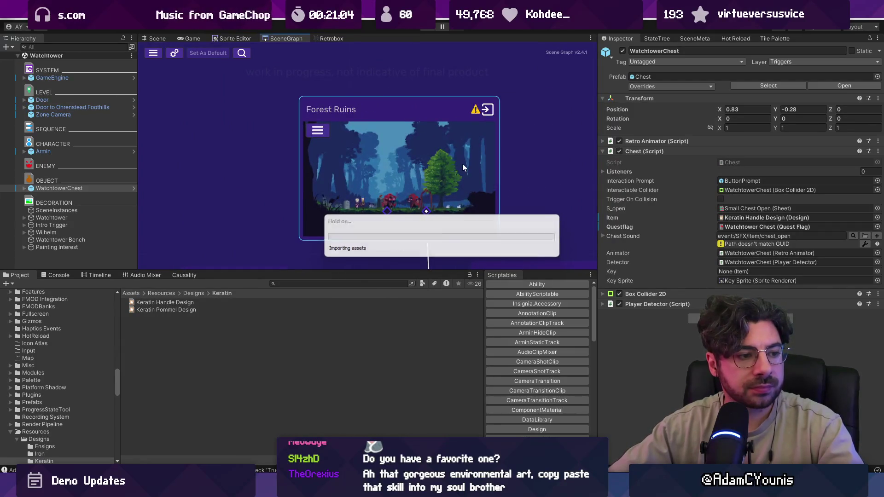
pyautogui.scroll(5, 510, 192)
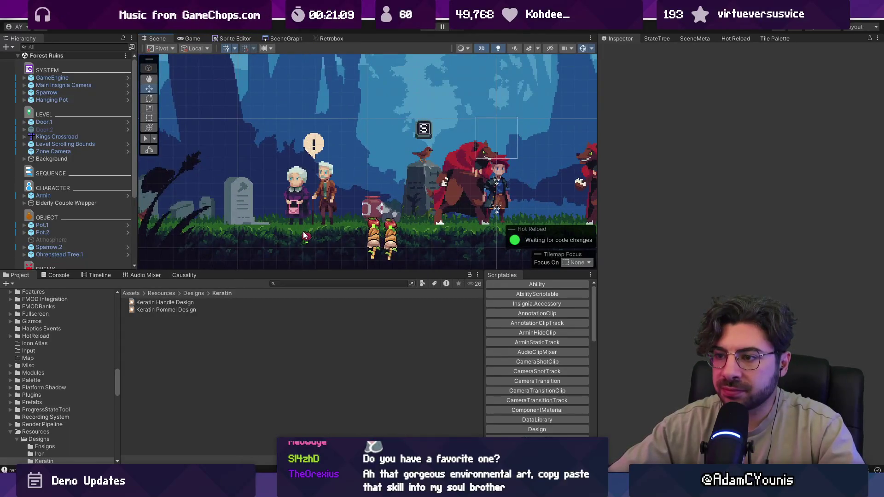
pyautogui.click(307, 243)
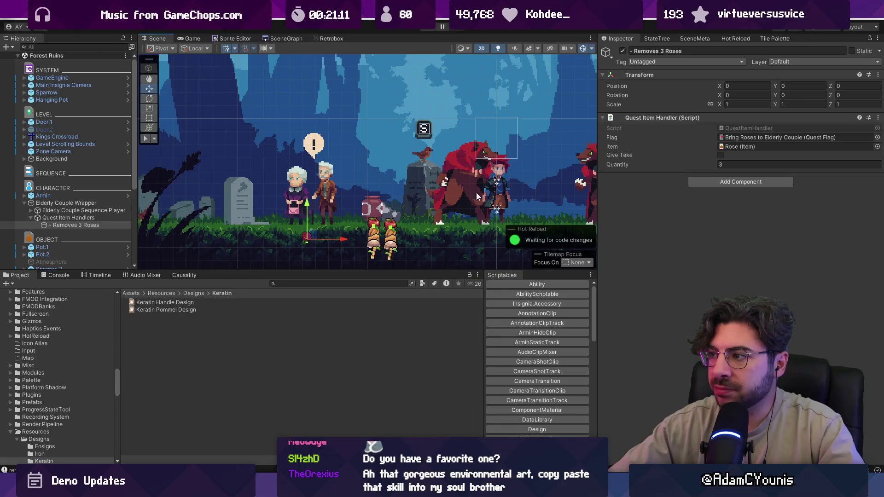
pyautogui.scroll(-2, 559, 191)
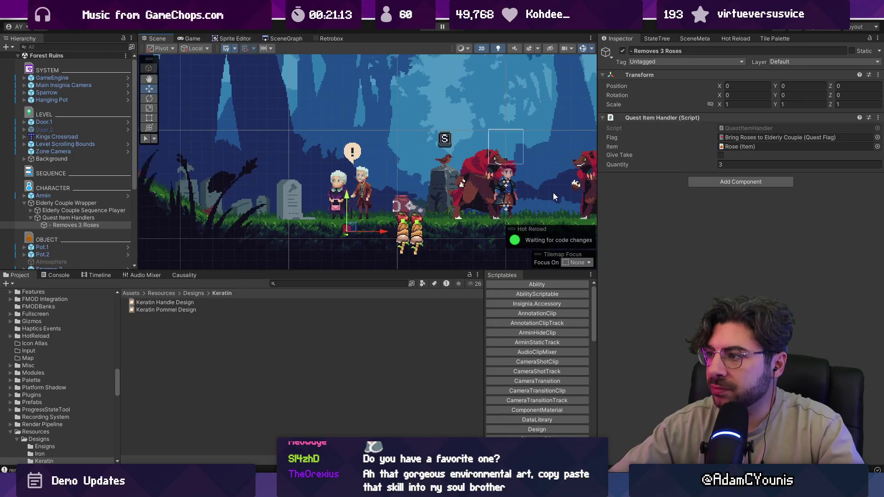
pyautogui.scroll(-1, 553, 198)
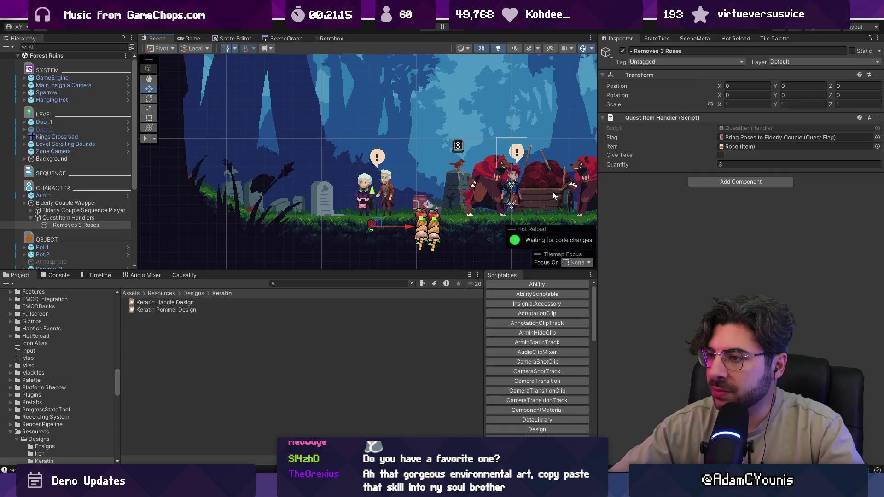
pyautogui.doubleClick(732, 128)
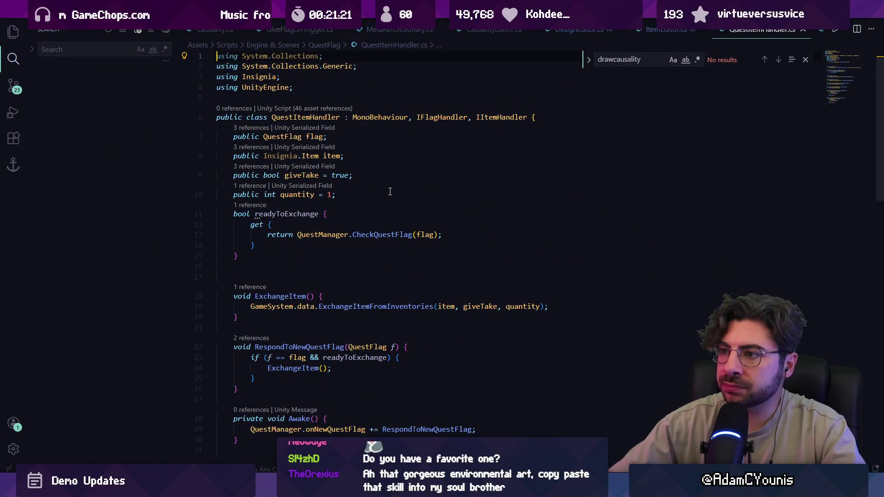
# Step: Read the IItemHandler declaration and ExchangeItem logic in QuestItemHandler.cs, then return to Unity
pyautogui.click(442, 117)
pyautogui.click(489, 118)
pyautogui.scroll(-6, 428, 193)
pyautogui.scroll(6, 428, 193)
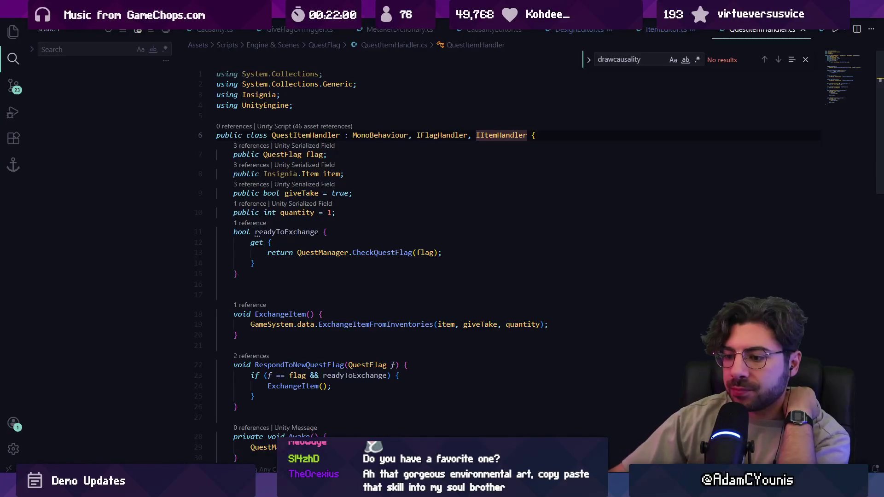
pyautogui.hotkey('alt', 'Tab')
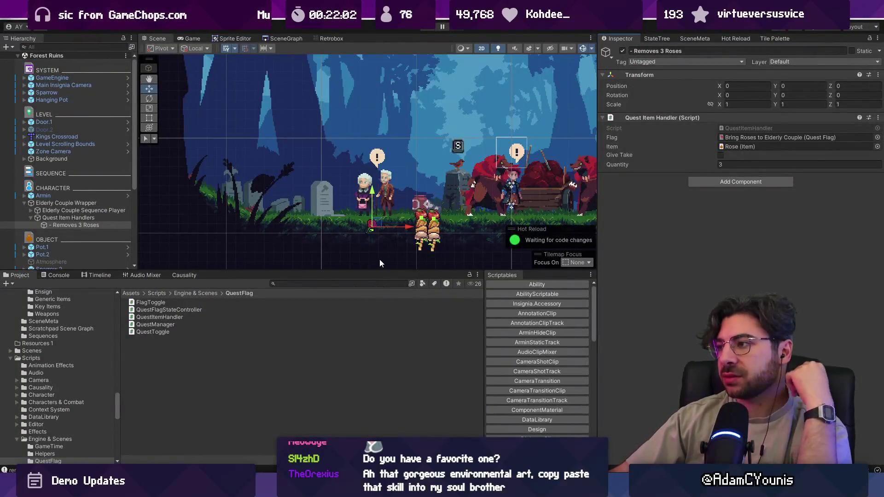
# Step: Enlarge the scene view and Causality panel to review quest flags, then go back to VS Code
pyautogui.scroll(-2, 352, 227)
pyautogui.moveTo(331, 270); pyautogui.dragTo(331, 335)
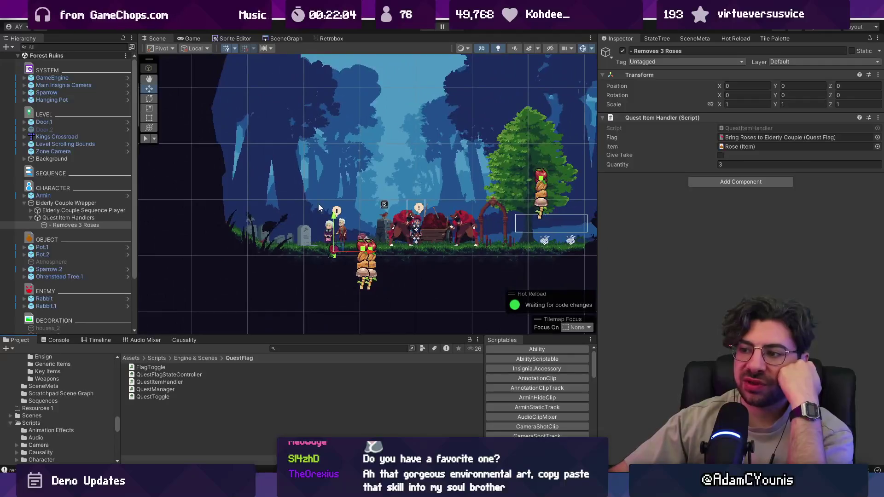
pyautogui.scroll(2, 410, 237)
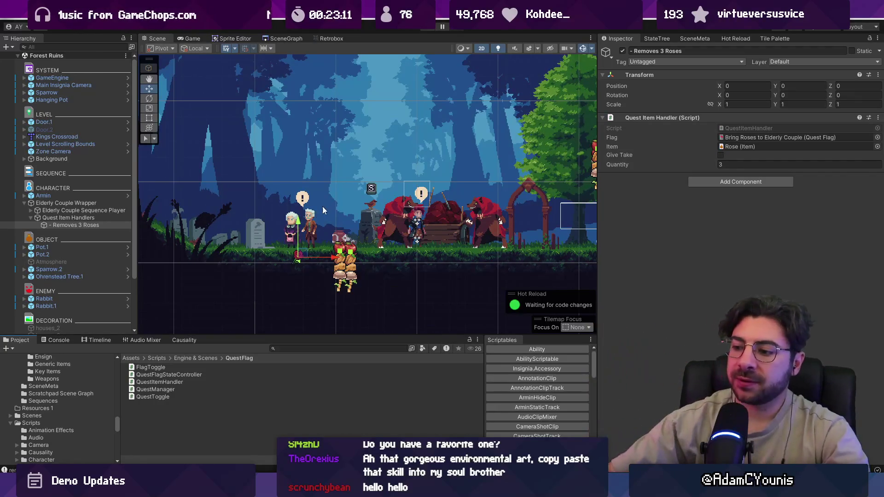
pyautogui.click(186, 339)
pyautogui.moveTo(216, 338); pyautogui.dragTo(237, 279)
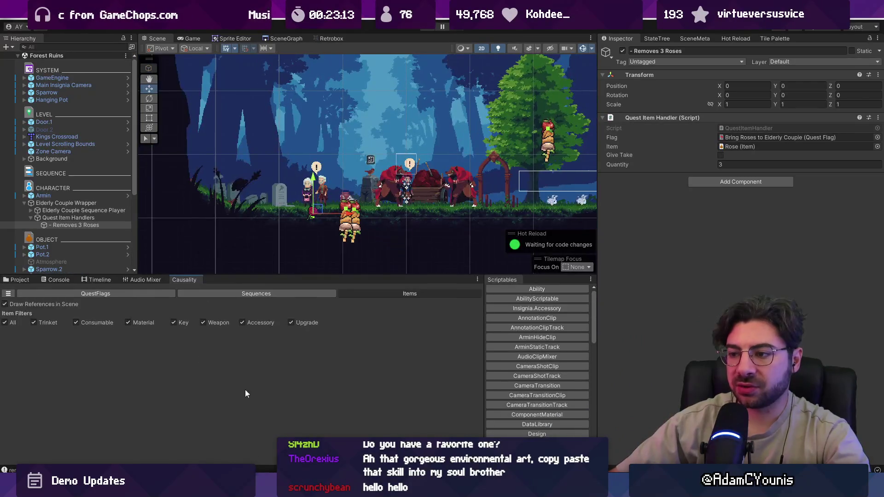
pyautogui.hotkey('alt', 'Tab')
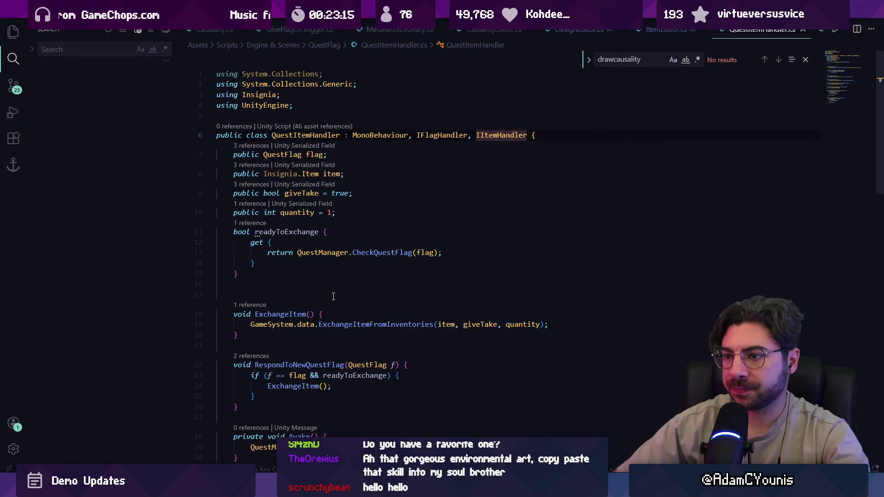
# Step: Open Causality.cs and find the SyncCausality method
pyautogui.hotkey('ctrl', 'p')
pyautogui.write('causali')
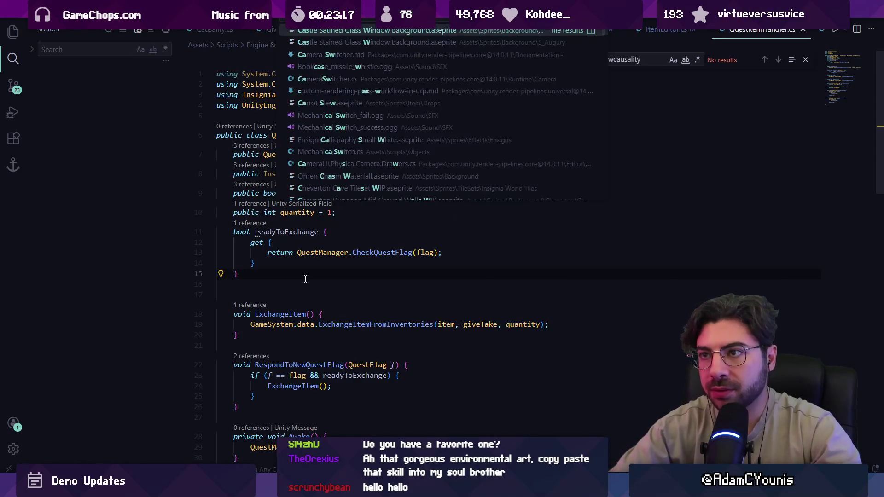
pyautogui.write('ty')
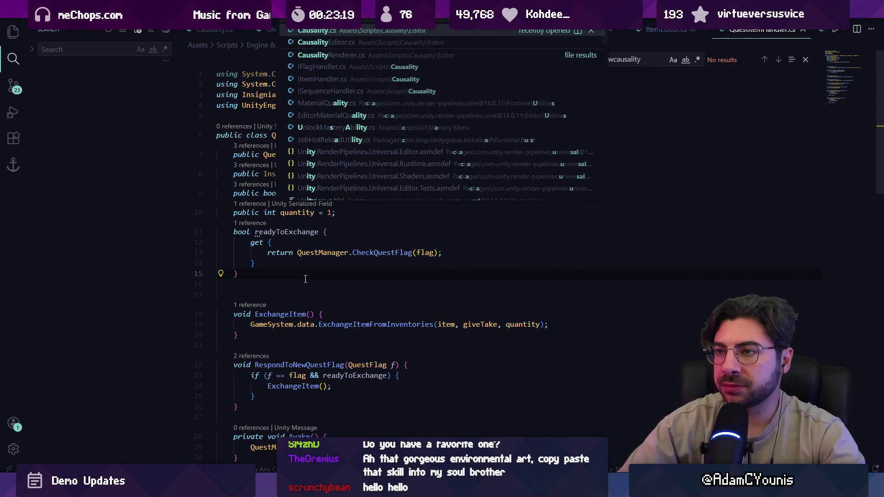
pyautogui.press('Return')
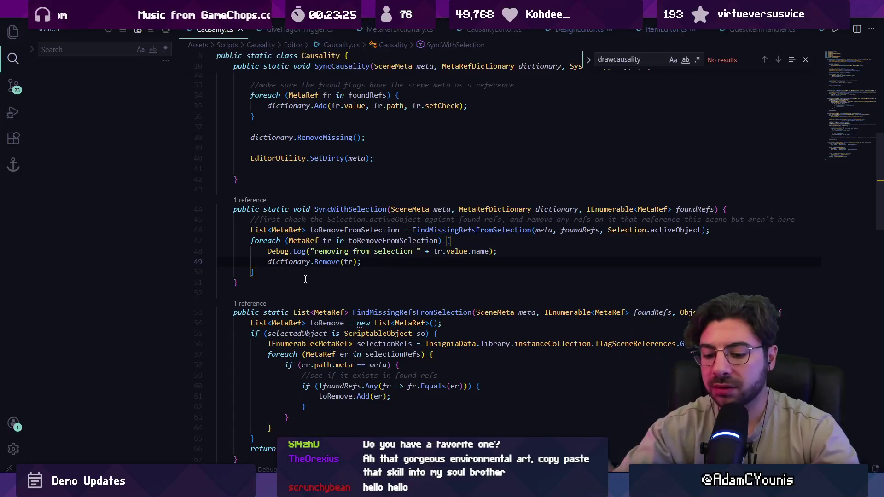
pyautogui.hotkey('ctrl', 'f')
pyautogui.write('synccausality')
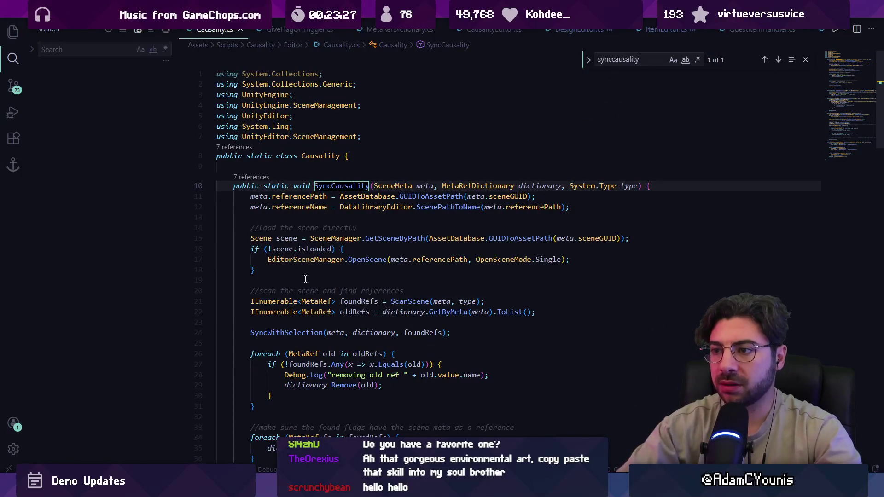
pyautogui.press('Escape')
# Step: Insert a blank line after the SyncWithSelection call, above the old-refs loop
pyautogui.scroll(-6, 304, 278)
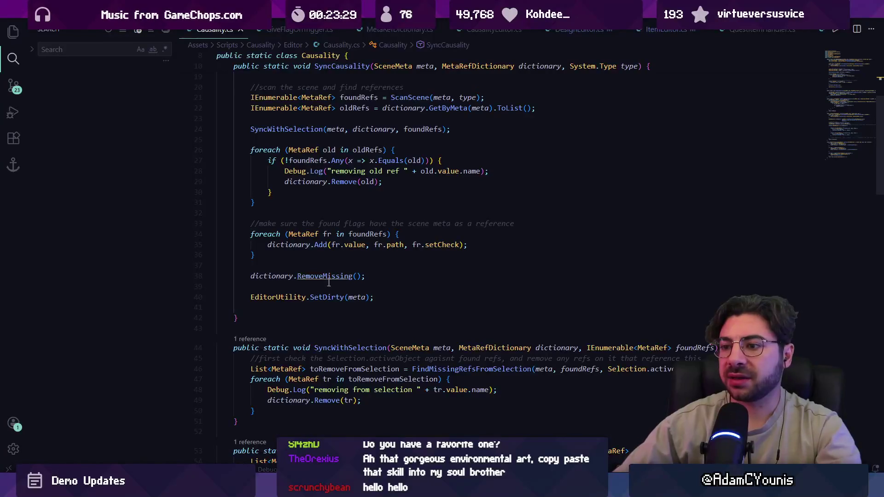
pyautogui.click(314, 306)
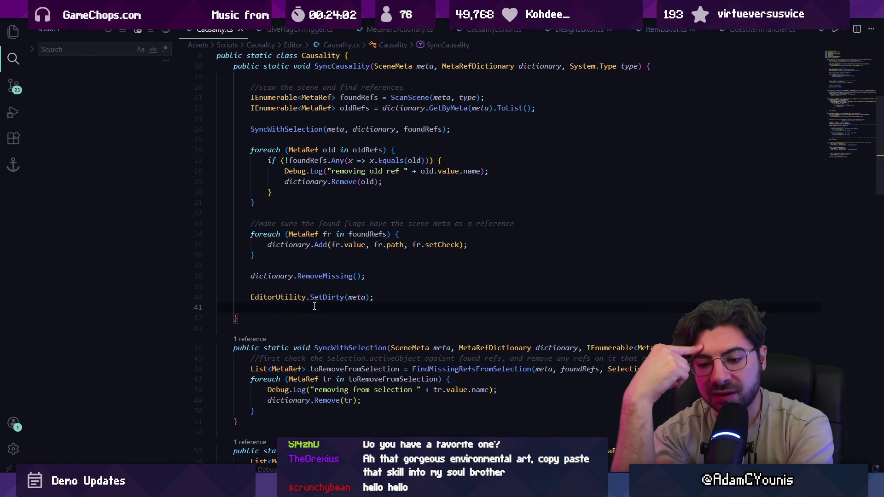
pyautogui.scroll(4, 322, 286)
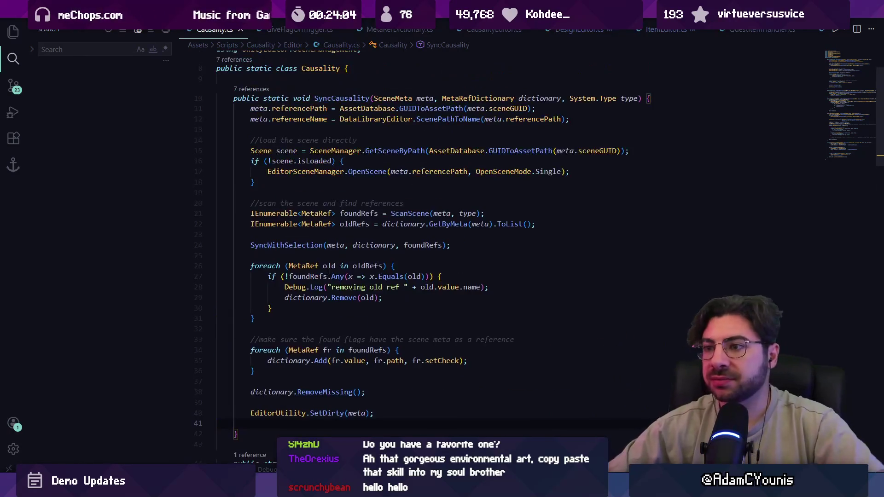
pyautogui.click(356, 256)
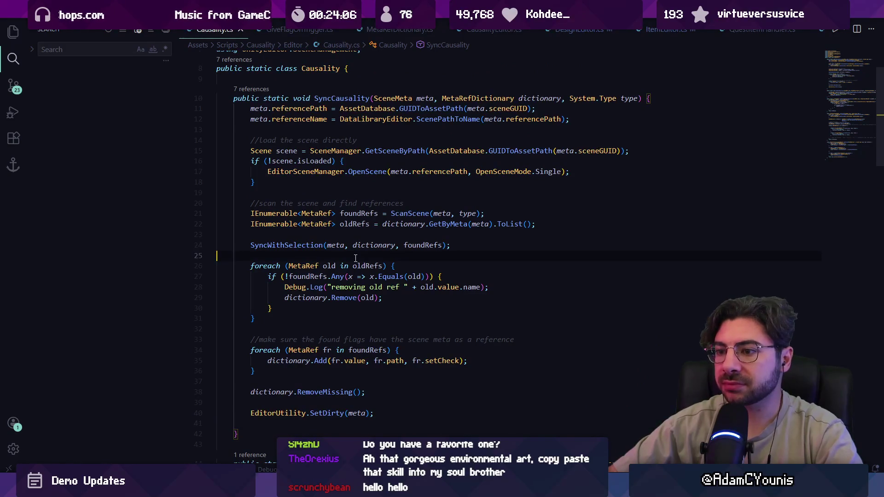
pyautogui.press('Down')
pyautogui.press('Down')
pyautogui.press('Down')
pyautogui.click(410, 324)
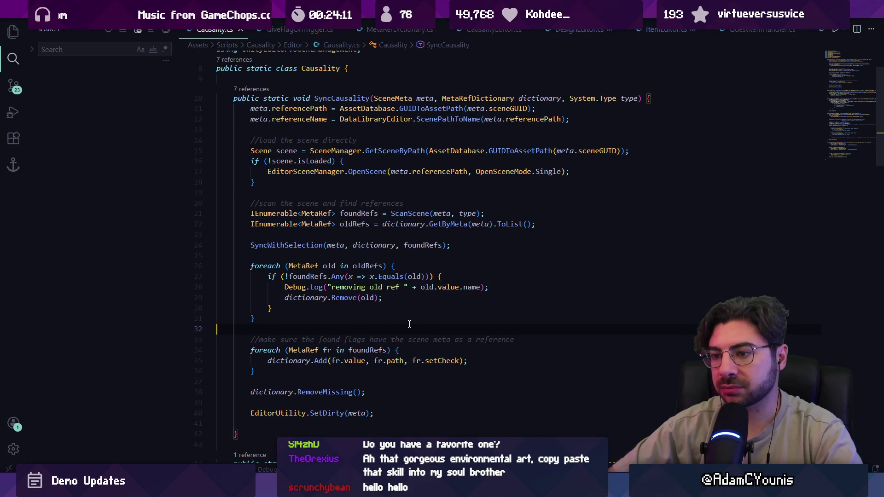
pyautogui.press('Up')
pyautogui.press('Up')
pyautogui.press('Up')
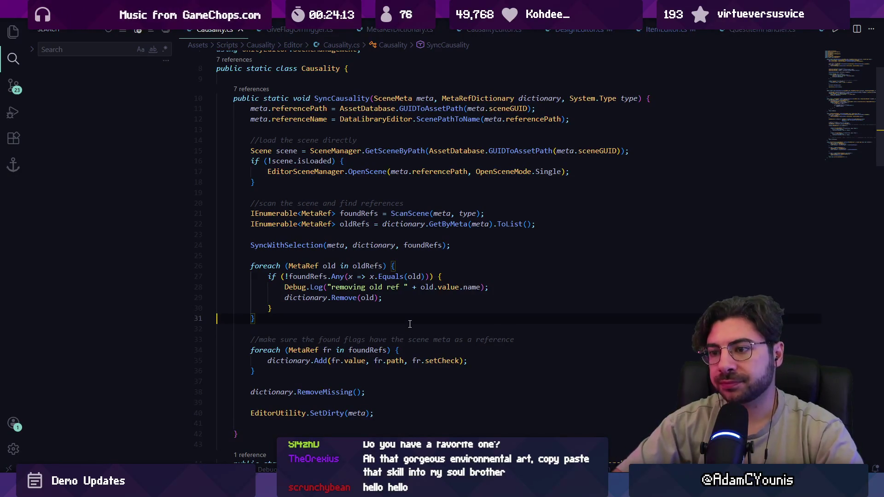
pyautogui.press('Up')
pyautogui.press('Up')
pyautogui.press('Up')
pyautogui.press('Return')
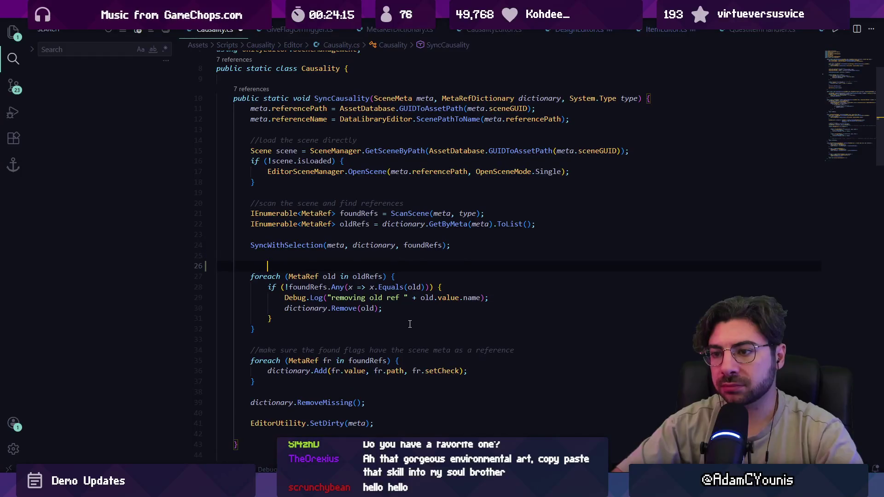
# Step: Add the call SyncQuests(meta, dictionary, foundRefs); after SyncWithSelection and save
pyautogui.press('Up')
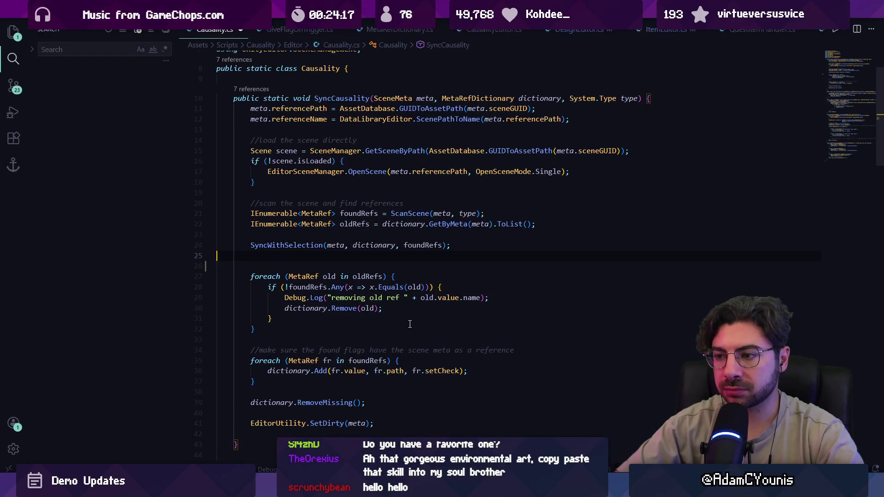
pyautogui.write('SyncQu')
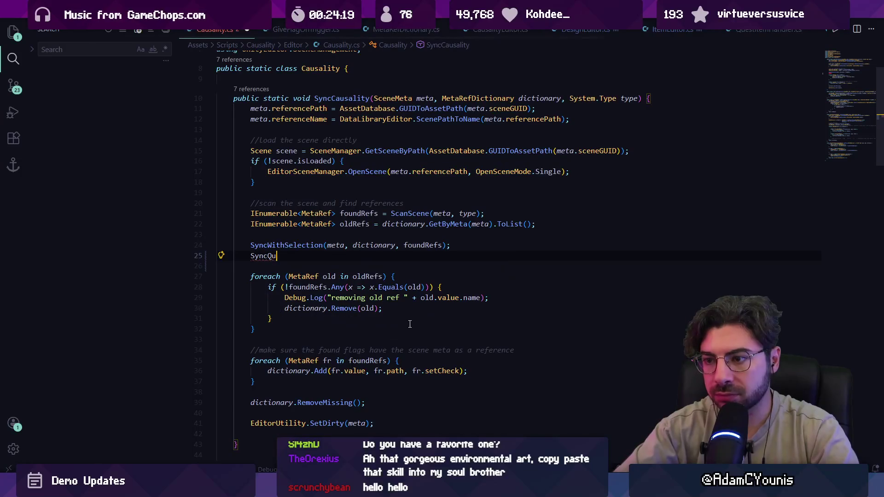
pyautogui.write('ests')
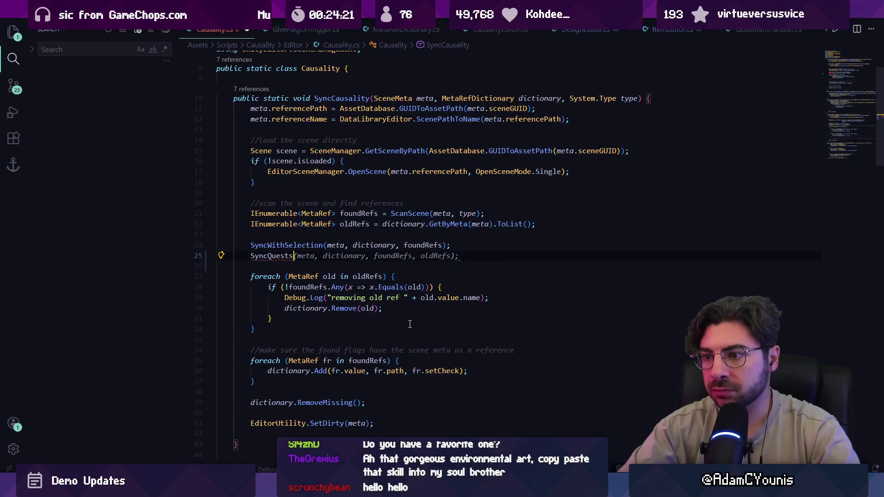
pyautogui.write('();')
pyautogui.hotkey('ctrl', 's')
pyautogui.press('Left')
pyautogui.press('Left')
pyautogui.write('meta,')
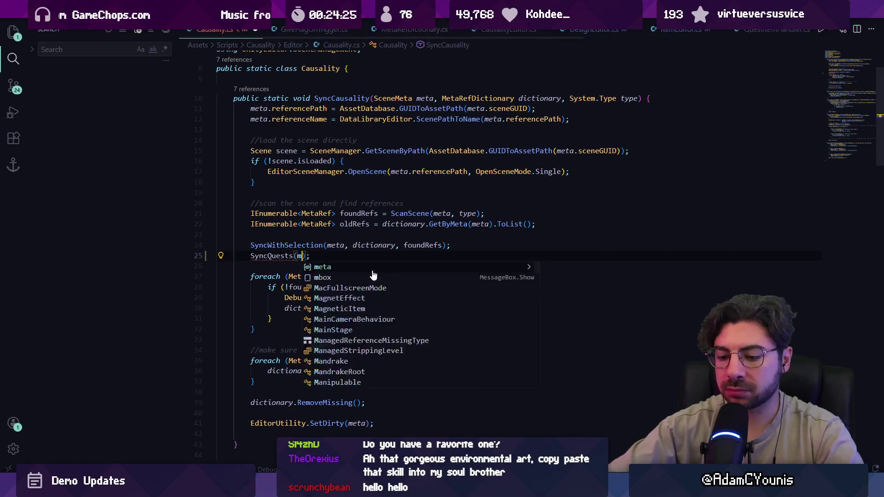
pyautogui.write('dic')
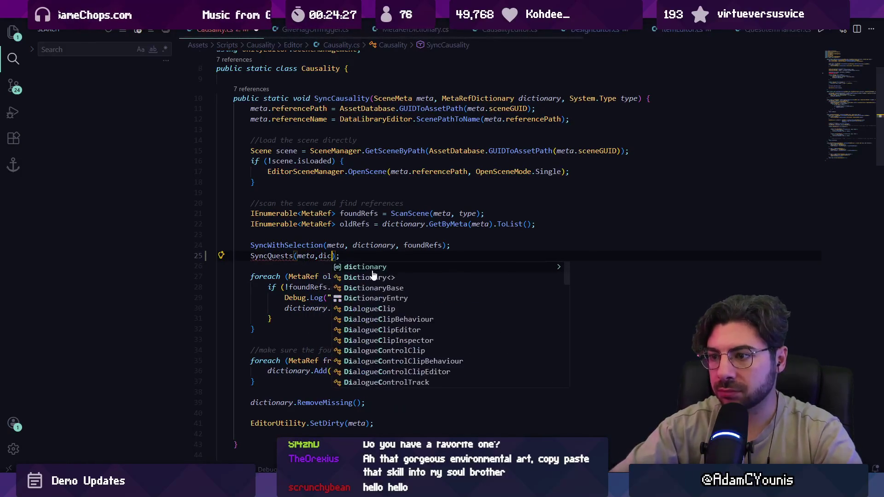
pyautogui.write('tionary')
pyautogui.press('Tab')
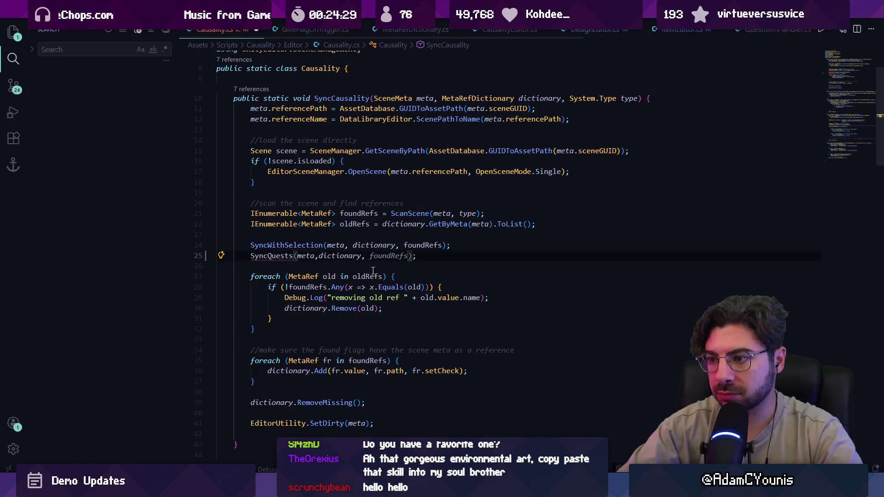
pyautogui.press('Tab')
pyautogui.hotkey('ctrl', 's')
pyautogui.press('BackSpace')
pyautogui.press('BackSpace')
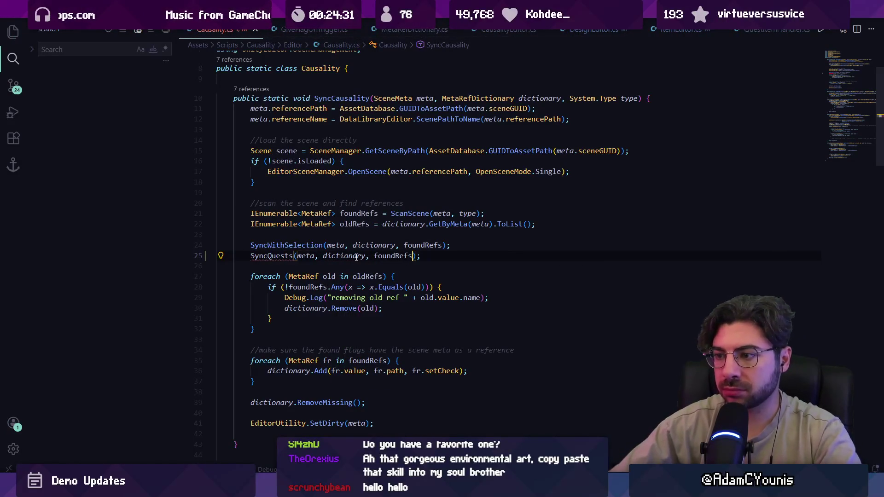
# Step: Below SyncWithSelection, type 'public stat' and accept the suggested SyncQuests method
pyautogui.scroll(-5, 323, 276)
pyautogui.click(283, 292)
pyautogui.press('Return')
pyautogui.press('Return')
pyautogui.write('public stat')
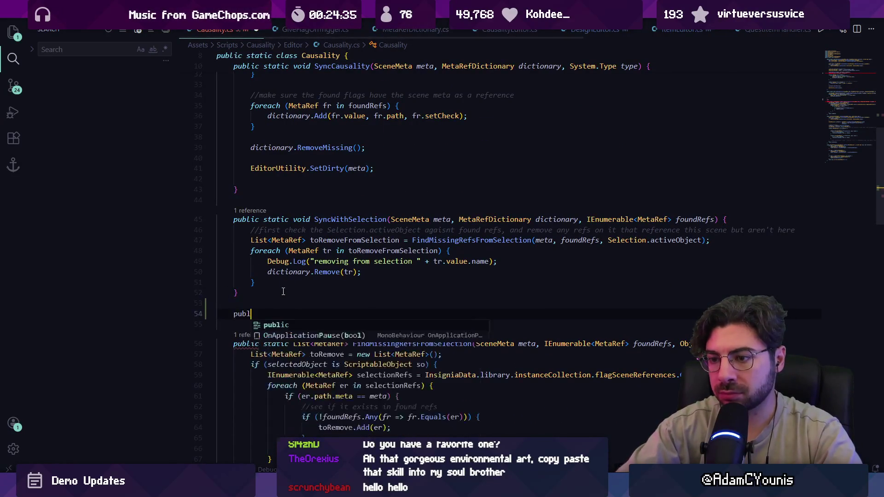
pyautogui.press('Tab')
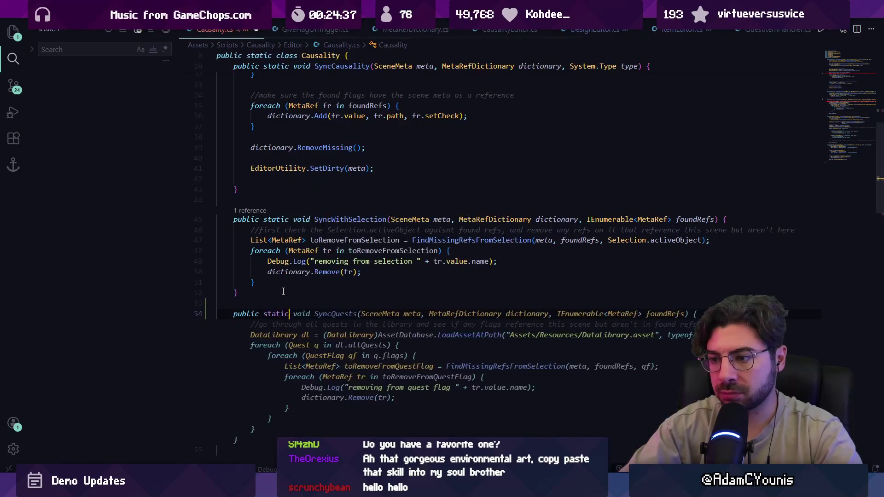
# Step: Review the new method's LoadAssetAtPath DataLibrary line and its quest loop
pyautogui.scroll(-3, 300, 263)
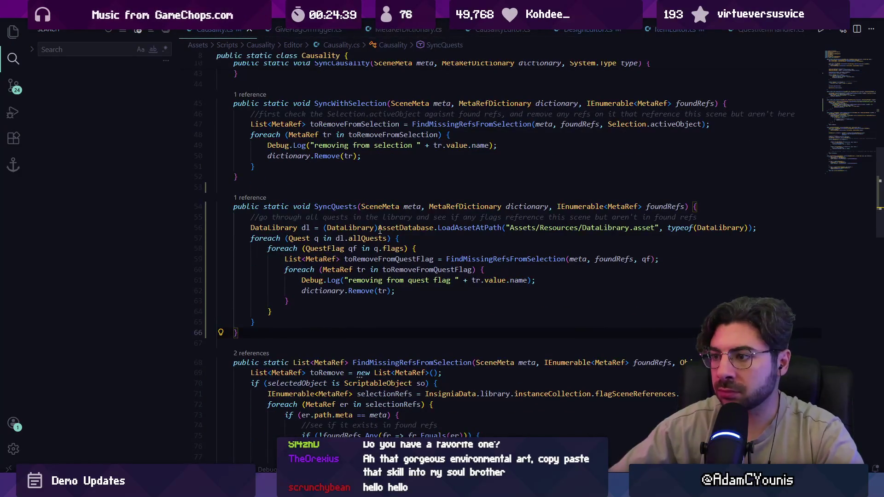
pyautogui.tripleClick(405, 228)
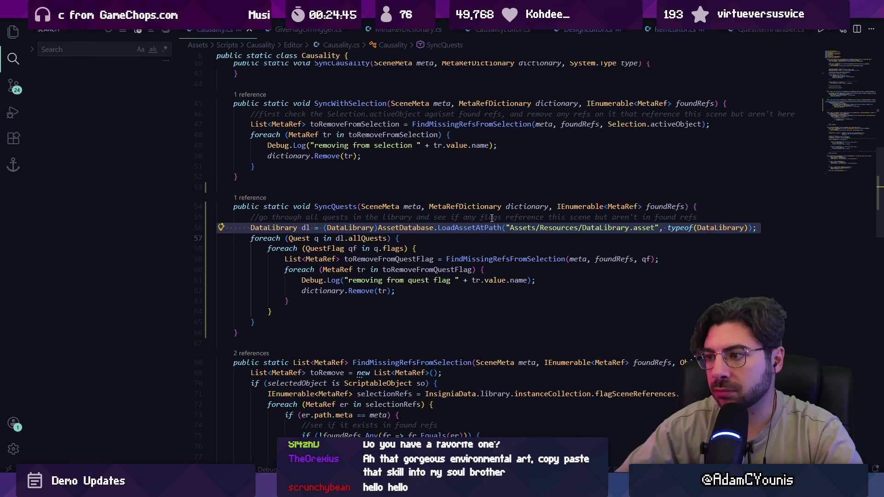
pyautogui.click(473, 227)
pyautogui.click(549, 227)
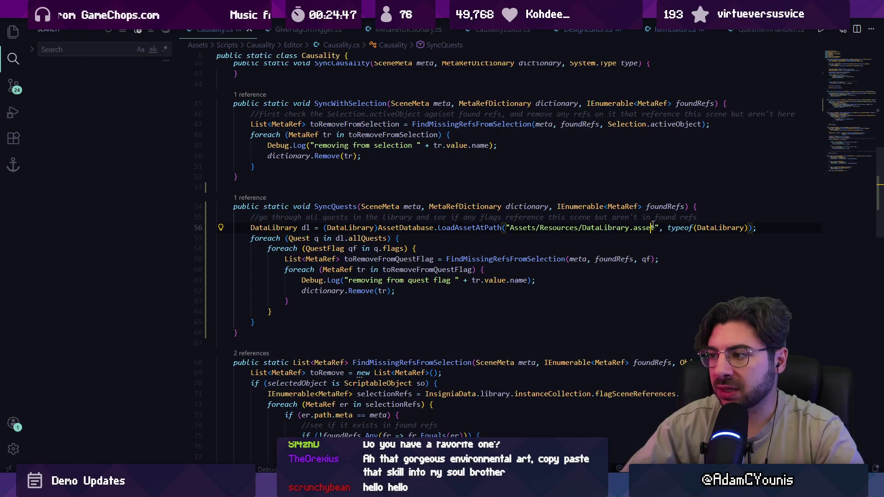
pyautogui.press('Down')
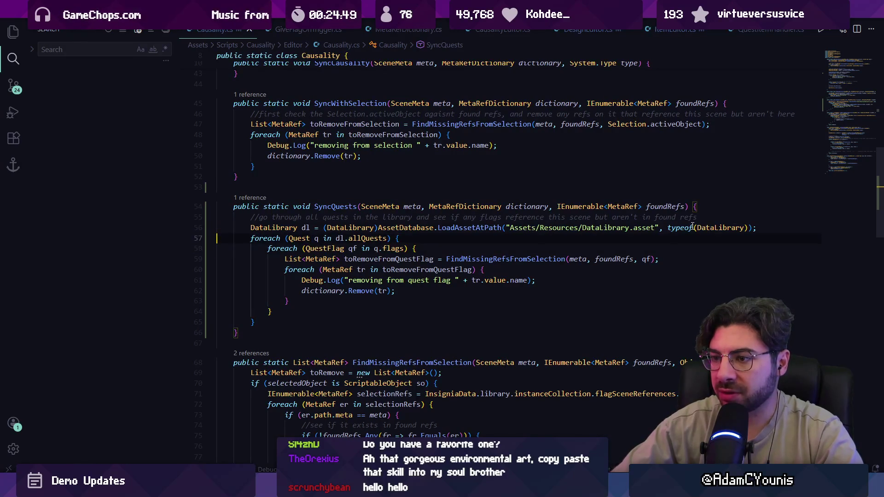
pyautogui.press('Up')
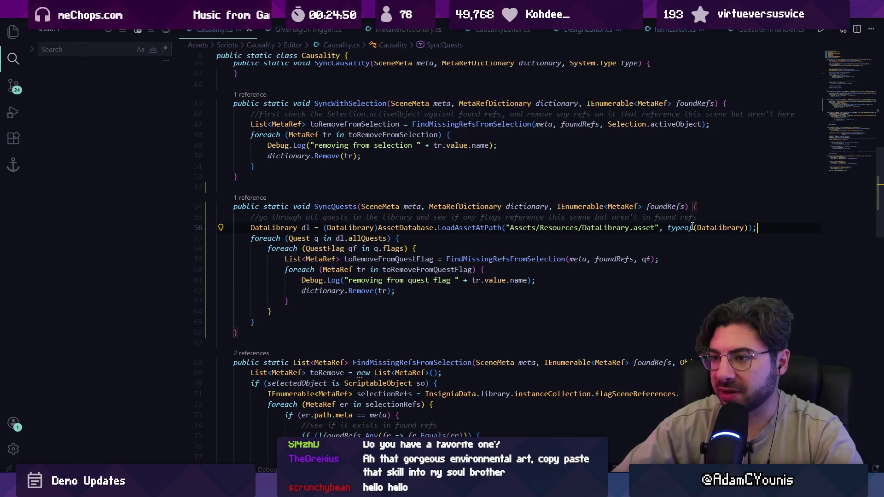
pyautogui.press('End')
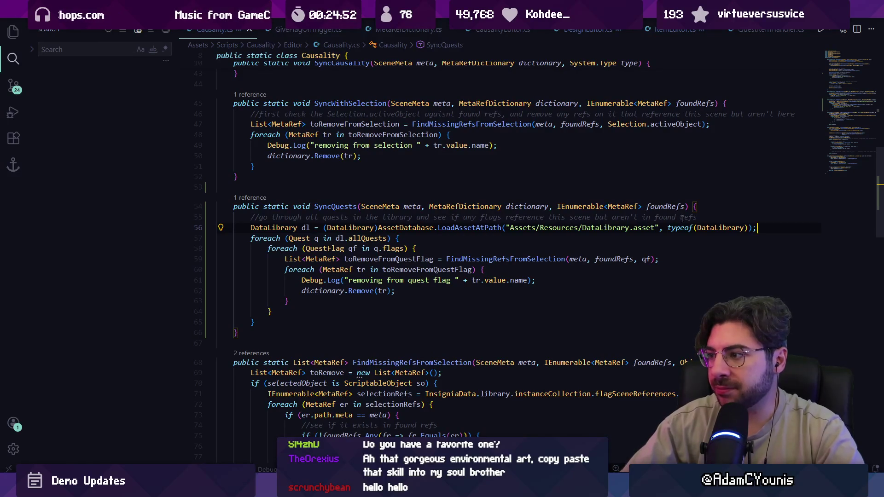
pyautogui.scroll(10, 432, 153)
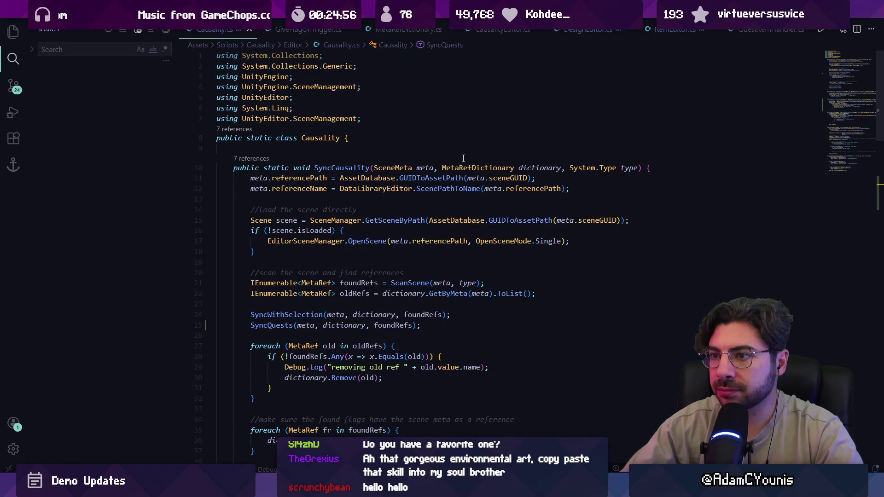
pyautogui.scroll(-5, 460, 158)
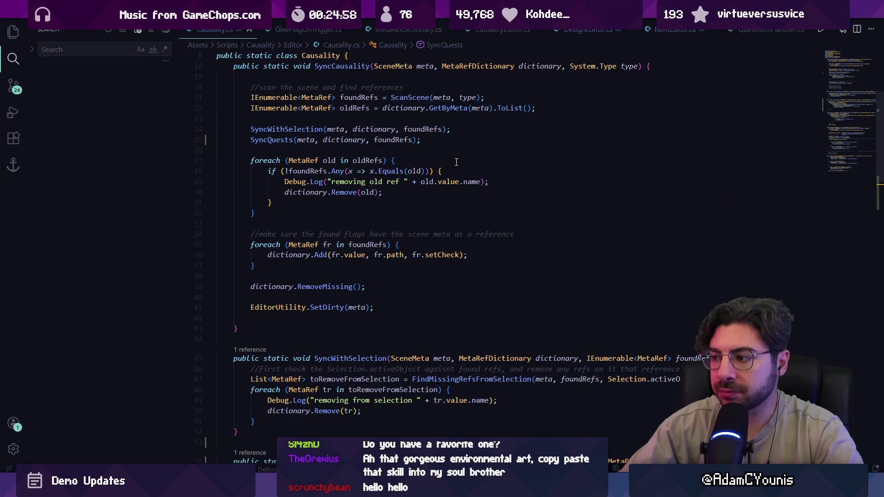
# Step: Search the project for 'datalibrary' and open ProgressStateEditor's Resources.Load usage
pyautogui.hotkey('ctrl', 'shift', 'f')
pyautogui.write('dataklu')
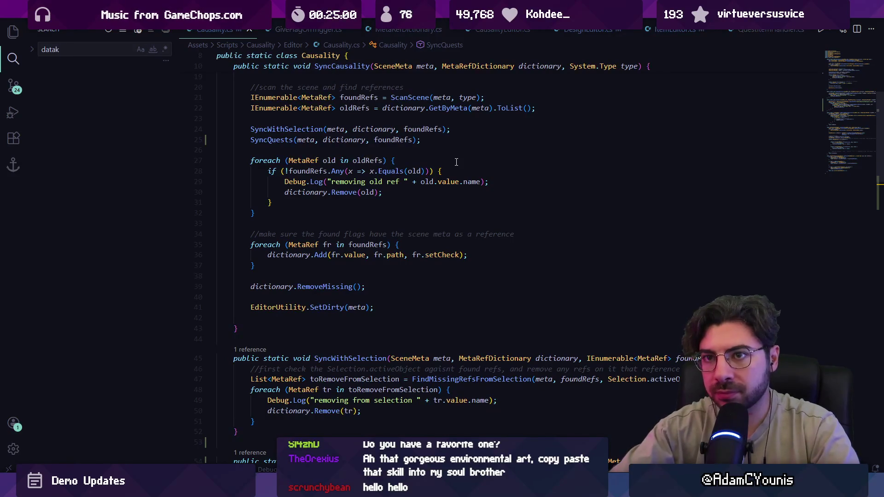
pyautogui.press('BackSpace')
pyautogui.write('rary')
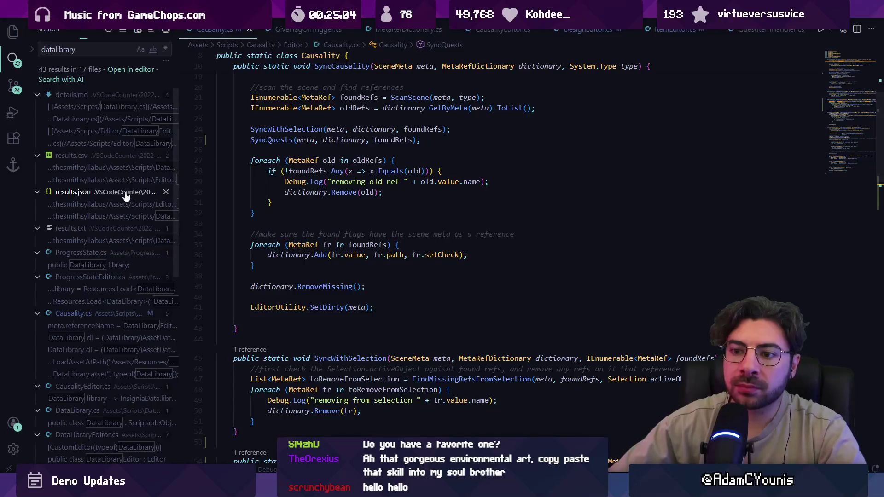
pyautogui.moveTo(177, 289); pyautogui.dragTo(371, 287)
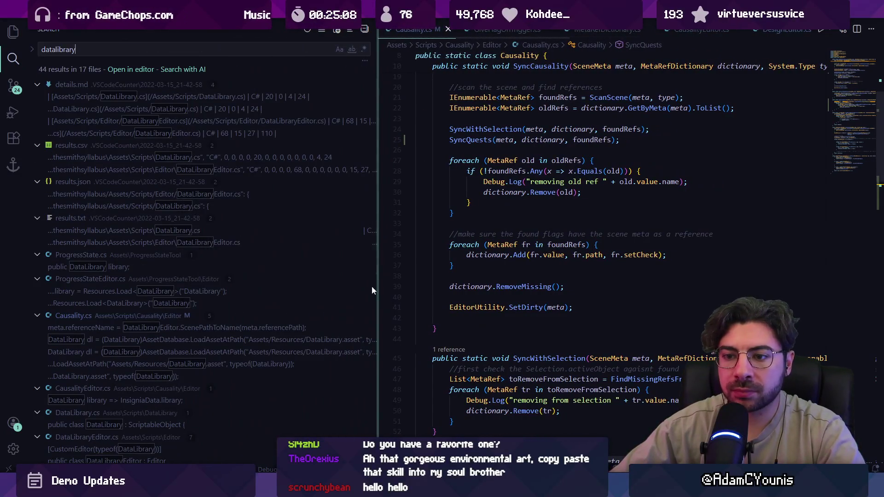
pyautogui.click(200, 341)
pyautogui.click(201, 348)
pyautogui.click(202, 344)
pyautogui.click(203, 349)
pyautogui.click(203, 343)
pyautogui.click(183, 365)
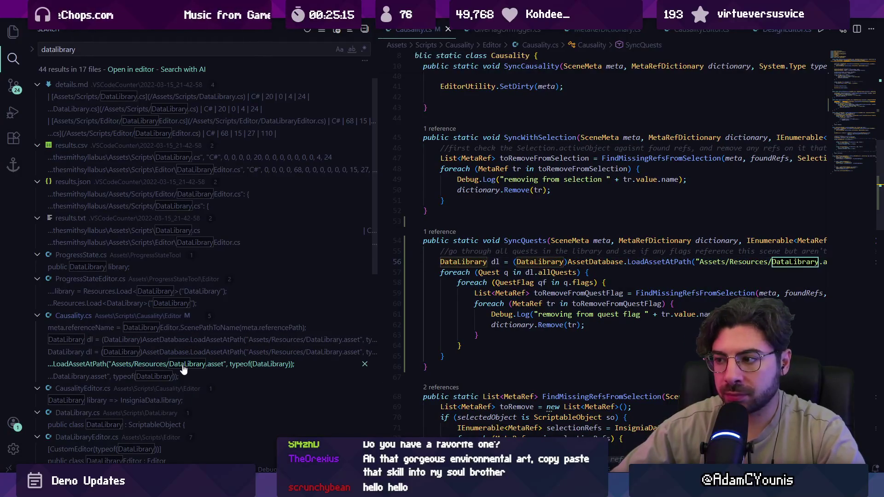
pyautogui.click(118, 293)
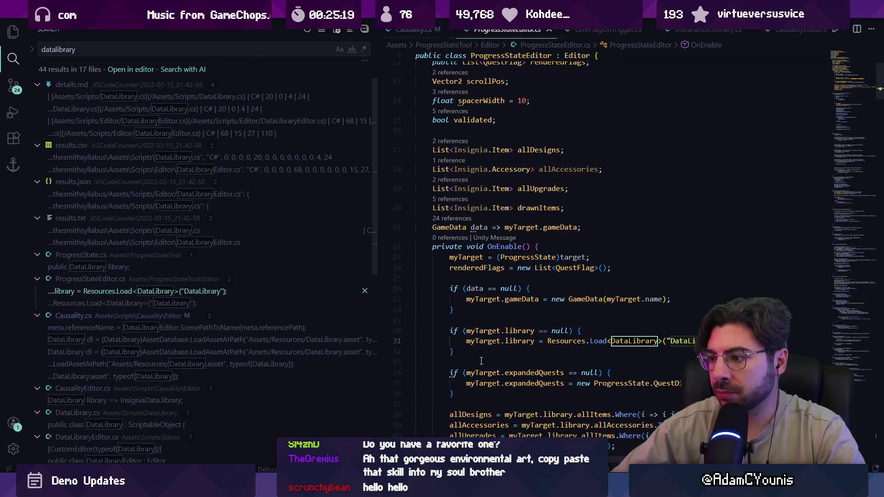
# Step: Replace LoadAssetAtPath with Resources.Load<DataLibrary>("DataLibrary") in Causality.cs and save
pyautogui.moveTo(546, 342)
pyautogui.mouseDown()
pyautogui.moveTo(583, 331)
pyautogui.moveTo(657, 335)
pyautogui.mouseUp()
pyautogui.moveTo(547, 341); pyautogui.dragTo(608, 341)
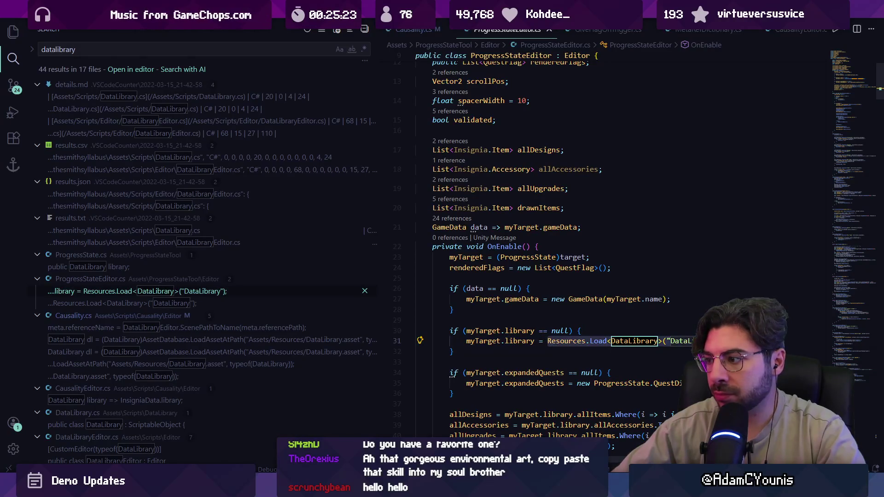
pyautogui.hotkey('ctrl', 'Tab')
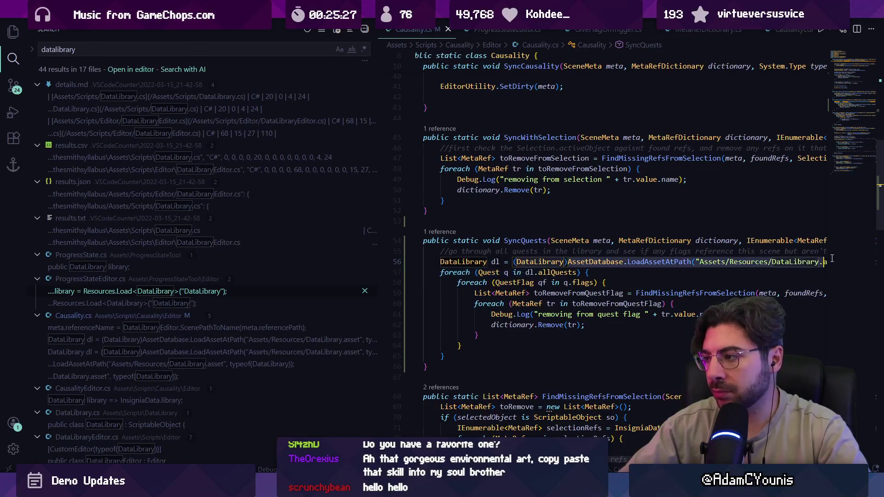
pyautogui.press('Up')
pyautogui.press('End')
pyautogui.moveTo(794, 262)
pyautogui.mouseDown()
pyautogui.moveTo(416, 261)
pyautogui.moveTo(548, 261)
pyautogui.moveTo(520, 262)
pyautogui.mouseUp()
pyautogui.write('Resources.Load<DataLibrary>("DataLibrary");')
pyautogui.hotkey('ctrl', 's')
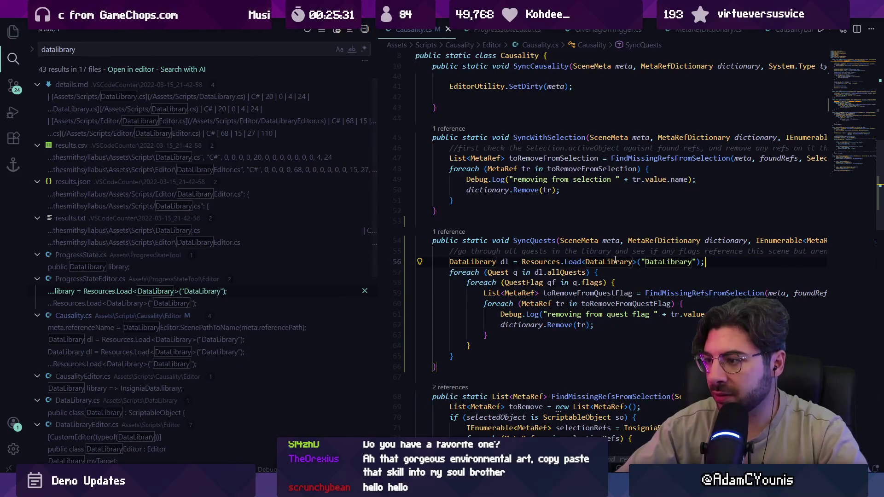
# Step: Check the rewritten DataLibrary line, hiding and restoring the sidebar's search results
pyautogui.tripleClick(602, 262)
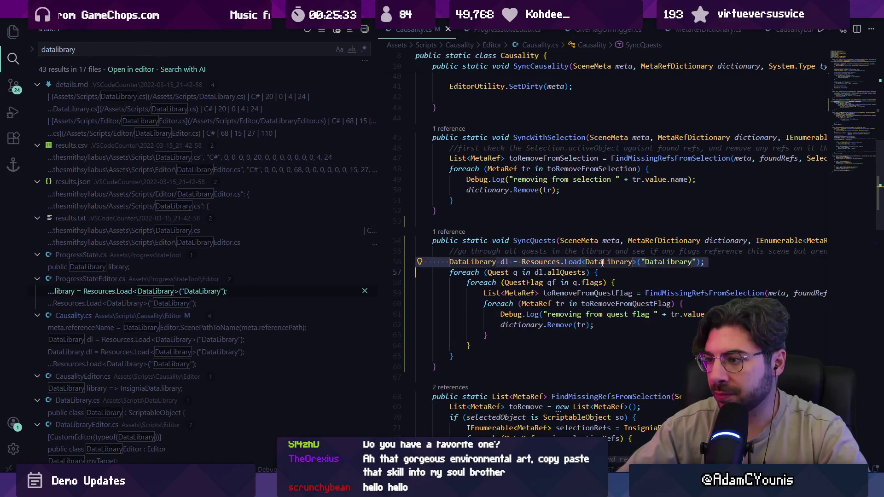
pyautogui.click(618, 271)
pyautogui.hotkey('ctrl', 'alt', 'b')
pyautogui.hotkey('ctrl', 'alt', 'b')
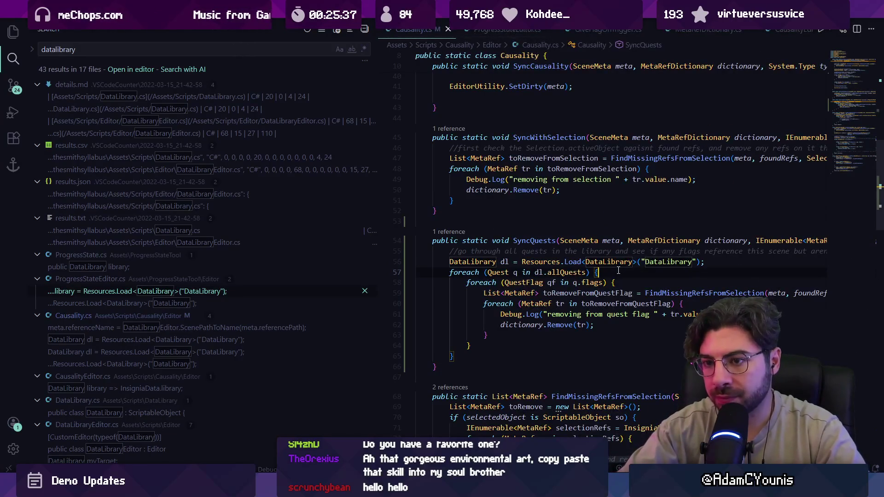
pyautogui.hotkey('ctrl', 'b')
pyautogui.hotkey('ctrl', 'alt', 'b')
pyautogui.hotkey('ctrl', 'alt', 'b')
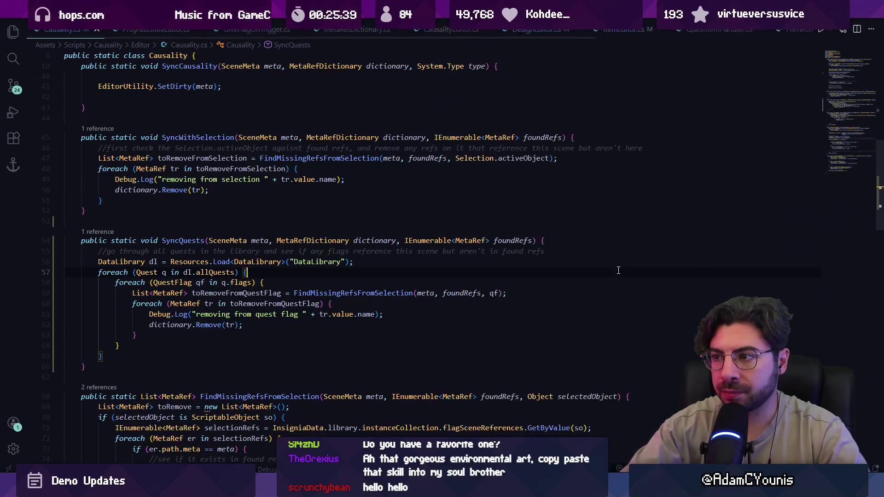
pyautogui.hotkey('ctrl', 'b')
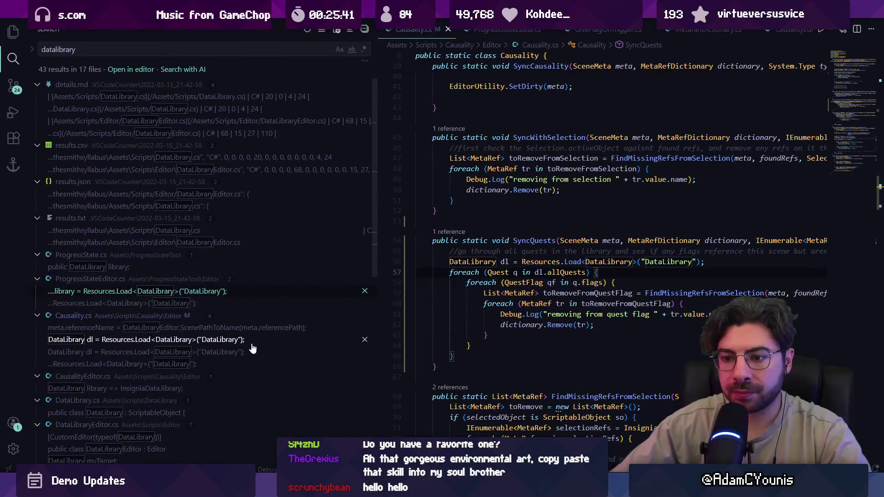
# Step: Copy InsigniaData.library from CausalityEditor.cs and paste it over the Resources.Load call
pyautogui.scroll(-1, 253, 348)
pyautogui.scroll(-1, 252, 348)
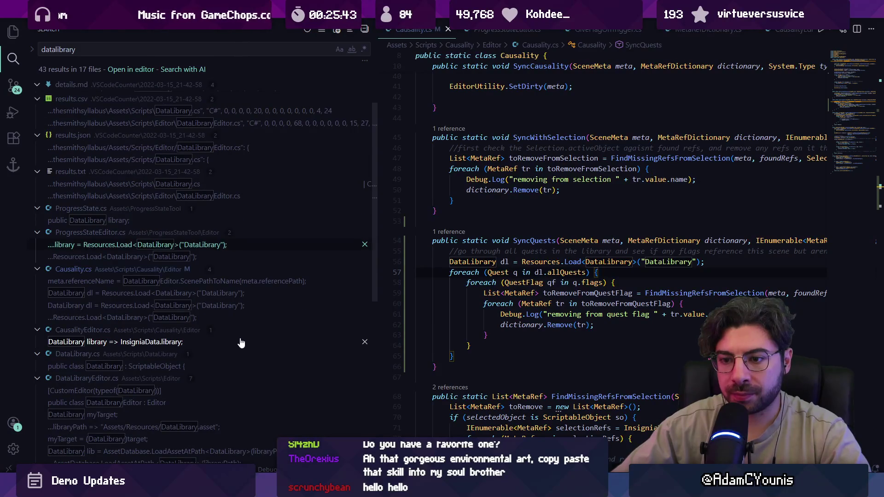
pyautogui.click(241, 343)
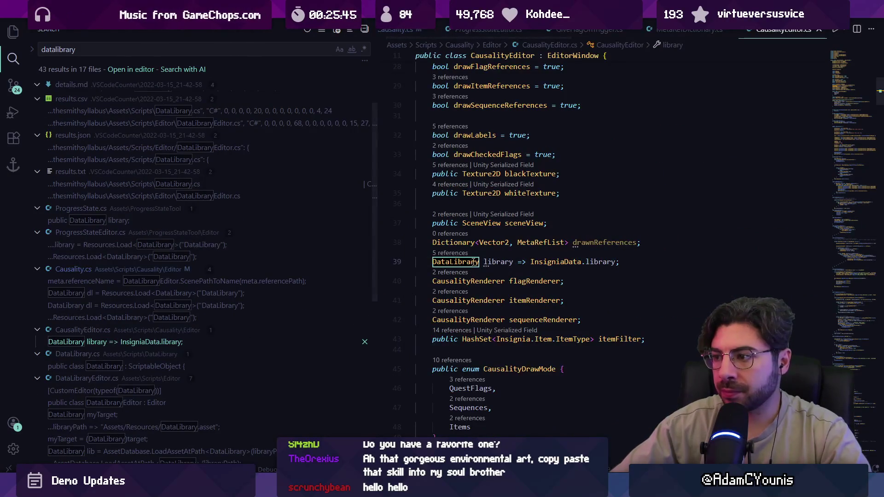
pyautogui.doubleClick(543, 260)
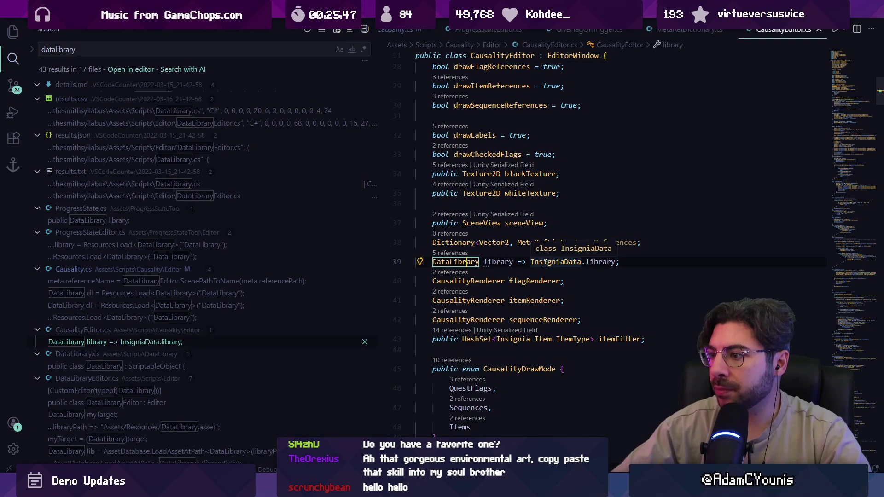
pyautogui.moveTo(532, 263); pyautogui.dragTo(616, 261)
pyautogui.hotkey('alt', 'Left')
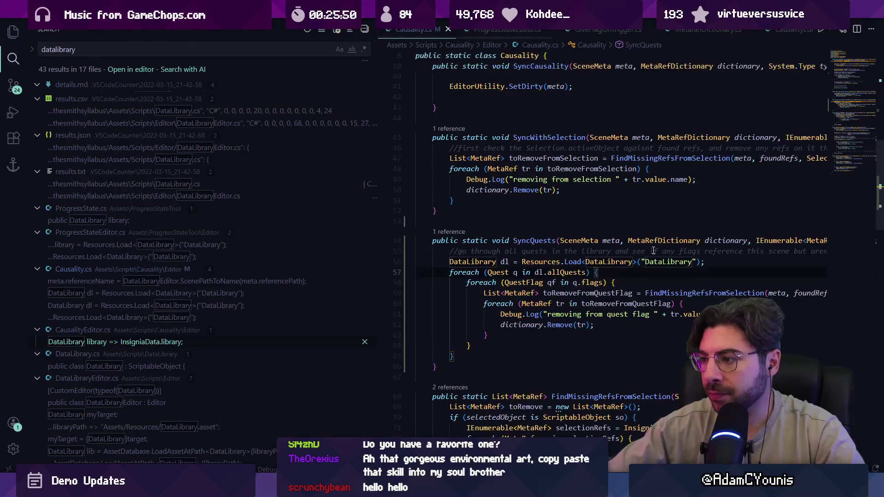
pyautogui.hotkey('ctrl', 'shift', 'Right')
pyautogui.hotkey('ctrl', 'shift', 'Right')
pyautogui.hotkey('ctrl', 'shift', 'Right')
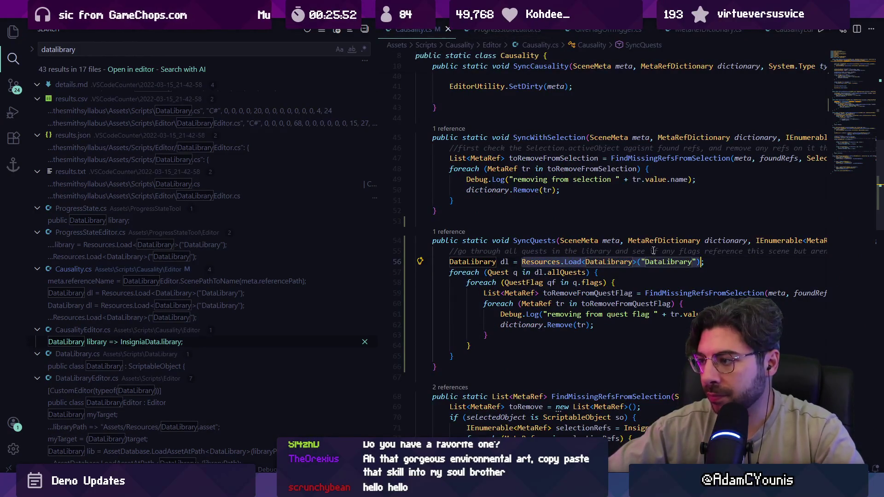
pyautogui.write('InsigniaData.library')
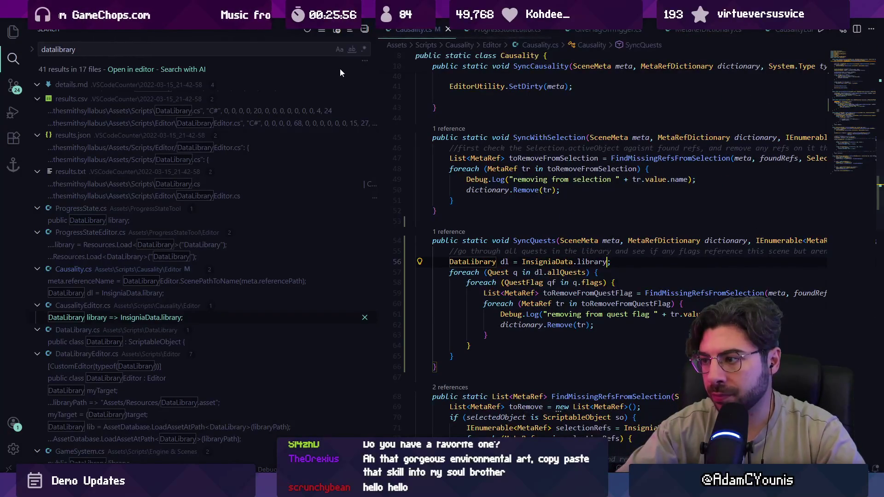
# Step: Look up InsigniaData.library's definition, then return to SyncQuests with a narrower search panel
pyautogui.hotkey('ctrl', 'b')
pyautogui.keyDown('ctrl'); pyautogui.click(229, 266); pyautogui.keyUp('ctrl')
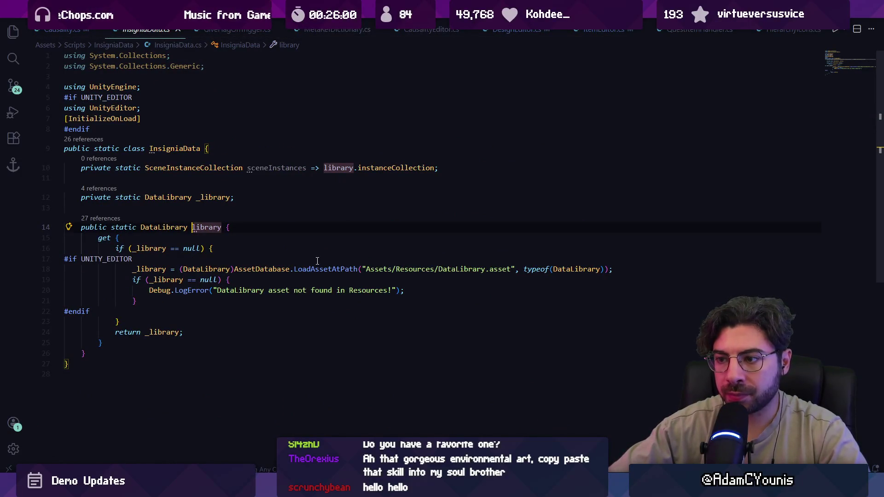
pyautogui.hotkey('alt', 'Left')
pyautogui.press('Down')
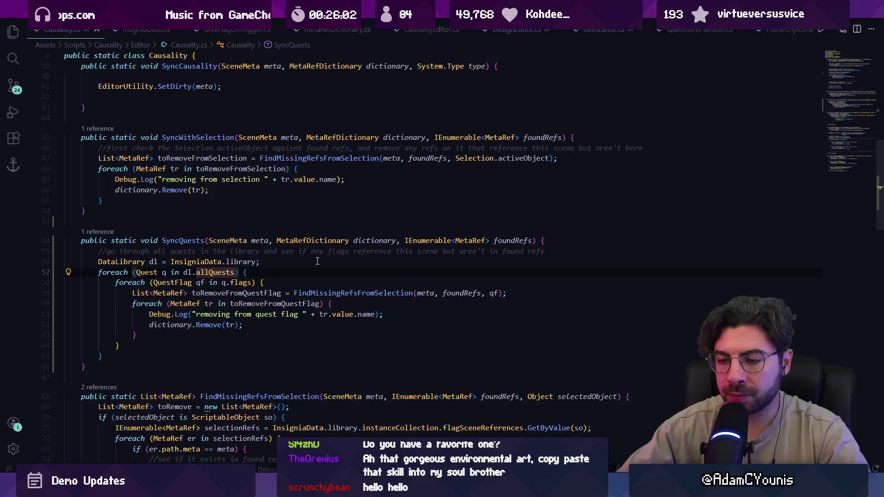
pyautogui.hotkey('ctrl', 'b')
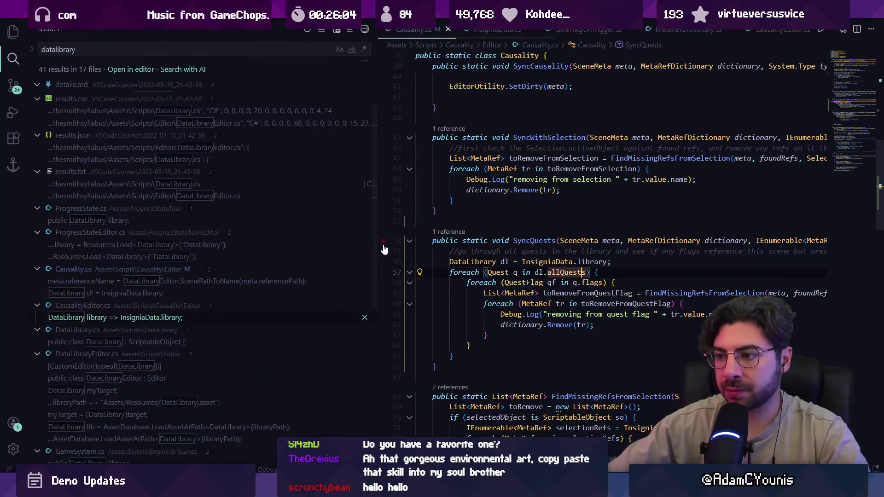
pyautogui.moveTo(378, 258); pyautogui.dragTo(193, 266)
# Step: Insert a new line above the quest loop and begin declaring List<Quest> rewardQuests
pyautogui.click(440, 278)
pyautogui.click(356, 273)
pyautogui.click(395, 273)
pyautogui.click(360, 282)
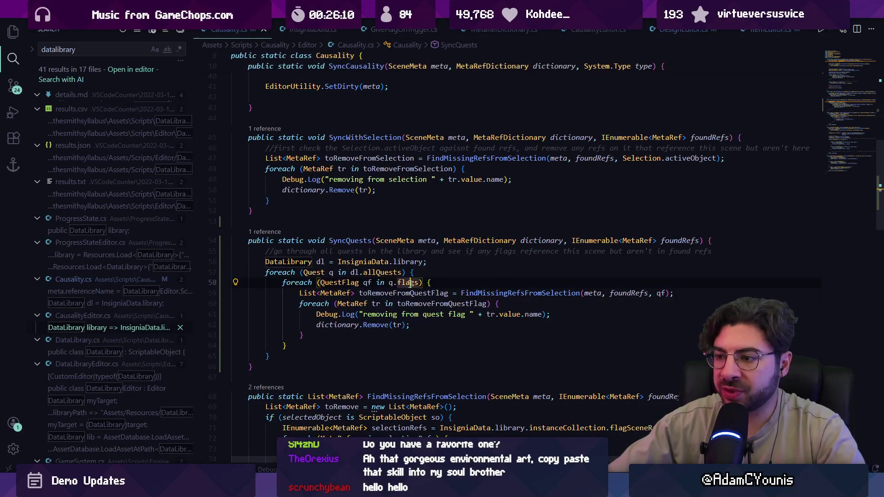
pyautogui.click(421, 282)
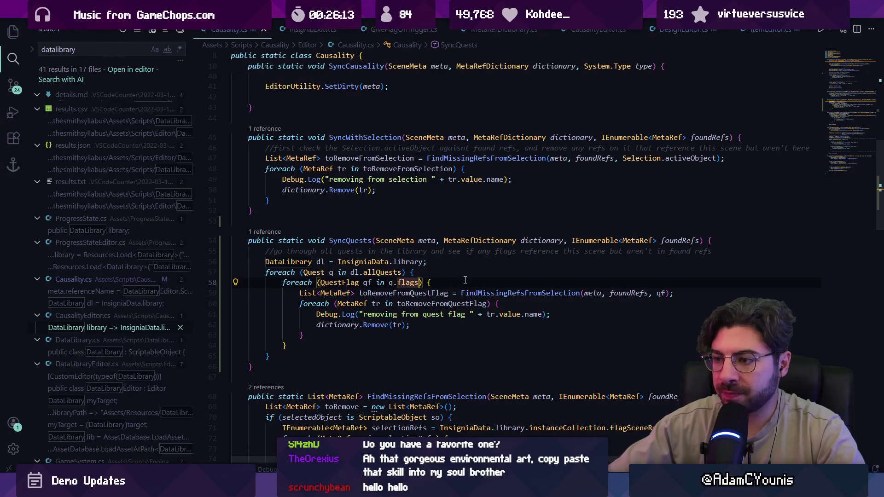
pyautogui.hotkey('ctrl', 'shift', 'Left')
pyautogui.hotkey('ctrl', 'shift', 'Left')
pyautogui.hotkey('ctrl', 'shift', 'Left')
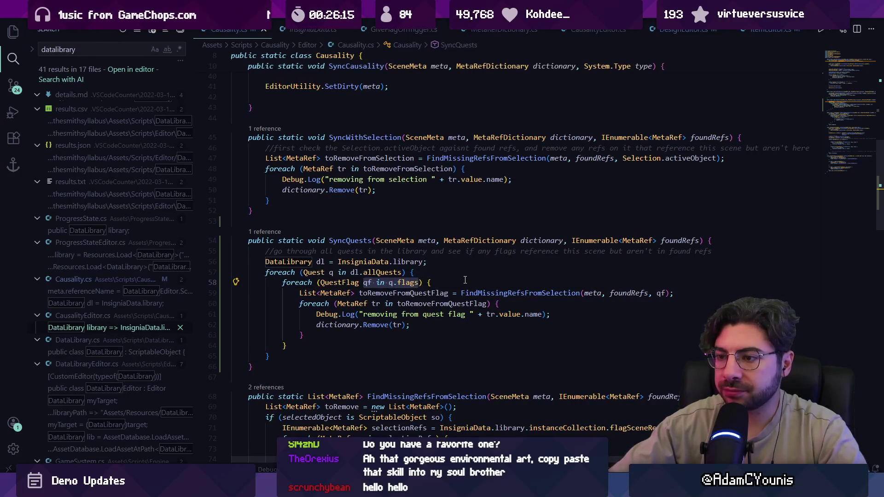
pyautogui.hotkey('ctrl', 'shift', 'Left')
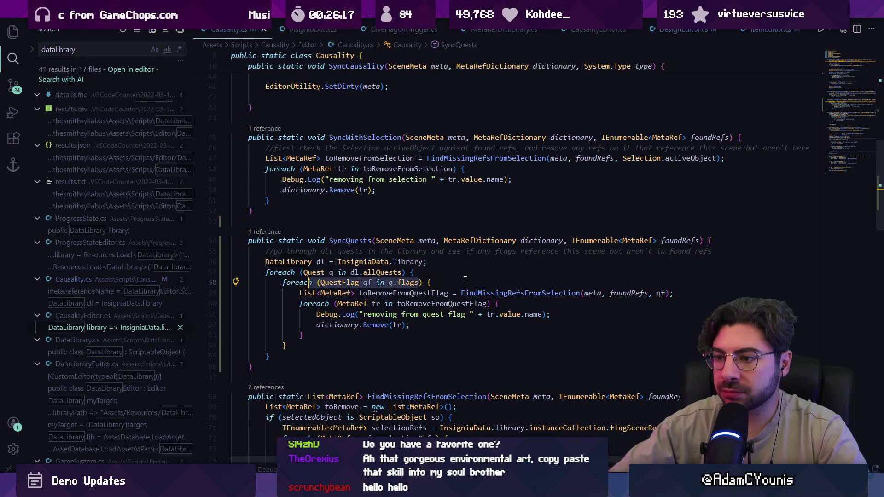
pyautogui.hotkey('ctrl', 'shift', 'Left')
pyautogui.press('Left')
pyautogui.press('Up')
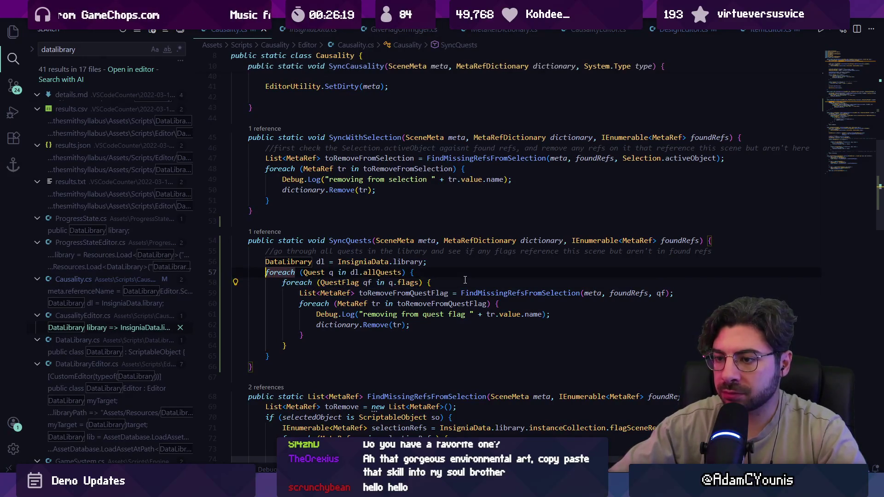
pyautogui.press('Return')
pyautogui.press('Return')
pyautogui.press('Up')
pyautogui.write('List<C')
pyautogui.press('BackSpace')
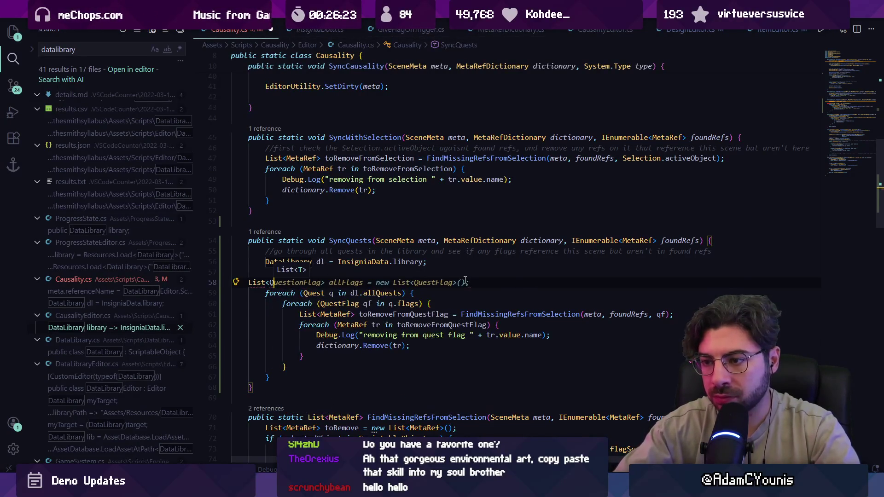
pyautogui.write('est> ')
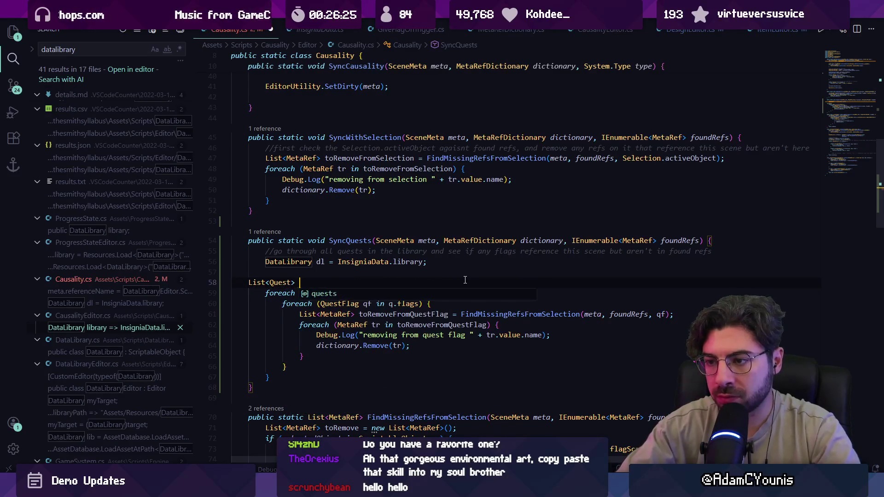
pyautogui.write('rewa')
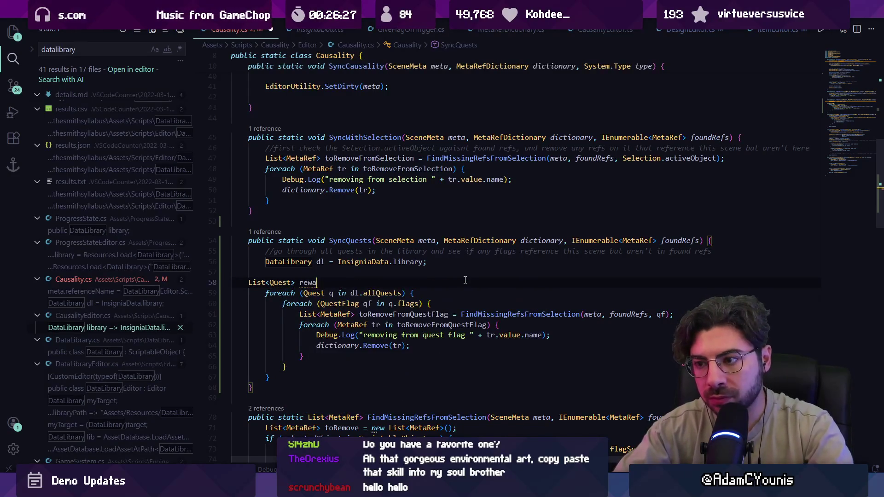
pyautogui.write('ests = new List<Quest>(')
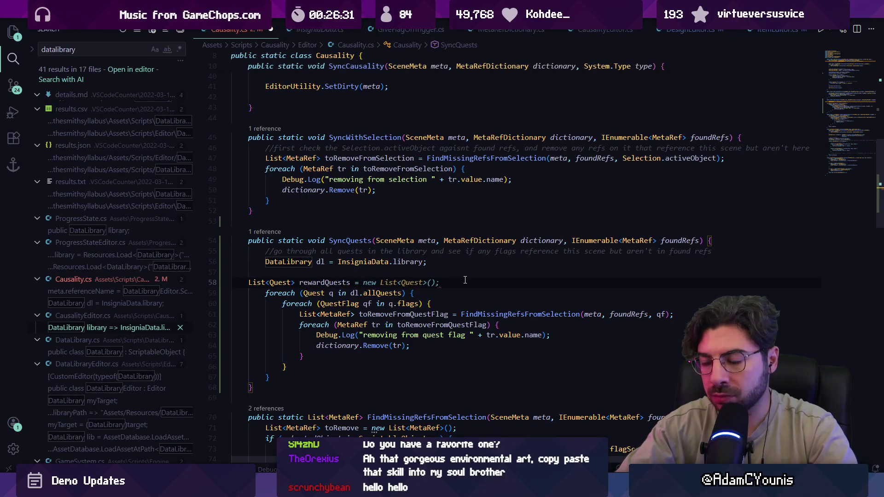
pyautogui.write(' ques')
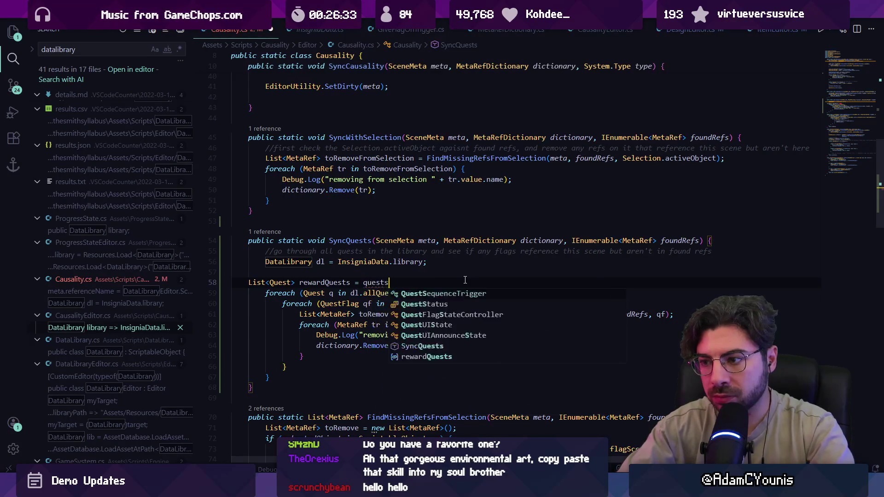
pyautogui.press('BackSpace')
pyautogui.press('BackSpace')
pyautogui.press('BackSpace')
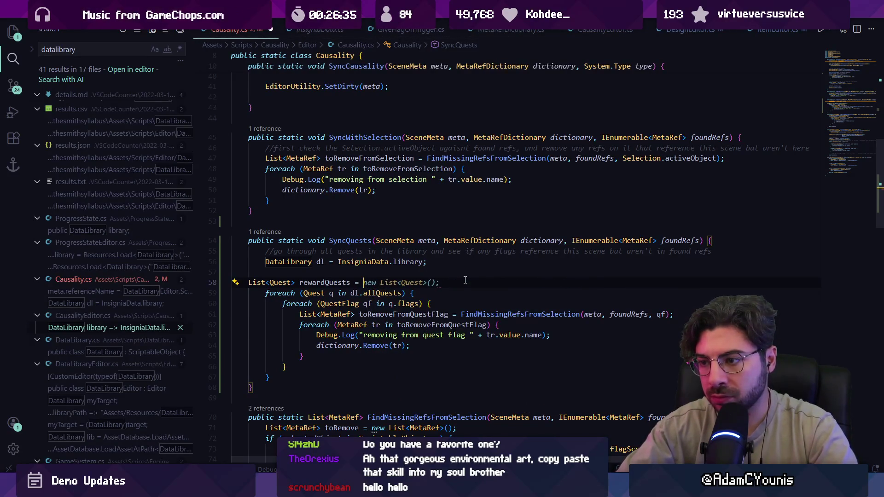
# Step: Assign rewardQuests = dl.allQuests.Where(q => q.reward != null).ToList() and save Causality.cs
pyautogui.write('dl.allque')
pyautogui.press('Escape')
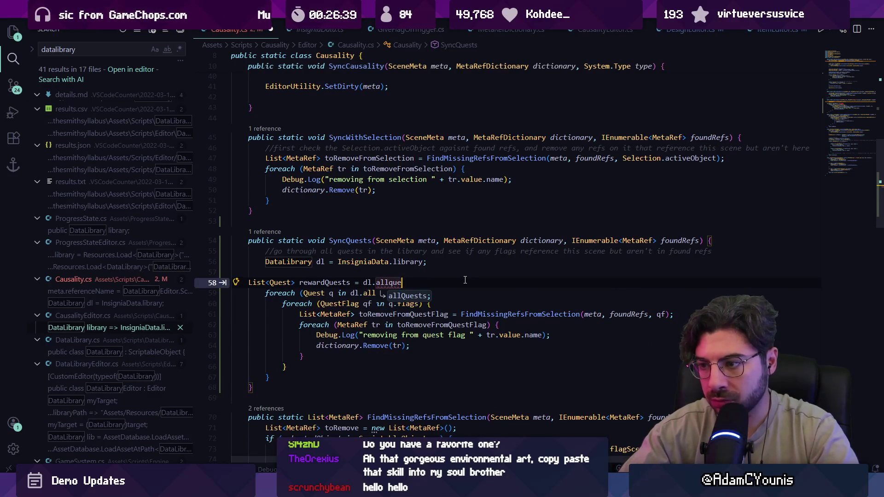
pyautogui.press('Return')
pyautogui.press('BackSpace')
pyautogui.press('BackSpace')
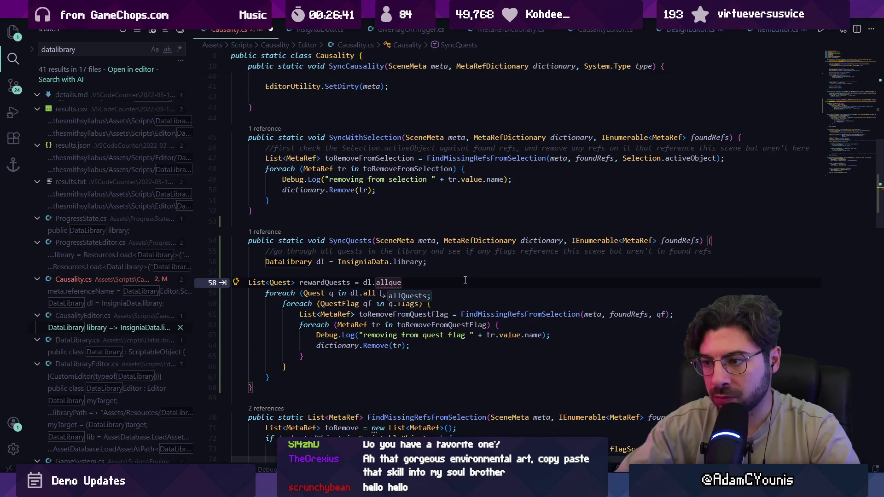
pyautogui.press('Tab')
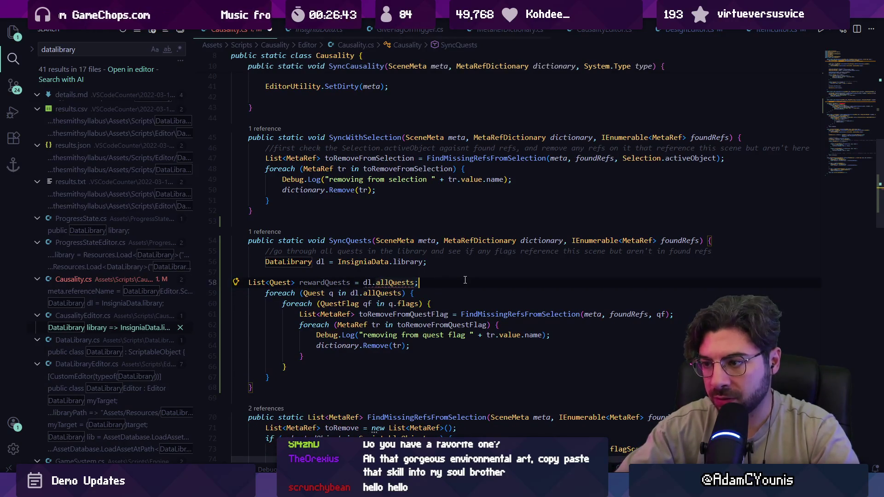
pyautogui.press('Left')
pyautogui.write('.Where')
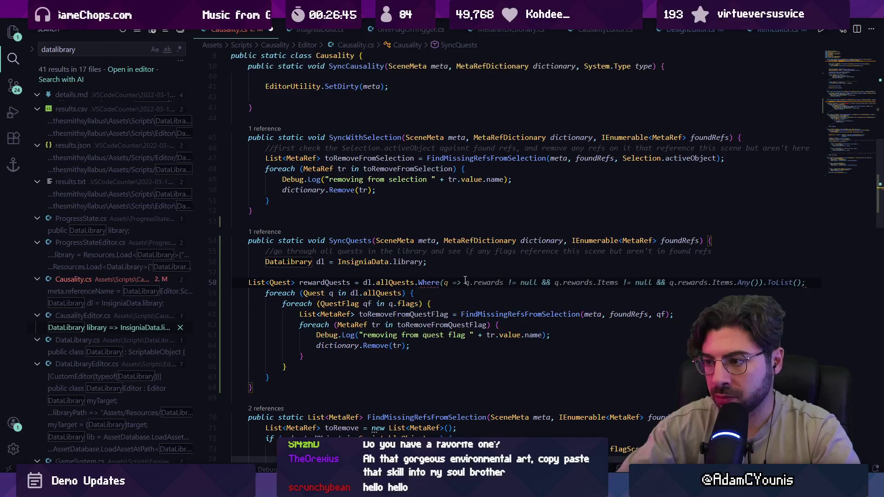
pyautogui.press('Tab')
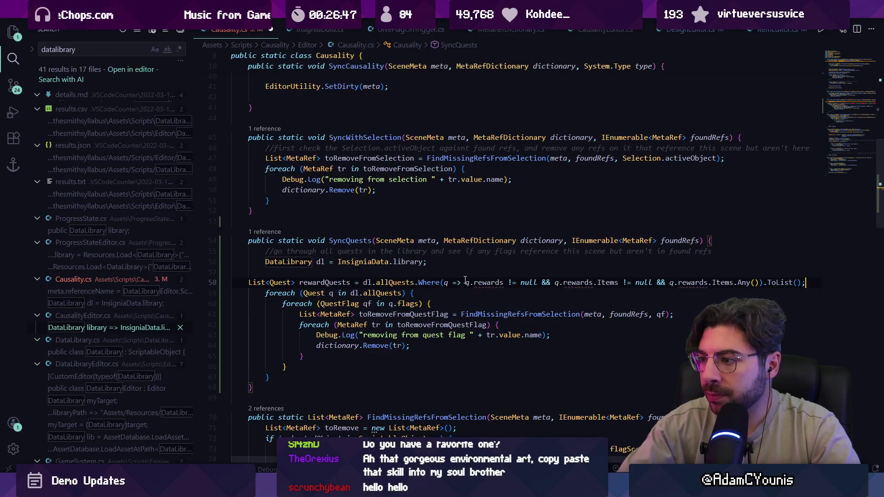
pyautogui.doubleClick(479, 284)
pyautogui.write('reward')
pyautogui.hotkey('ctrl', 'shift', 'Right')
pyautogui.hotkey('ctrl', 'shift', 'Right')
pyautogui.hotkey('ctrl', 'shift', 'Right')
pyautogui.press('Right')
pyautogui.press('Right')
pyautogui.hotkey('ctrl', 'shift', 'Right')
pyautogui.hotkey('ctrl', 'shift', 'Right')
pyautogui.hotkey('ctrl', 'shift', 'Right')
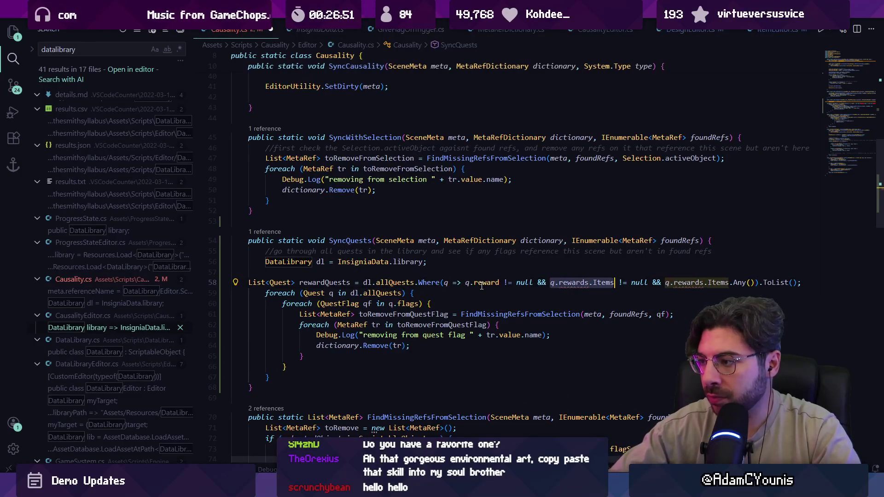
pyautogui.press('BackSpace')
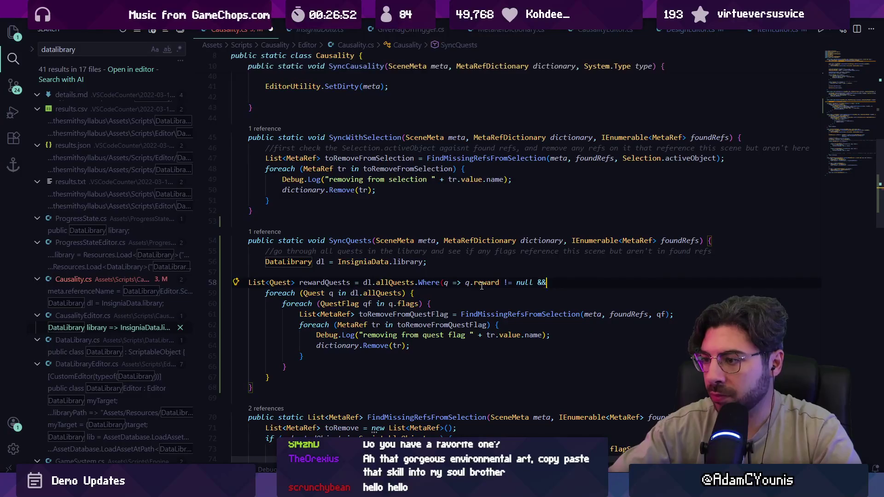
pyautogui.write(').ToList();')
pyautogui.press('Tab')
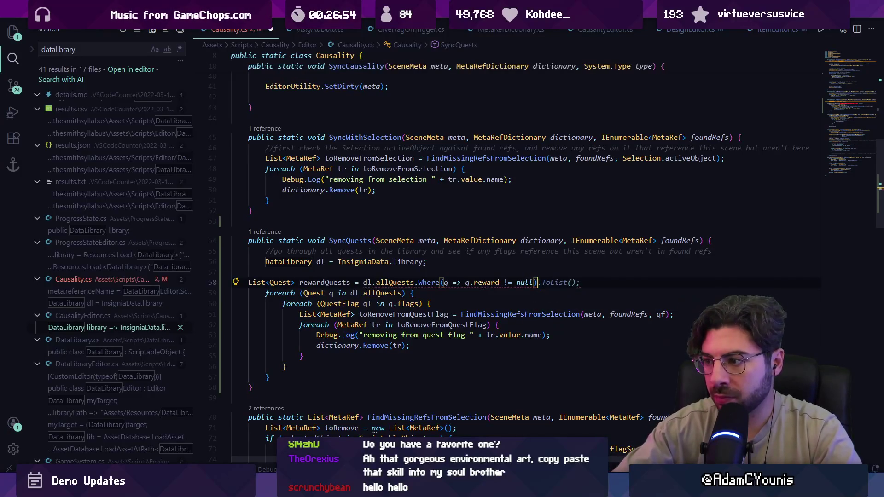
pyautogui.hotkey('ctrl', 's')
# Step: Make the foreach loop iterate rewardQuests instead of dl.allQuests
pyautogui.press('Down')
pyautogui.hotkey('ctrl', 'Left')
pyautogui.hotkey('ctrl', 'Left')
pyautogui.hotkey('ctrl', 'Left')
pyautogui.hotkey('ctrl', 'shift', 'Right')
pyautogui.hotkey('ctrl', 'shift', 'Right')
pyautogui.hotkey('ctrl', 'shift', 'Right')
pyautogui.write('re')
pyautogui.press('Tab')
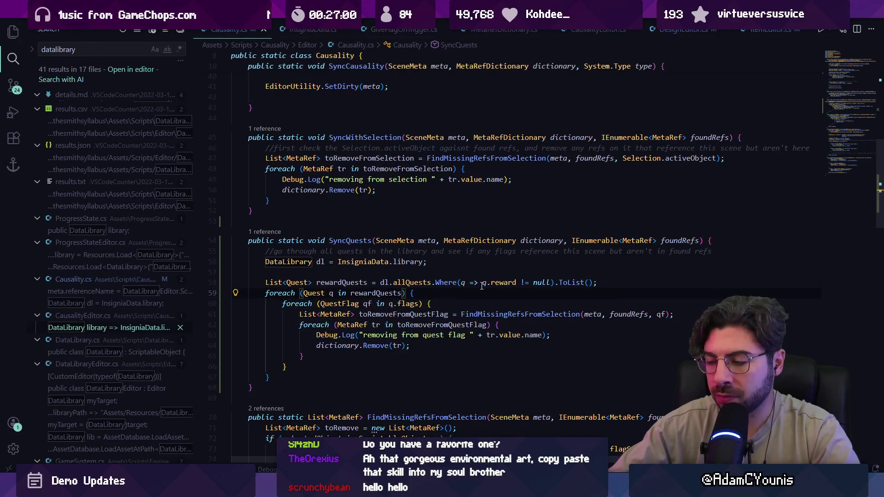
# Step: Add 'QuestFlag last = q.flags[^1];' inside the rewardQuests loop and save
pyautogui.press('Right')
pyautogui.hotkey('shift', 'Down')
pyautogui.hotkey('shift', 'Down')
pyautogui.hotkey('shift', 'Down')
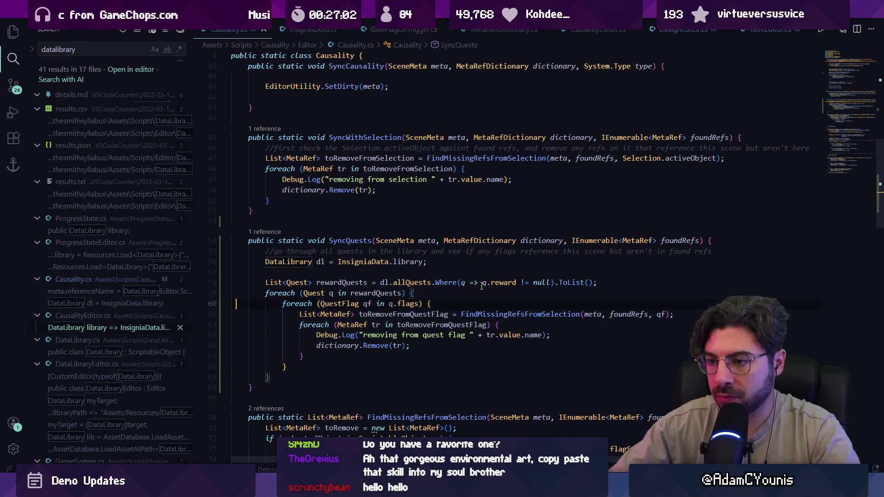
pyautogui.hotkey('shift', 'Down')
pyautogui.hotkey('shift', 'Down')
pyautogui.hotkey('shift', 'Down')
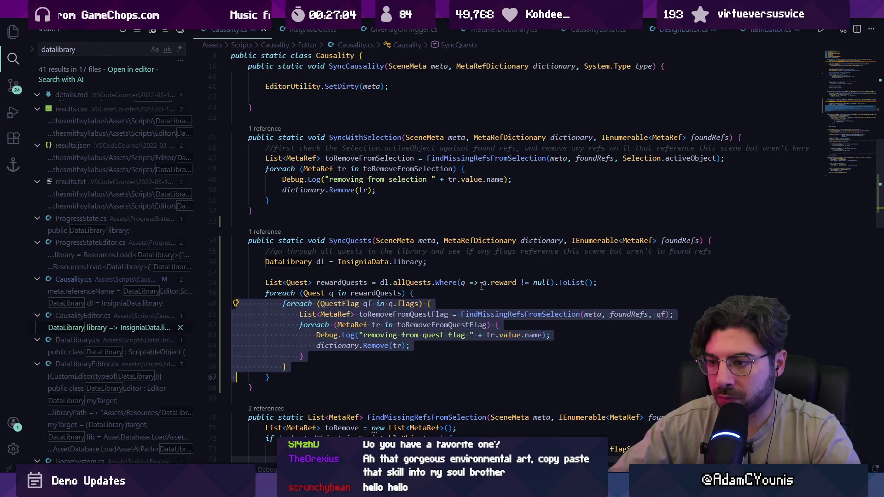
pyautogui.press('Up')
pyautogui.press('Up')
pyautogui.press('Up')
pyautogui.press('Return')
pyautogui.press('Up')
pyautogui.press('Tab')
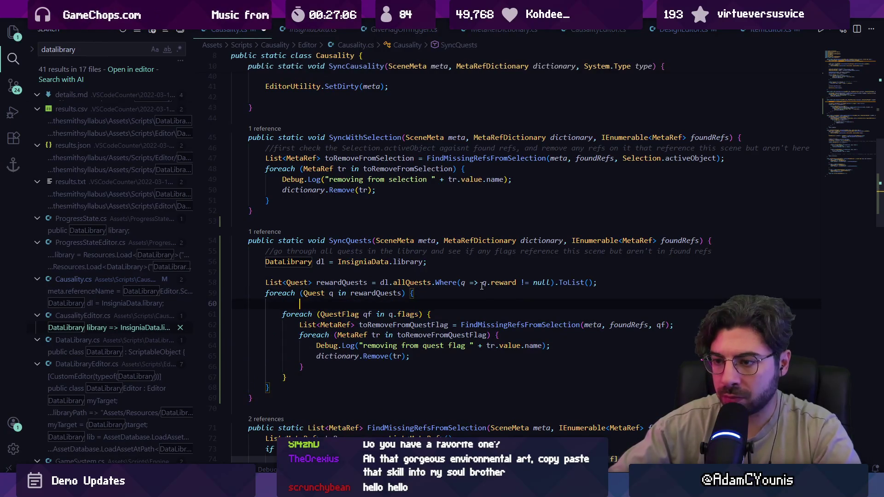
pyautogui.write('Questflag')
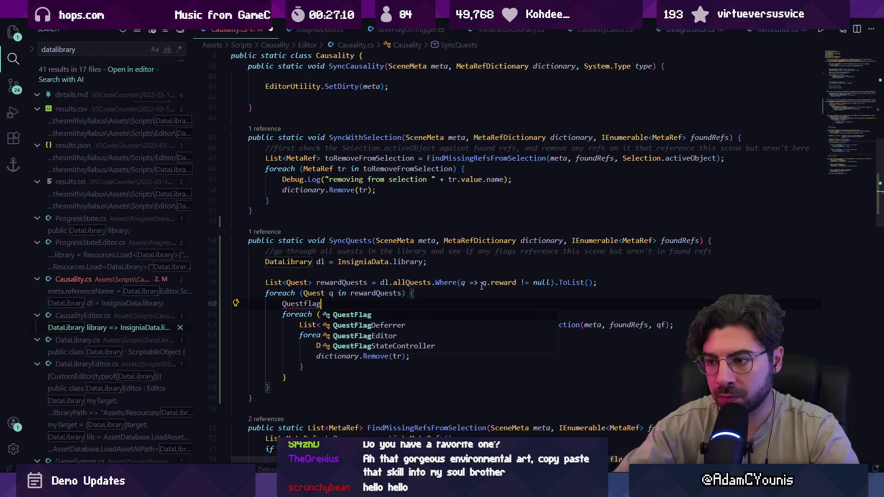
pyautogui.press('Tab')
pyautogui.write('last = ')
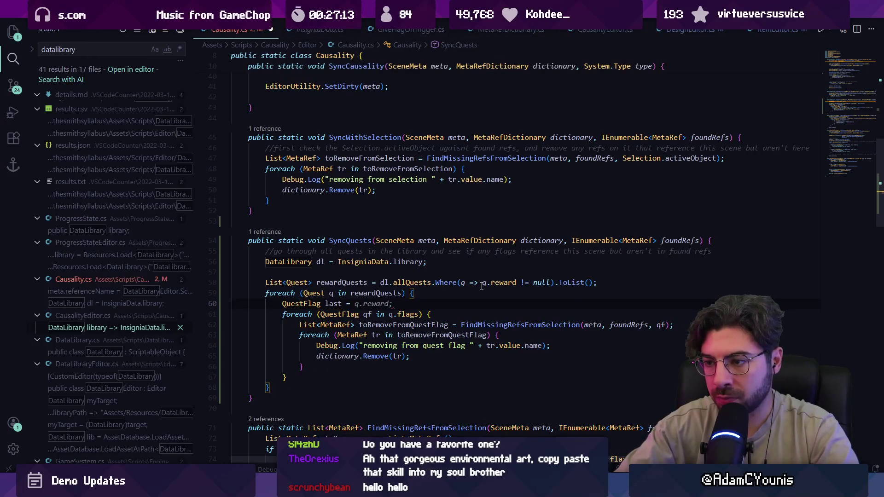
pyautogui.write('q.flags[')
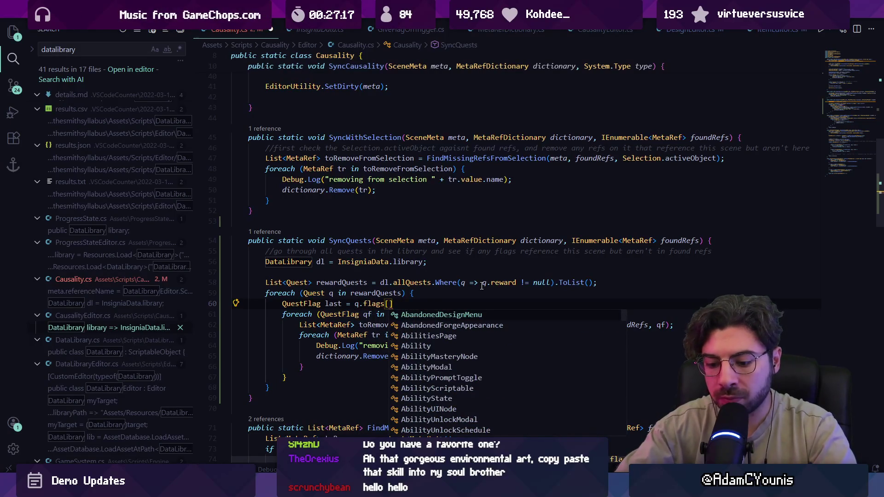
pyautogui.write('^1')
pyautogui.hotkey('ctrl', 's')
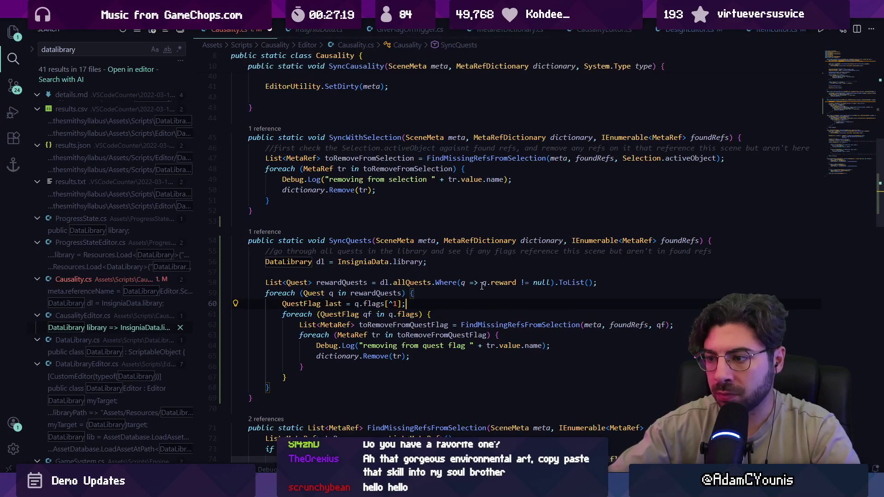
# Step: Append '&& q.flags.Count() > 0' to the Where filter, save, and delete the inner flags foreach
pyautogui.press('Up')
pyautogui.press('Up')
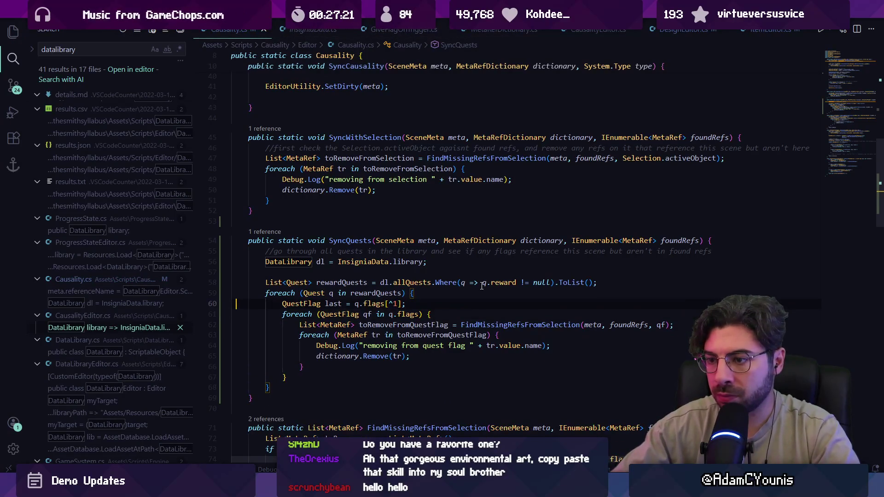
pyautogui.press('Up')
pyautogui.write('&& ')
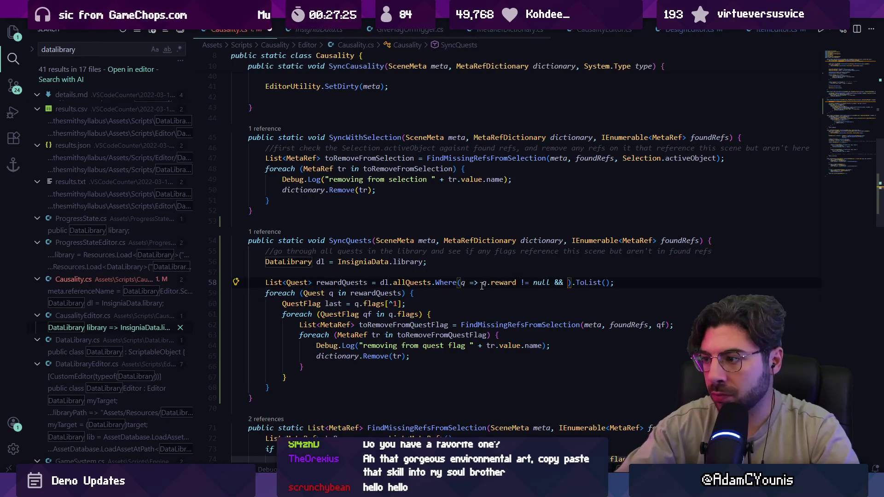
pyautogui.write('q.flags.Count > 0')
pyautogui.hotkey('ctrl', 's')
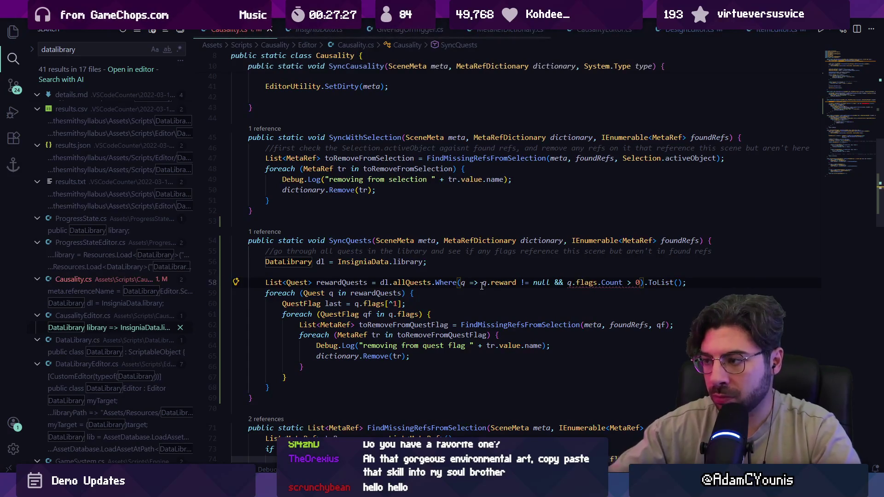
pyautogui.press('Left')
pyautogui.write('(0')
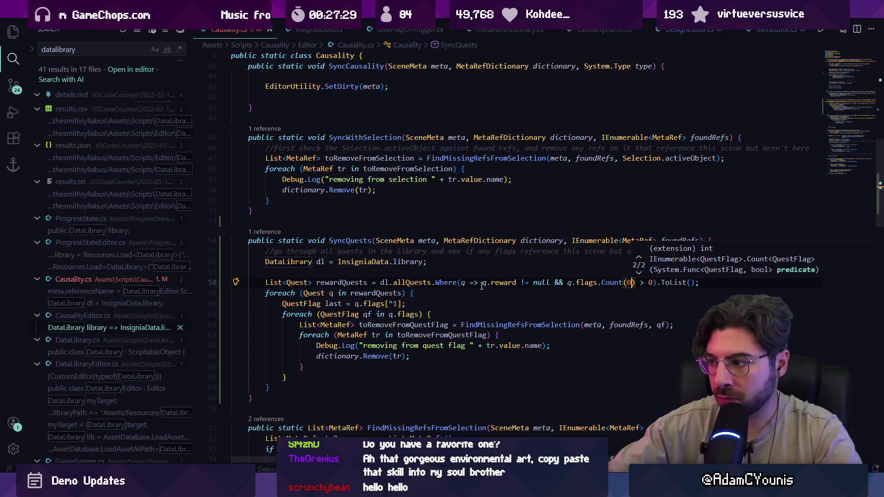
pyautogui.press('BackSpace')
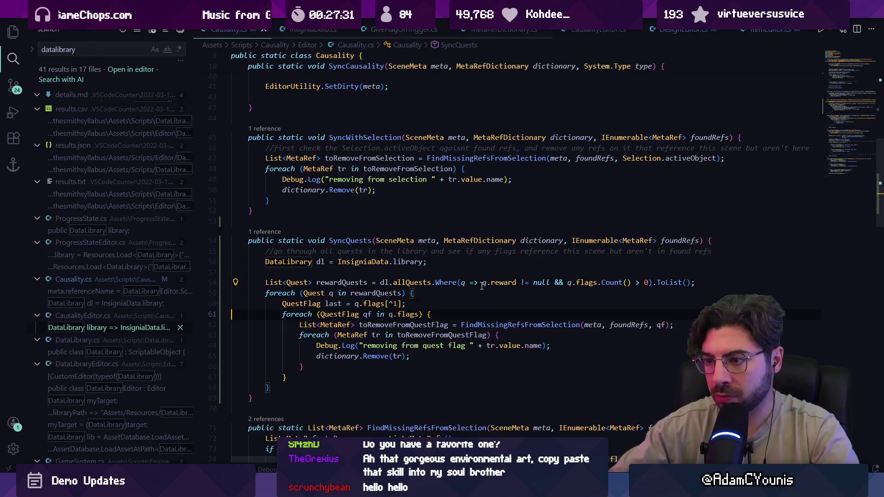
pyautogui.press('Down')
pyautogui.press('Down')
pyautogui.press('Down')
pyautogui.hotkey('shift', 'Up')
pyautogui.press('BackSpace')
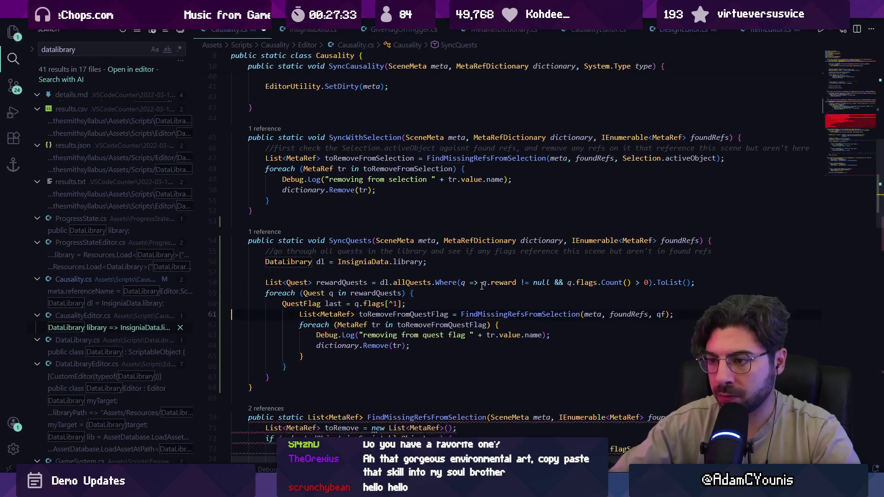
# Step: Remove the per-flag loop header and brace, outdent, and delete the toRemoveFromQuestFlag line
pyautogui.press('Down')
pyautogui.press('Down')
pyautogui.press('Down')
pyautogui.hotkey('shift', 'Down')
pyautogui.press('BackSpace')
pyautogui.hotkey('shift', 'Tab')
pyautogui.hotkey('ctrl', 'shift', 'k')
# Step: Change the inner foreach to iterate foundRefs instead of toRemoveFromQuestFlag
pyautogui.hotkey('shift', 'Down')
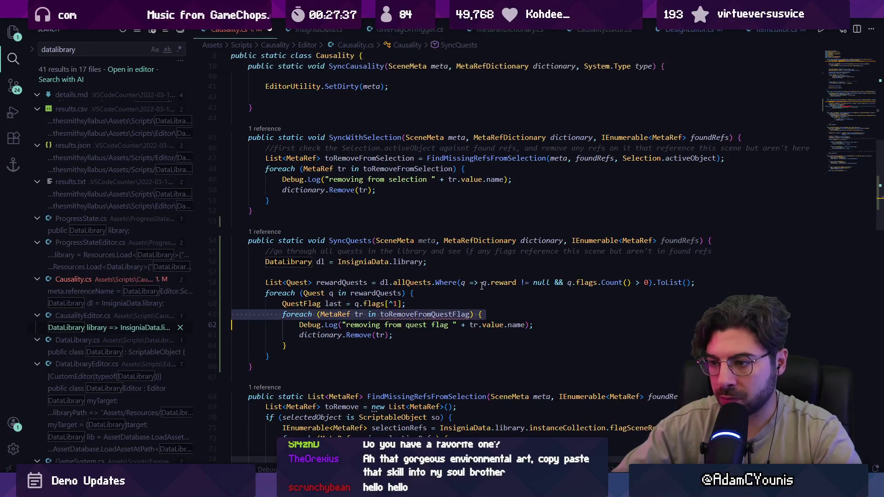
pyautogui.hotkey('shift', 'Down')
pyautogui.hotkey('shift', 'Down')
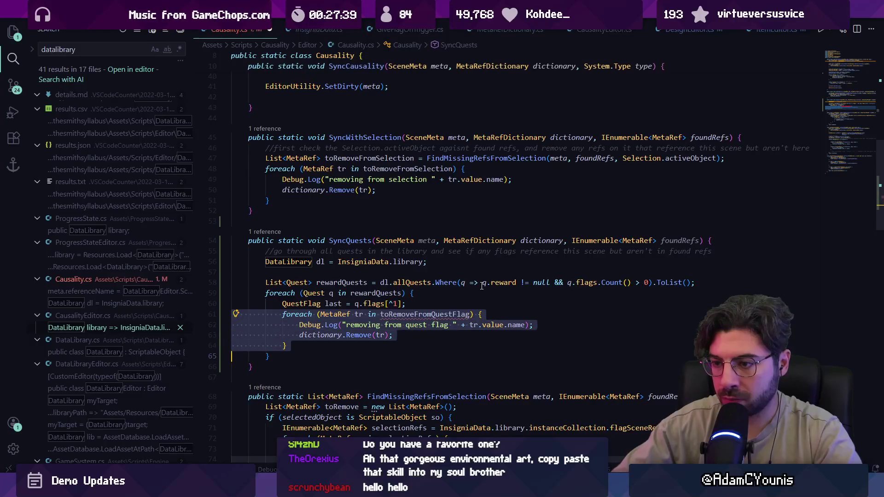
pyautogui.press('Left')
pyautogui.press('End')
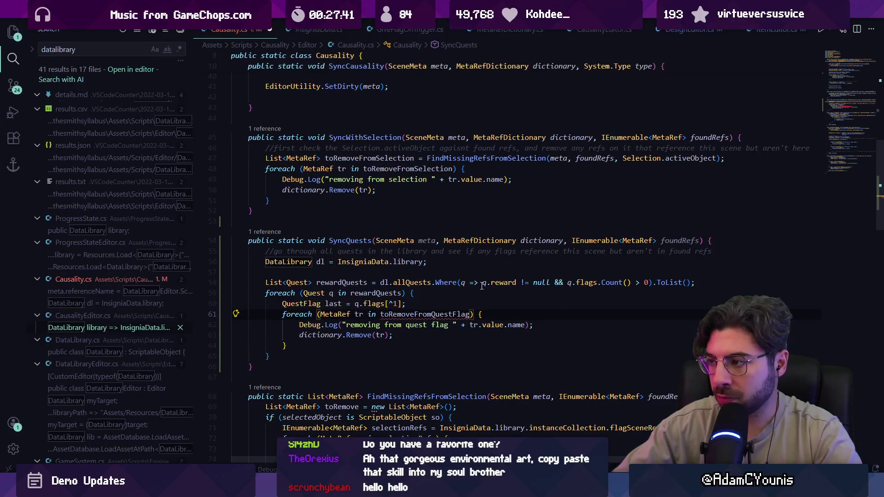
pyautogui.press('Left')
pyautogui.press('Left')
pyautogui.press('Left')
pyautogui.hotkey('ctrl', 'shift', 'Left')
pyautogui.write('foundRefs')
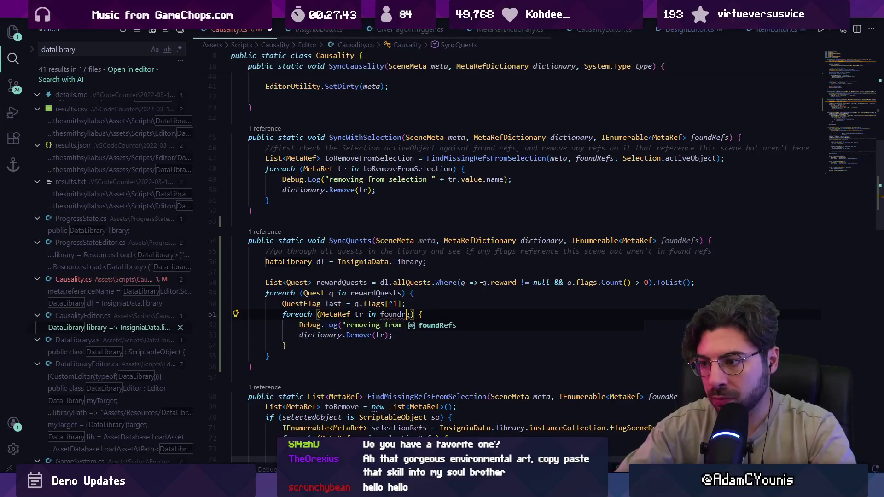
# Step: Delete the Debug.Log and Remove lines and begin an 'if the flag is the value' comment
pyautogui.hotkey('shift', 'Up')
pyautogui.hotkey('shift', 'Up')
pyautogui.press('BackSpace')
pyautogui.write('//if r')
pyautogui.press('BackSpace')
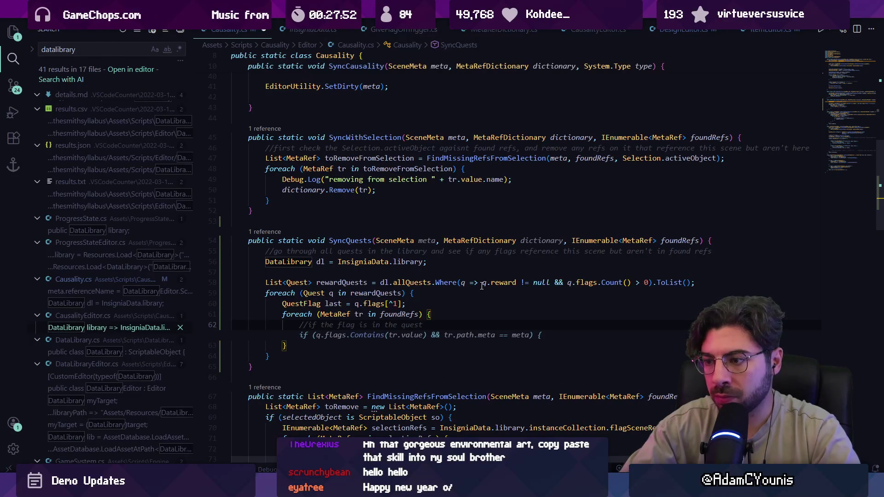
pyautogui.hotkey('ctrl', 'BackSpace')
pyautogui.hotkey('ctrl', 'BackSpace')
pyautogui.hotkey('ctrl', 'BackSpace')
pyautogui.hotkey('ctrl', 'BackSpace')
pyautogui.hotkey('ctrl', 'BackSpace')
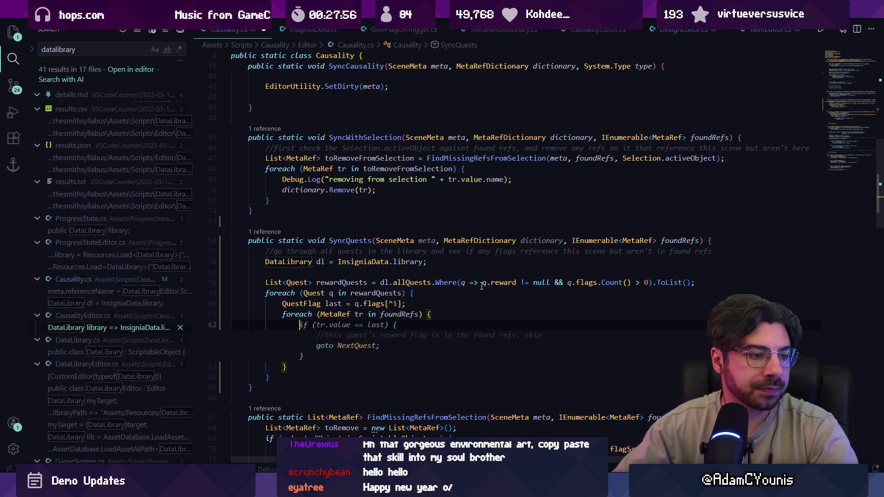
pyautogui.write('/')
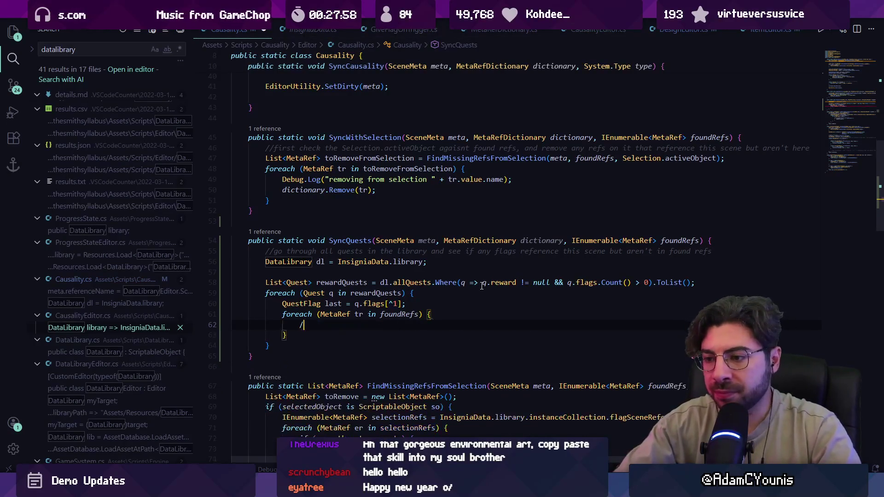
pyautogui.write('/if the flag ')
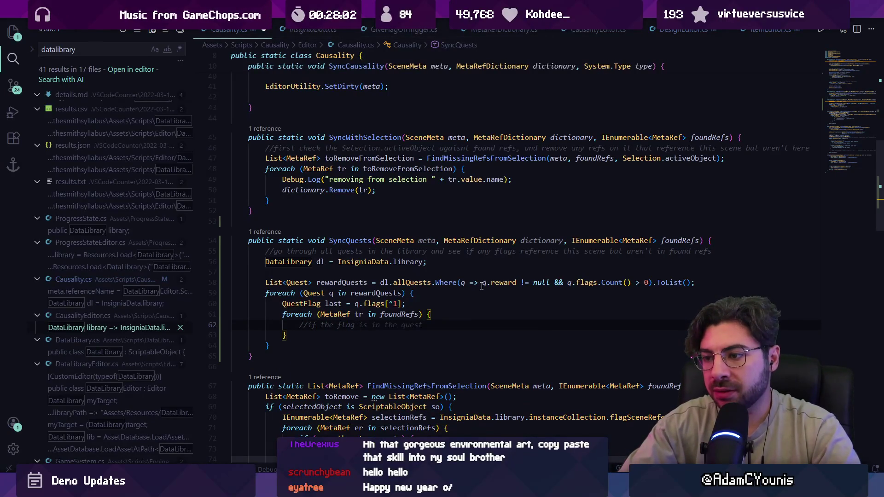
pyautogui.write('is ')
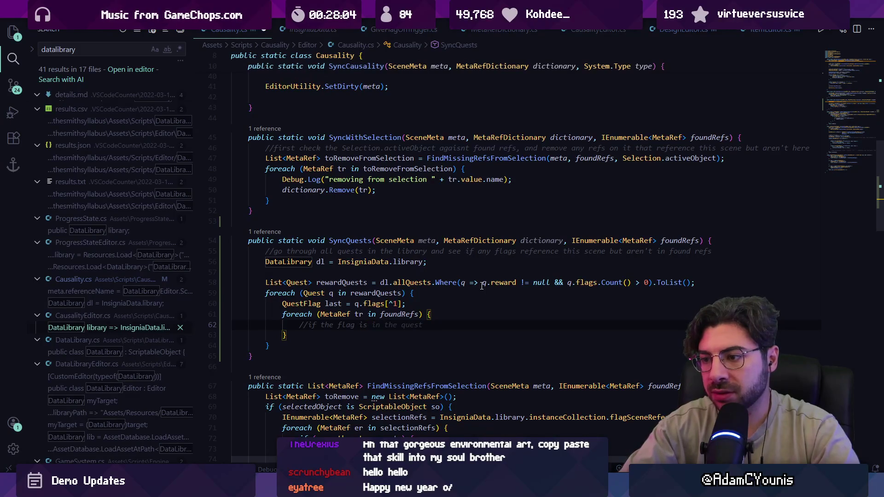
pyautogui.write('the valy')
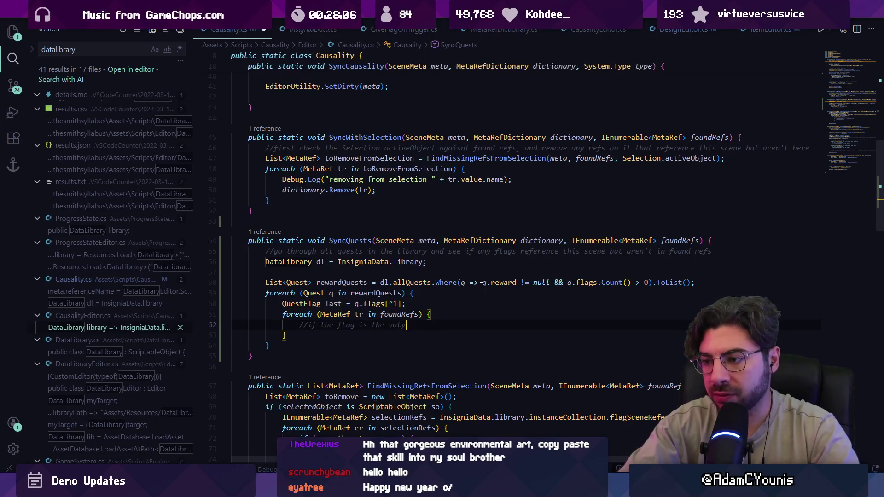
pyautogui.write('e of the metaref')
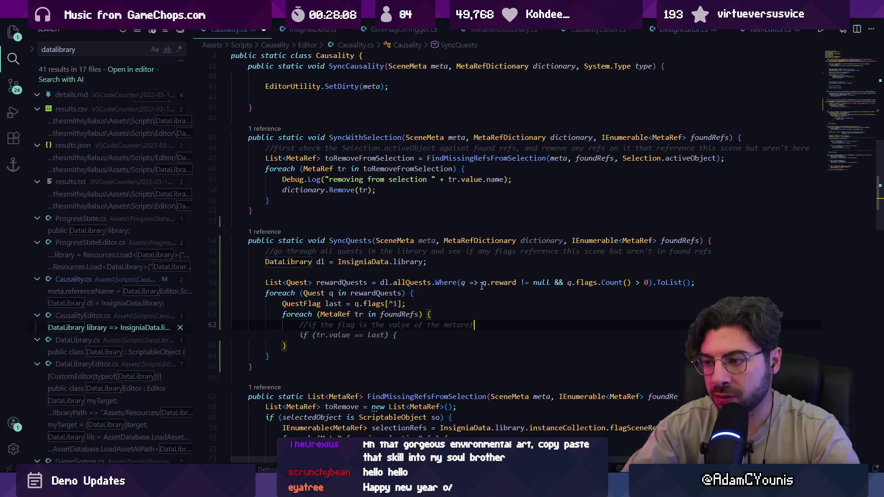
# Step: Complete '//if the flag is the value of the ref', add '//add the reward', then select SyncQuests
pyautogui.press('BackSpace')
pyautogui.press('BackSpace')
pyautogui.write('ue ')
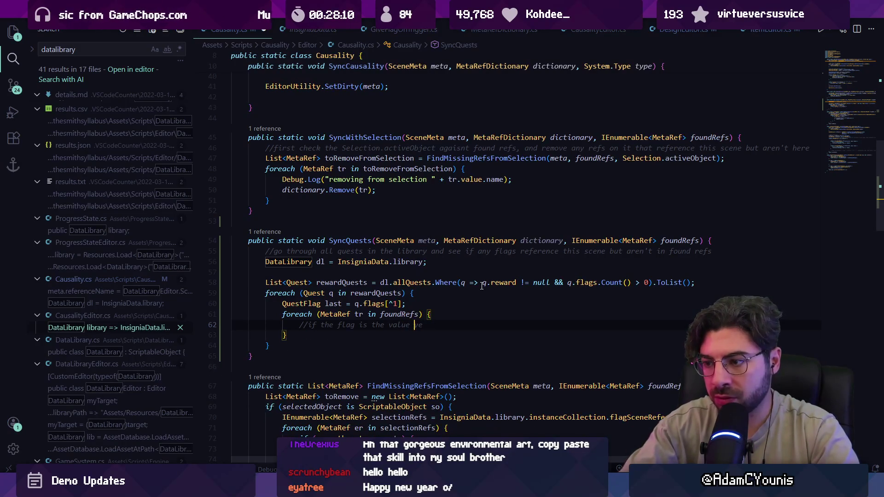
pyautogui.write('of the ref\\')
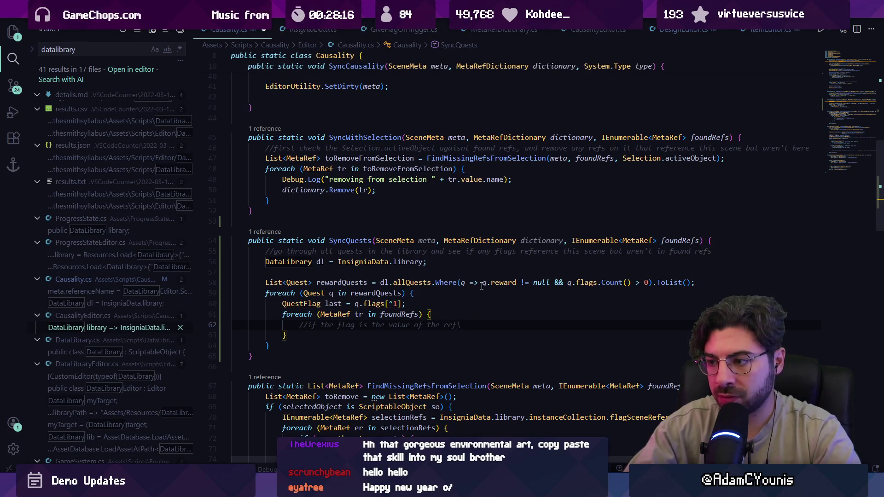
pyautogui.press('Return')
pyautogui.press('Tab')
pyautogui.press('Escape')
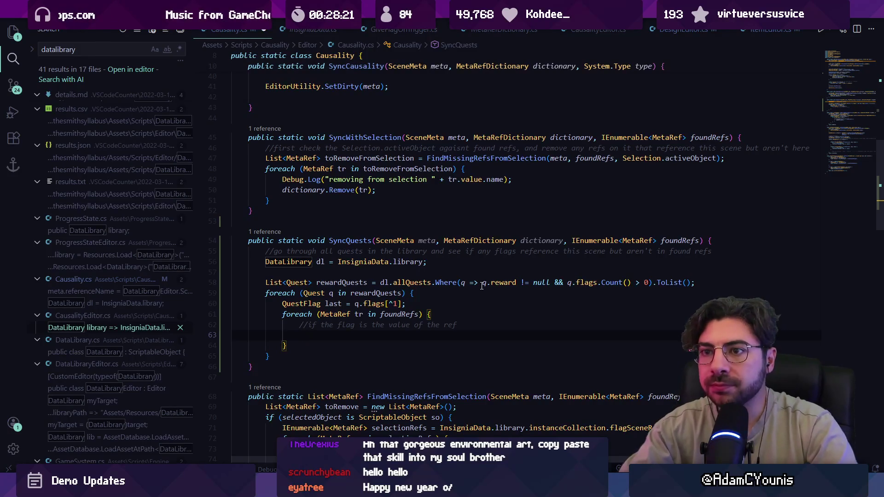
pyautogui.write('/')
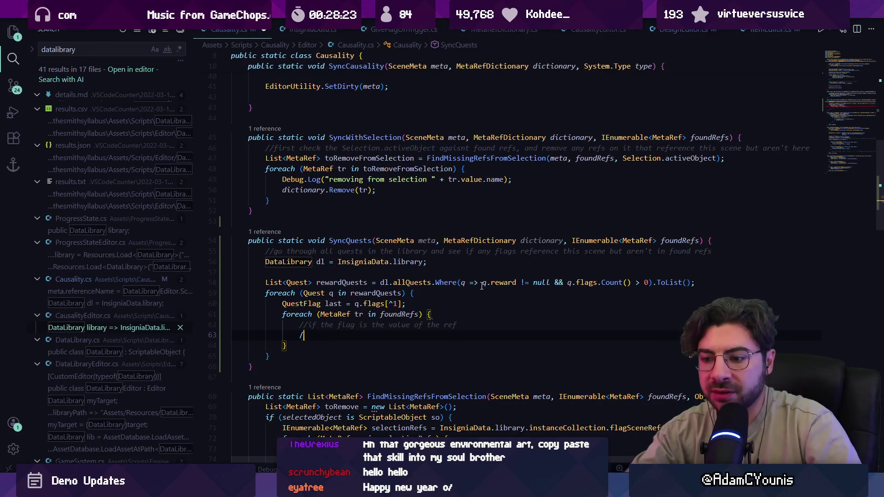
pyautogui.write('/add thje')
pyautogui.press('BackSpace')
pyautogui.press('BackSpace')
pyautogui.write('e reward')
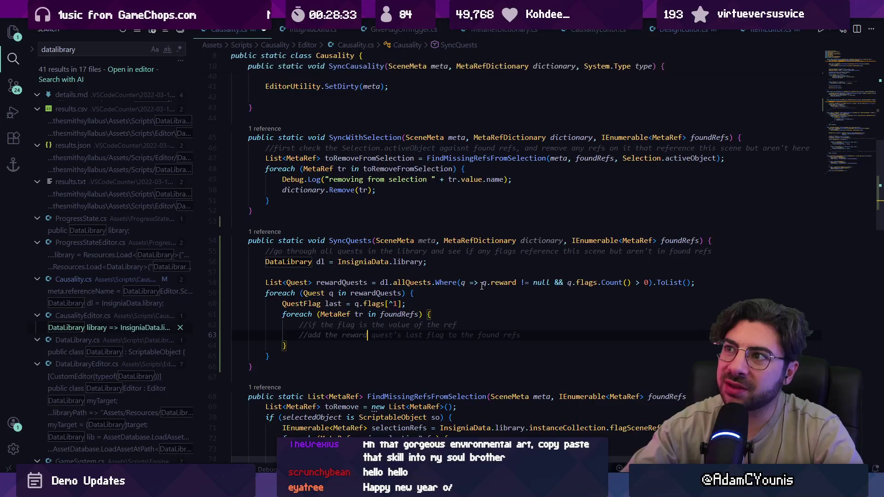
pyautogui.press('Down')
pyautogui.press('Down')
pyautogui.hotkey('shift', 'alt', 'Right')
pyautogui.hotkey('shift', 'alt', 'Right')
pyautogui.hotkey('shift', 'alt', 'Right')
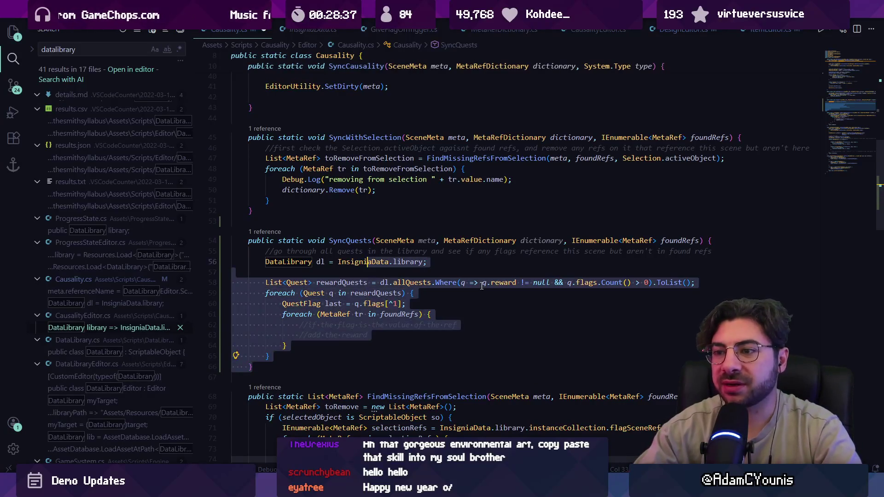
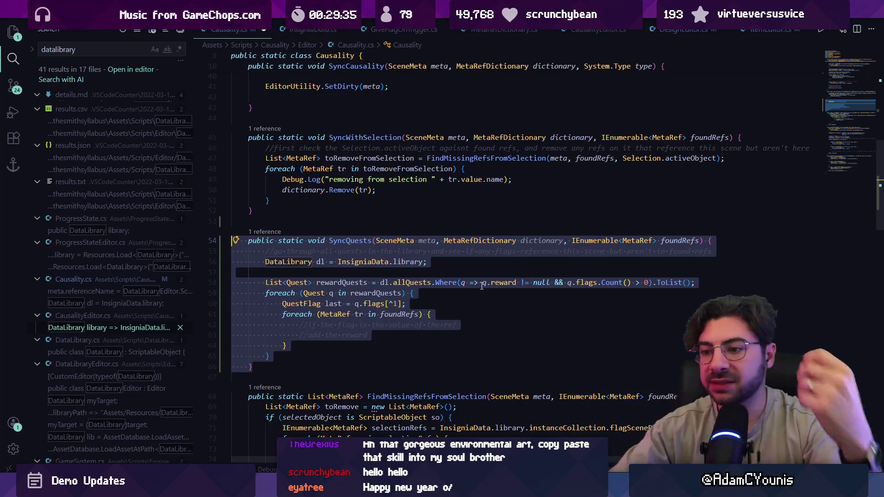
# Step: Delete the SyncQuests method block and its SyncQuests call line from Causality.cs, saving the file
pyautogui.press('Delete')
pyautogui.hotkey('ctrl', 's')
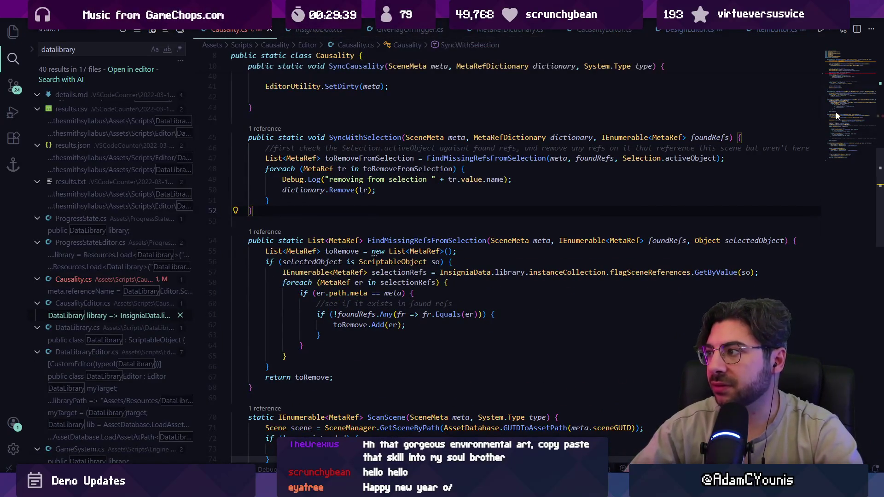
pyautogui.click(847, 85)
pyautogui.click(275, 242)
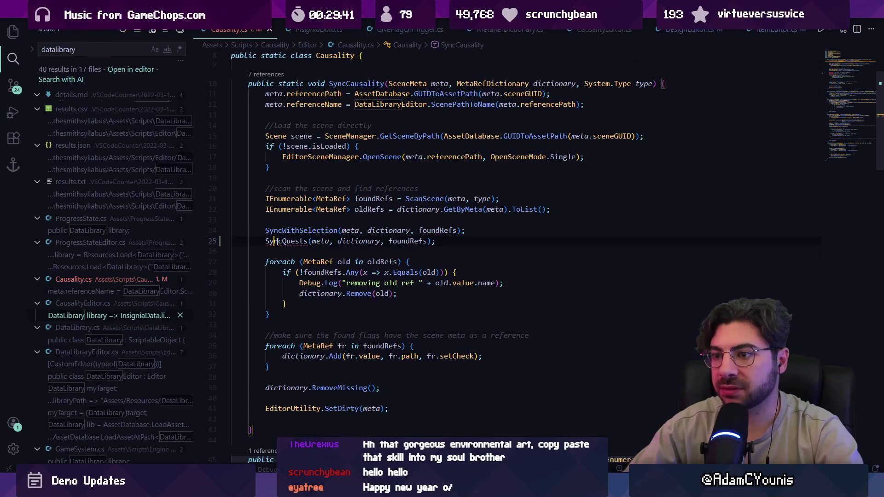
pyautogui.tripleClick(275, 241)
pyautogui.press('BackSpace')
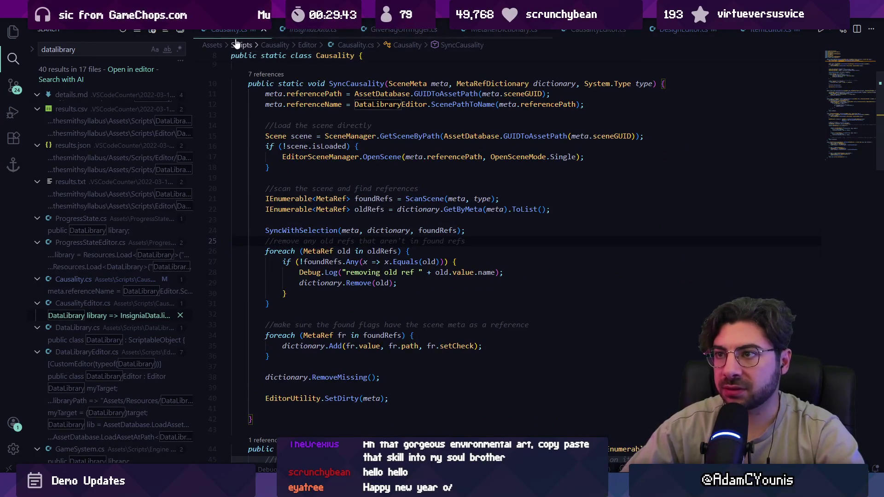
pyautogui.hotkey('ctrl', 's')
# Step: Open SequencePlayer.cs through the quick file search
pyautogui.click(337, 272)
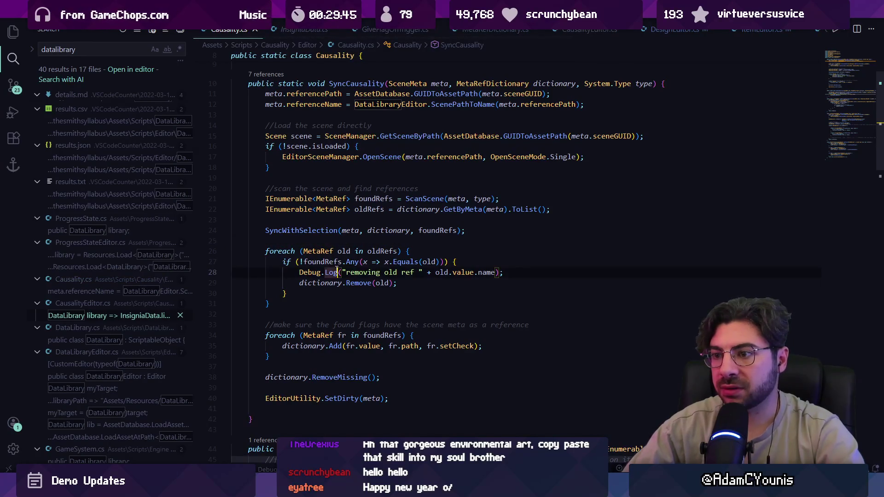
pyautogui.hotkey('ctrl', 'p')
pyautogui.write('sequencepla')
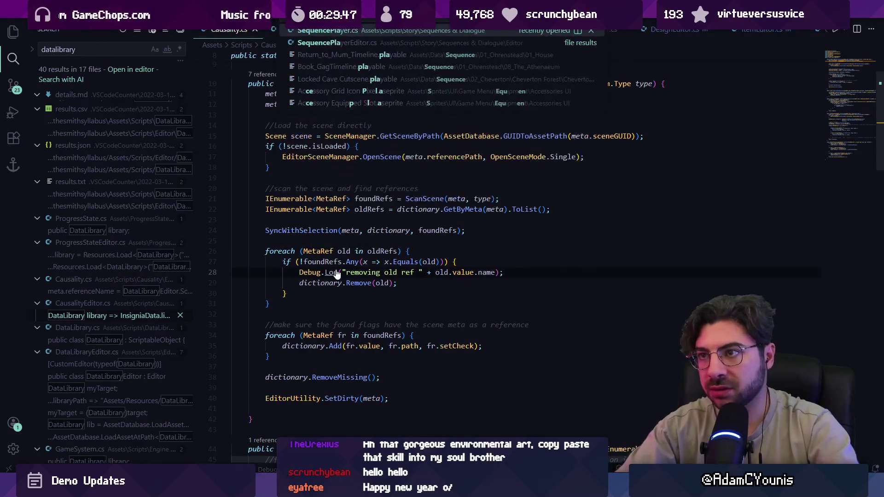
pyautogui.press('Return')
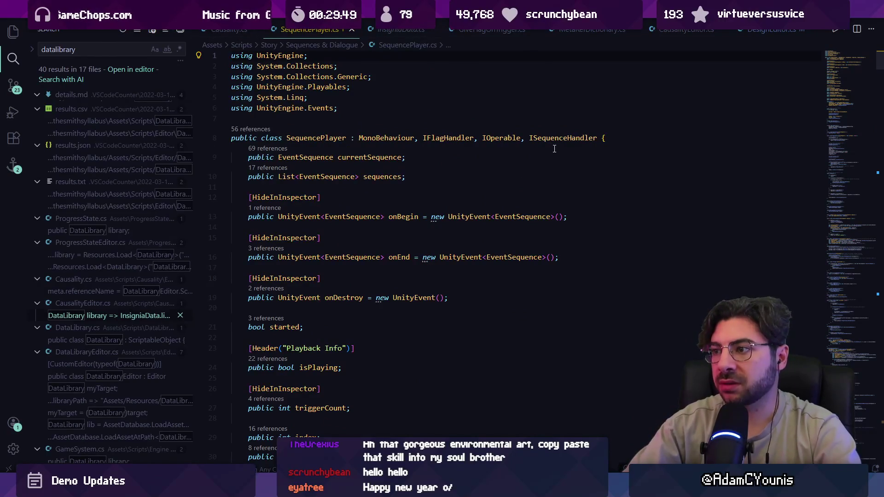
# Step: Add ', IItemHandler' after ISequenceHandler in SequencePlayer's class declaration and save
pyautogui.click(525, 138)
pyautogui.click(599, 138)
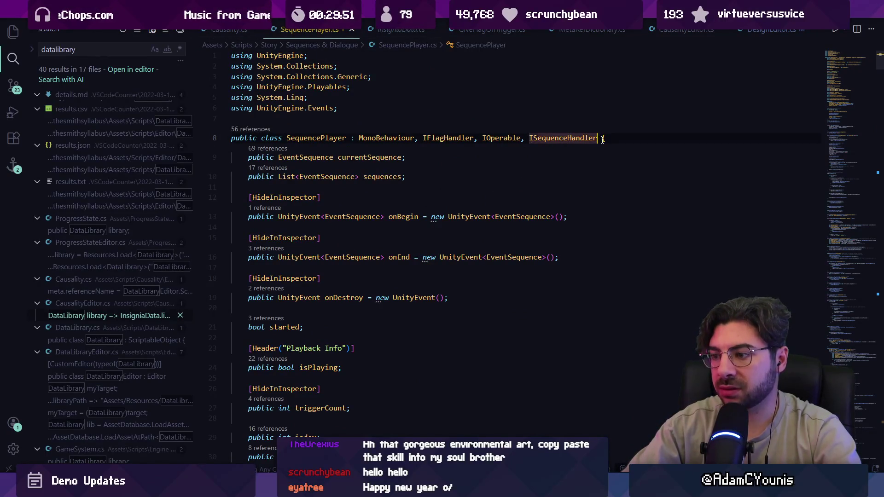
pyautogui.write(', IItemHandler')
pyautogui.hotkey('ctrl', 's')
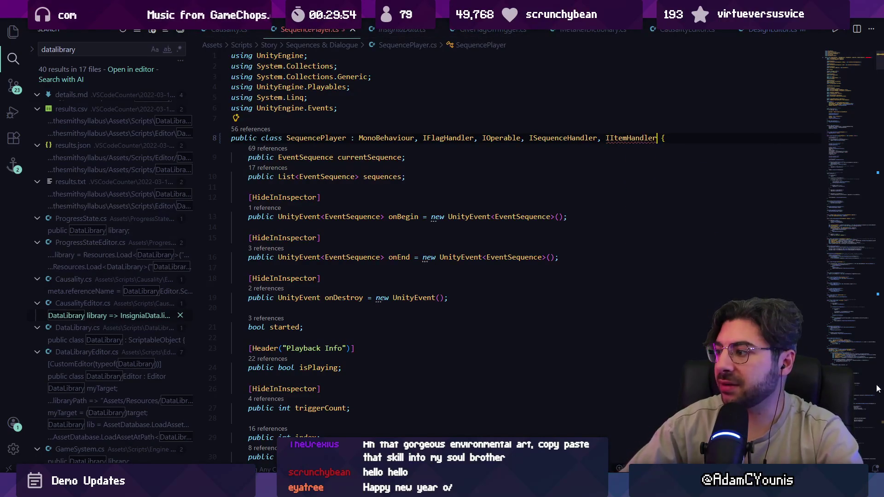
# Step: Undo the IItemHandler addition to restore the original interfaces, then return to Unity
pyautogui.scroll(-20, 876, 388)
pyautogui.click(296, 351)
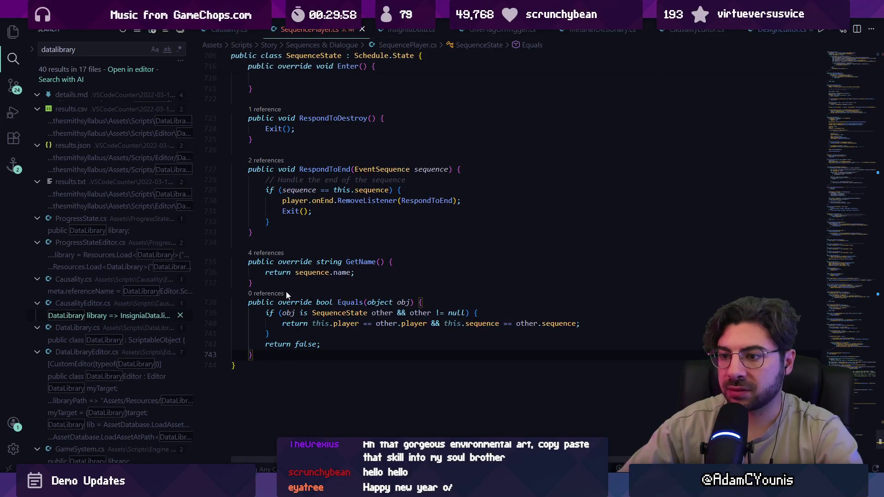
pyautogui.hotkey('ctrl', 'z')
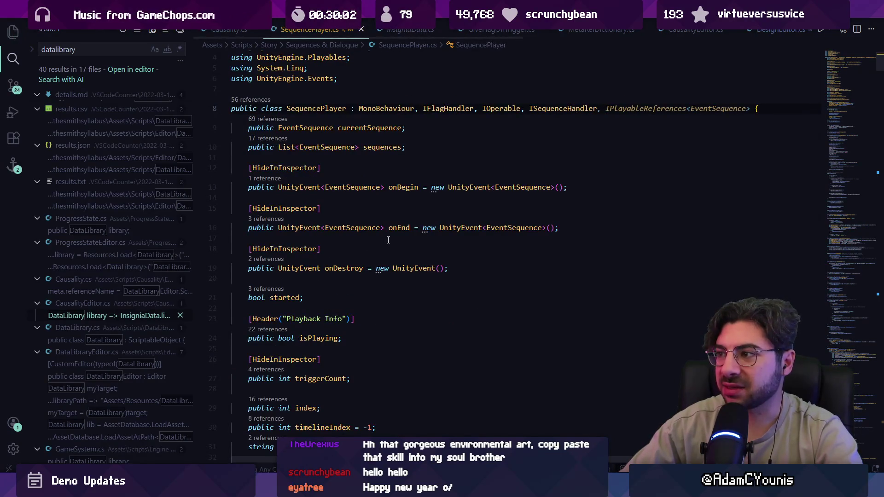
pyautogui.hotkey('ctrl', 'z')
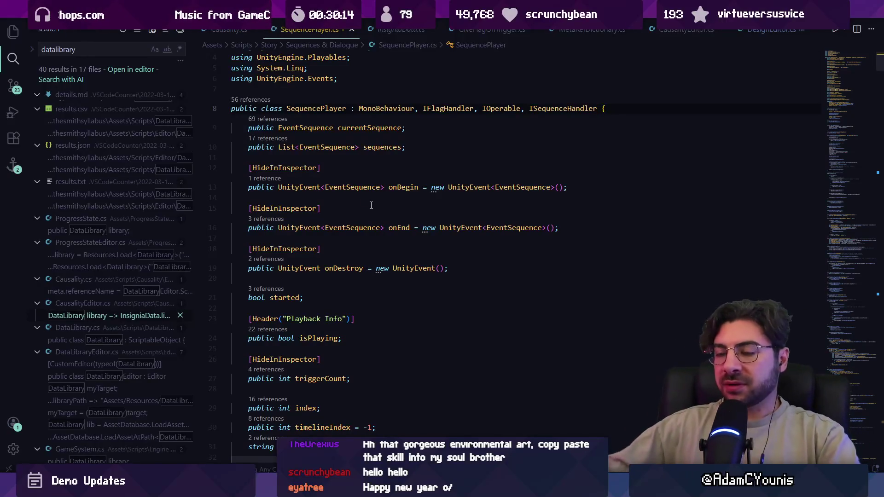
pyautogui.click(365, 160)
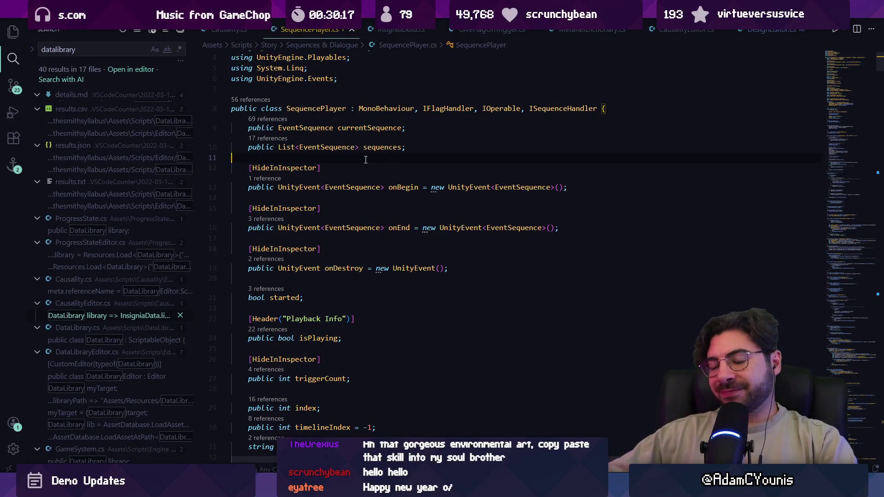
pyautogui.hotkey('alt', 'Tab')
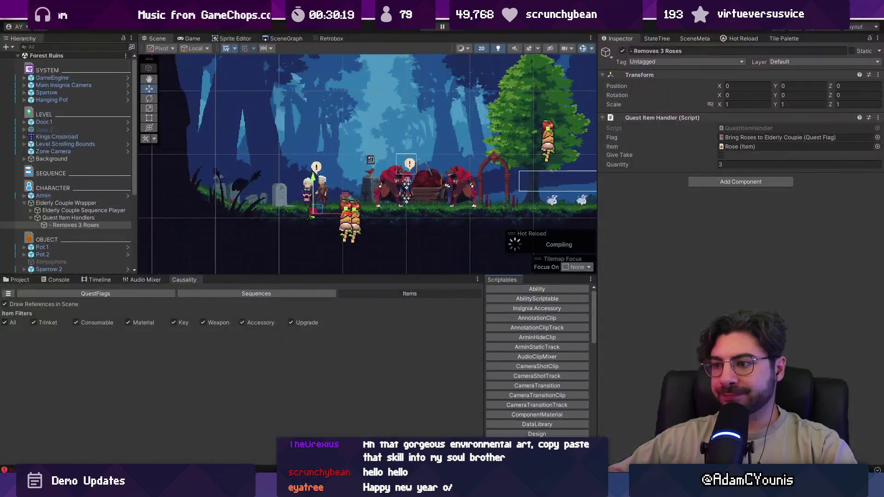
# Step: Inspect Quest Item Handlers, Removes 3 Roses and the Elderly Couple Sequence Player, then show Causality's QuestFlags tab
pyautogui.moveTo(362, 309); pyautogui.dragTo(364, 319)
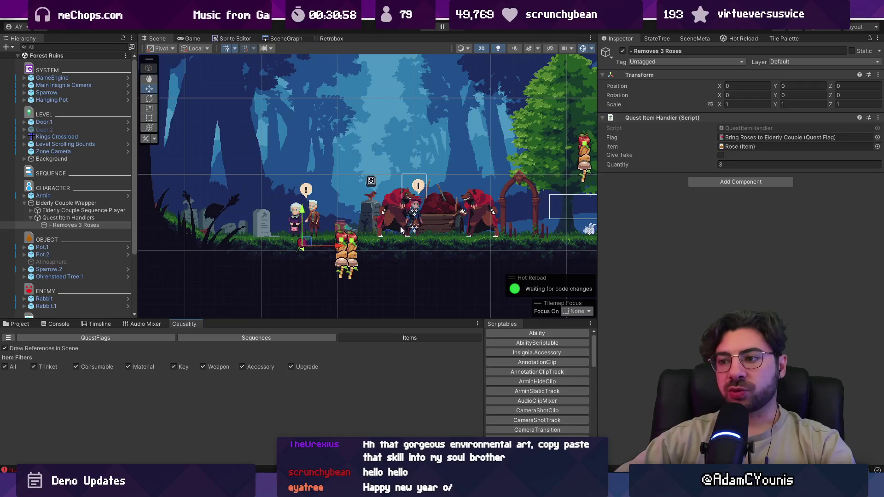
pyautogui.click(103, 218)
pyautogui.click(104, 223)
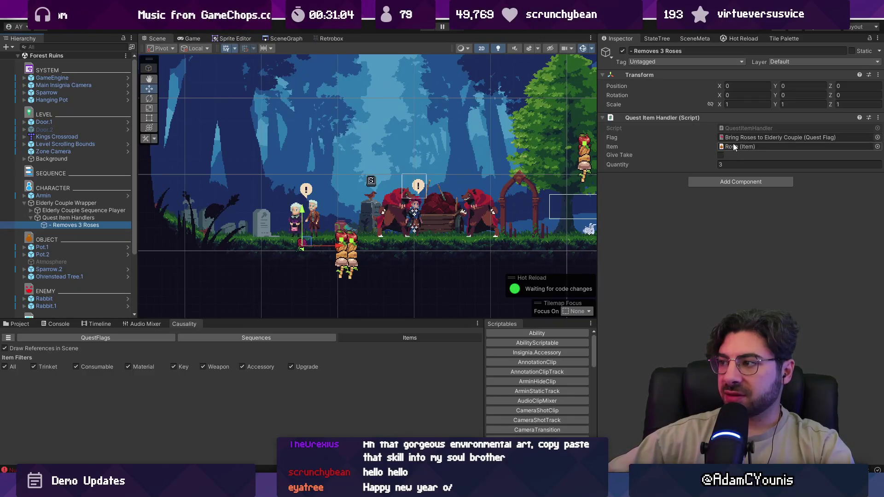
pyautogui.click(98, 210)
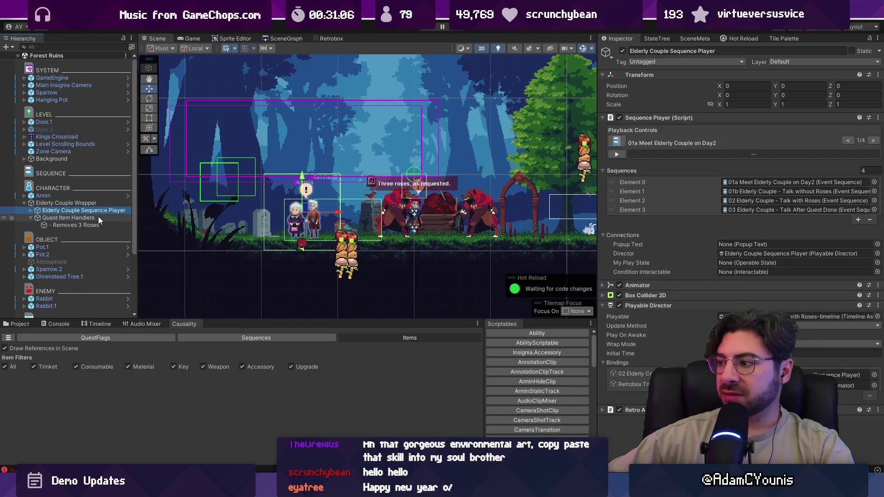
pyautogui.click(30, 210)
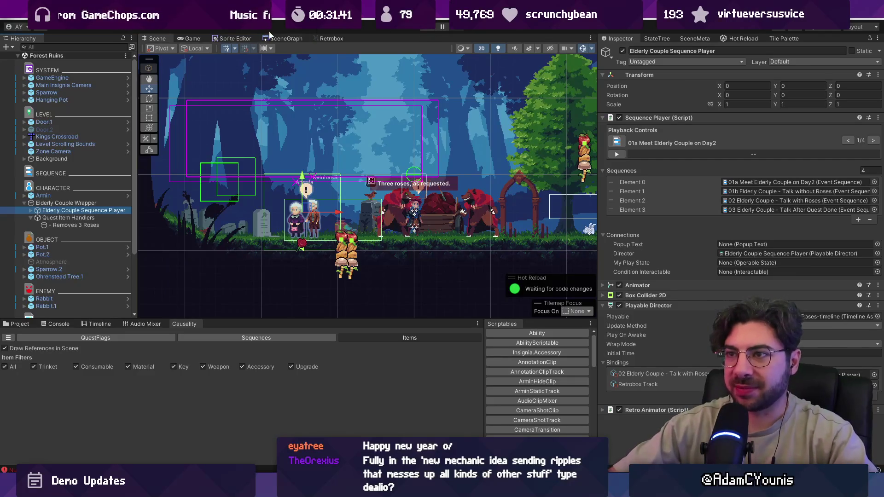
pyautogui.click(128, 337)
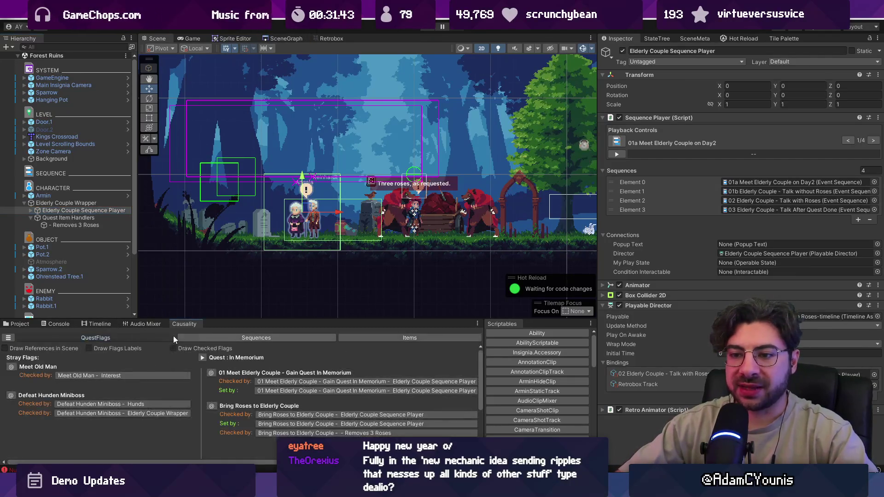
# Step: Enlarge the Causality panel to see the In Memorium quest flags listing
pyautogui.moveTo(261, 319); pyautogui.dragTo(262, 236)
pyautogui.hscroll(1, 253, 350)
pyautogui.hscroll(-1, 204, 462)
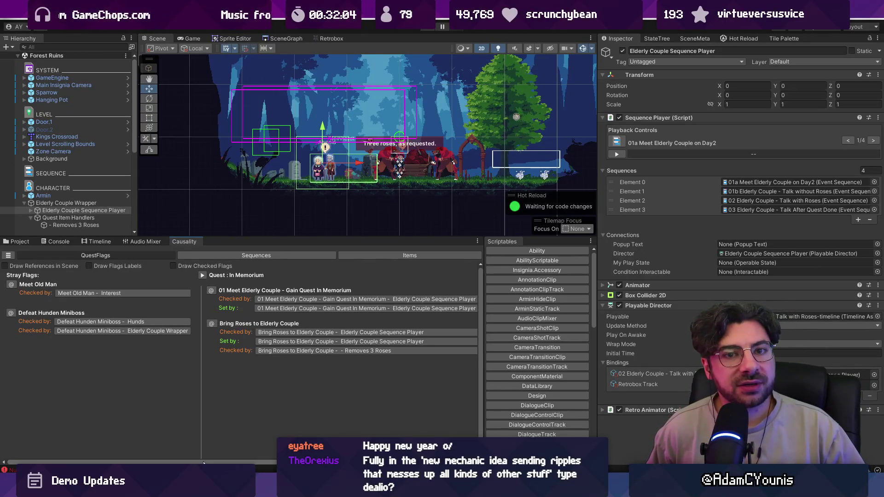
pyautogui.scroll(3, 329, 188)
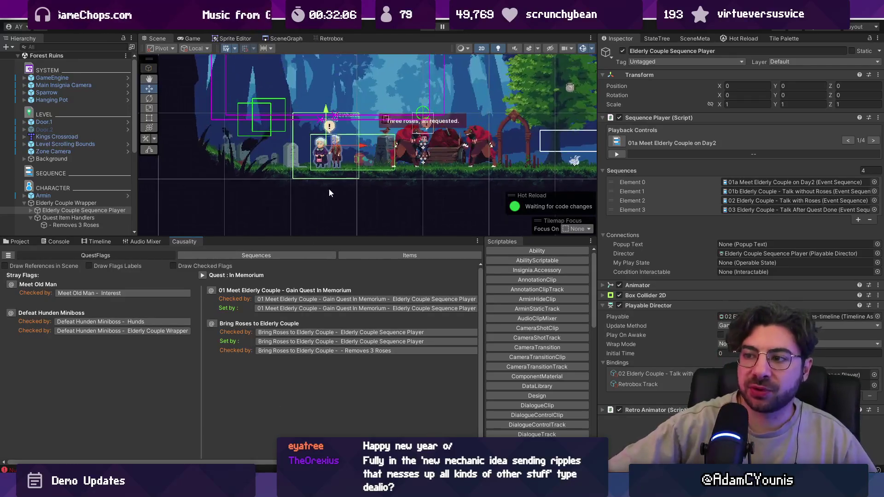
pyautogui.scroll(2, 327, 112)
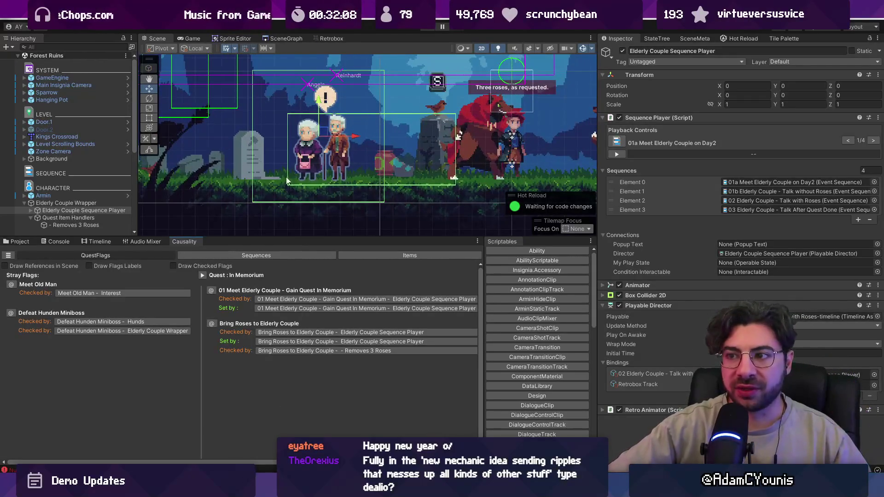
pyautogui.scroll(-3, 92, 207)
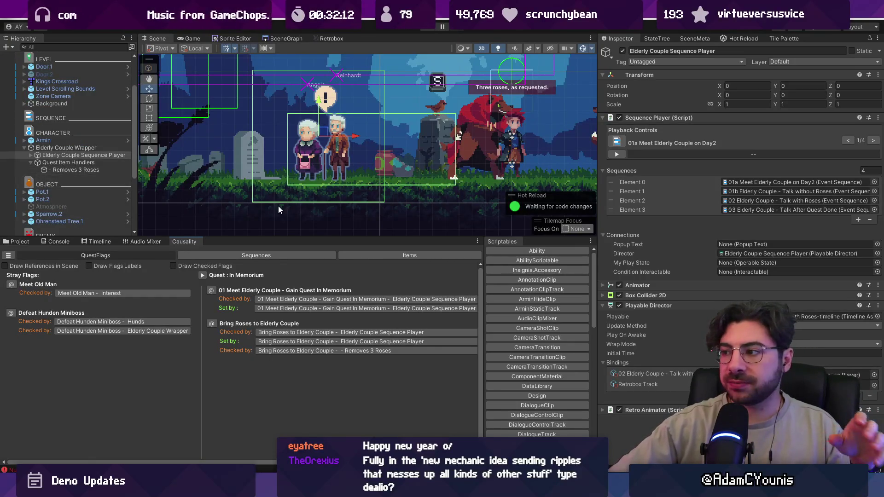
# Step: Open the In Memorium quest, locate its Spiked Bracer Design reward, and open the Bring Roses to Elderly Couple flag
pyautogui.click(205, 276)
pyautogui.click(722, 217)
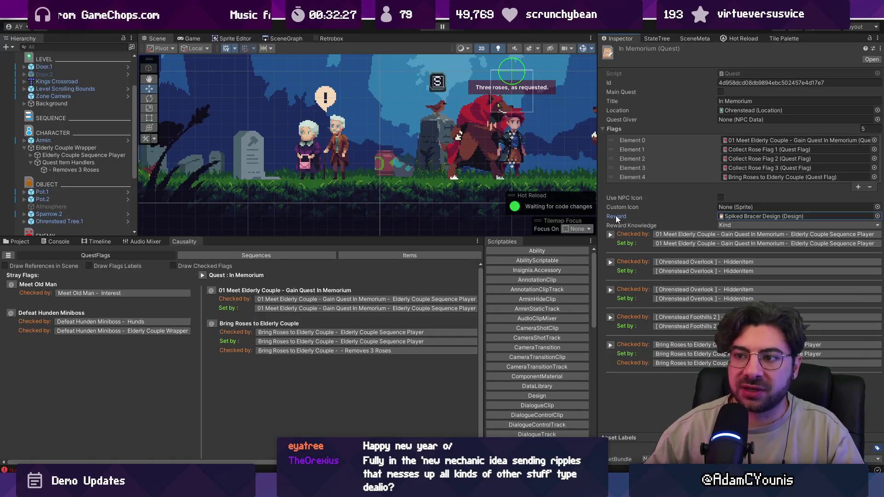
pyautogui.scroll(-3, 264, 167)
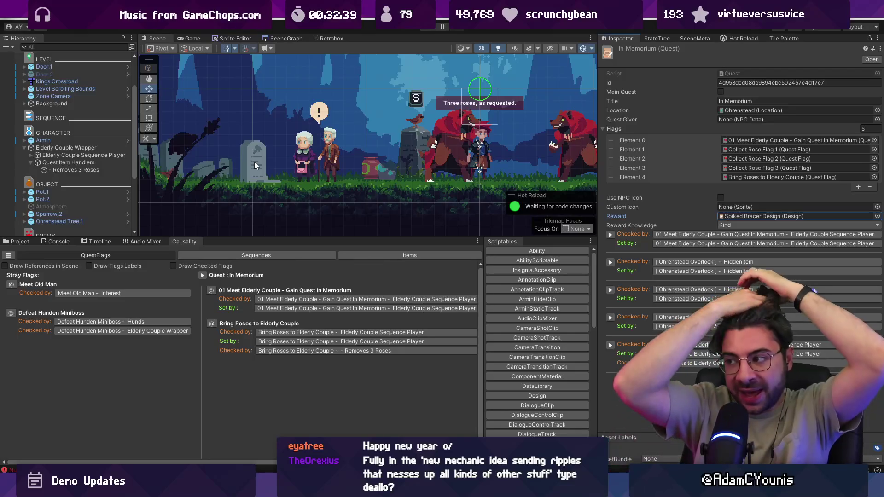
pyautogui.click(666, 356)
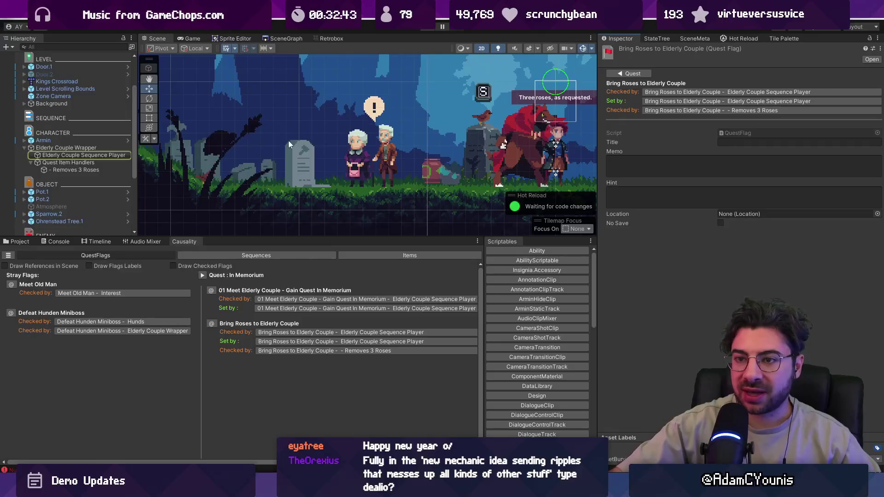
# Step: Inspect the Elderly Couple Sequence Player and its wrapper's quest toggle conditions
pyautogui.click(116, 156)
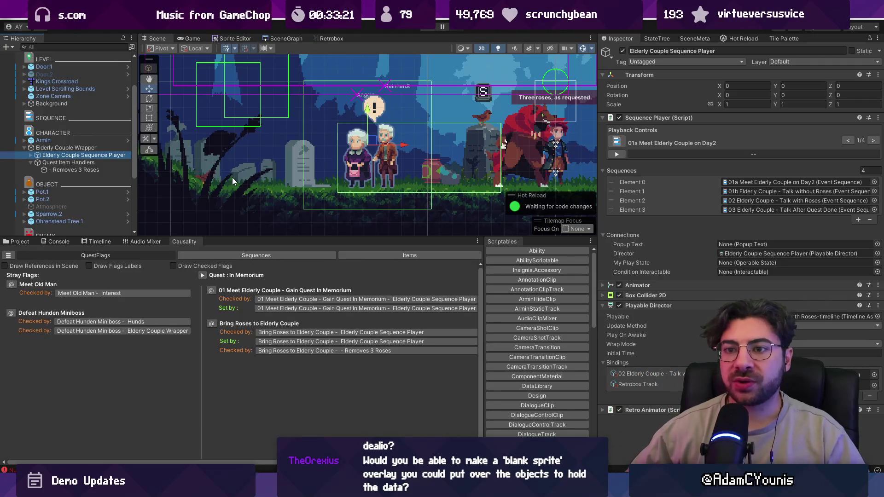
pyautogui.click(55, 148)
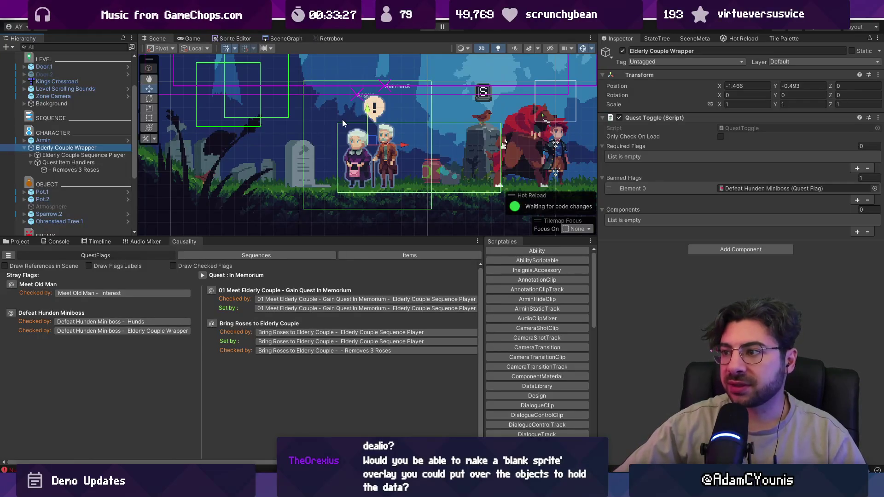
pyautogui.click(64, 159)
pyautogui.click(65, 154)
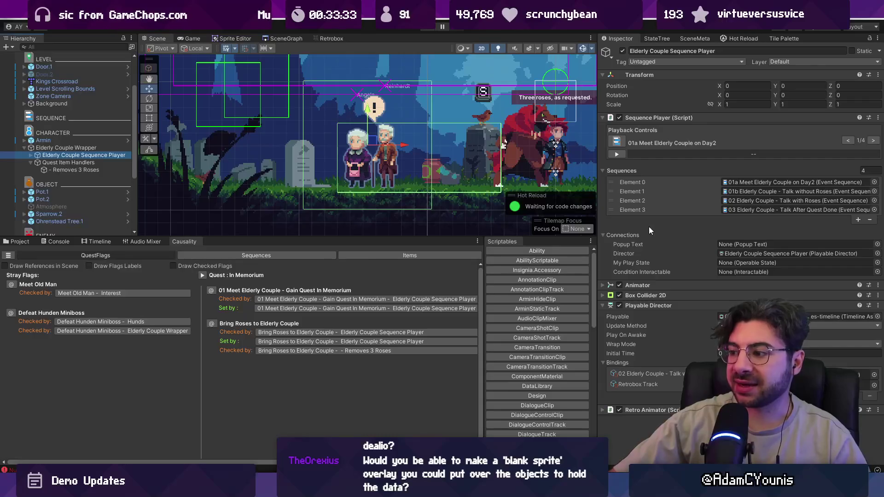
# Step: Select Removes 3 Roses under Quest Item Handlers and locate its Bring Roses to Elderly Couple flag
pyautogui.click(96, 170)
pyautogui.click(93, 164)
pyautogui.click(95, 169)
pyautogui.click(731, 138)
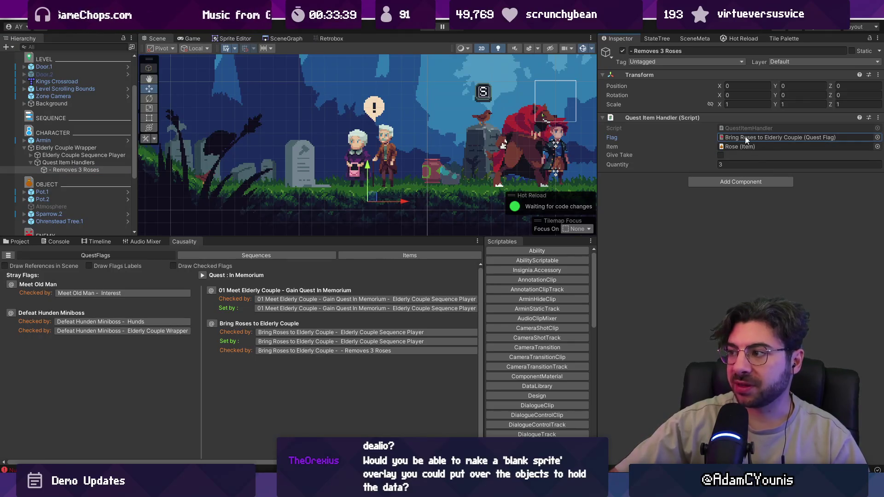
pyautogui.click(65, 162)
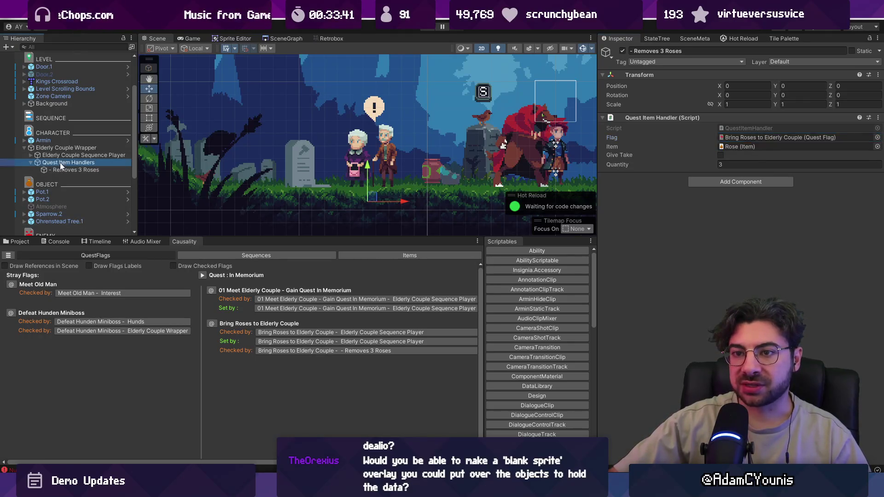
# Step: Open the Talk After Quest Done sequence, reselect the Elderly Couple Sequence Player, then bring up VS Code
pyautogui.doubleClick(742, 209)
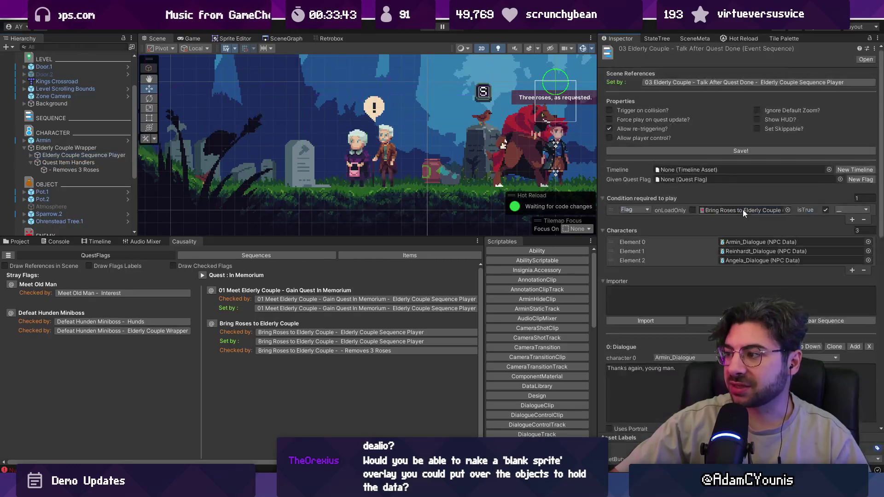
pyautogui.moveTo(599, 202); pyautogui.dragTo(539, 202)
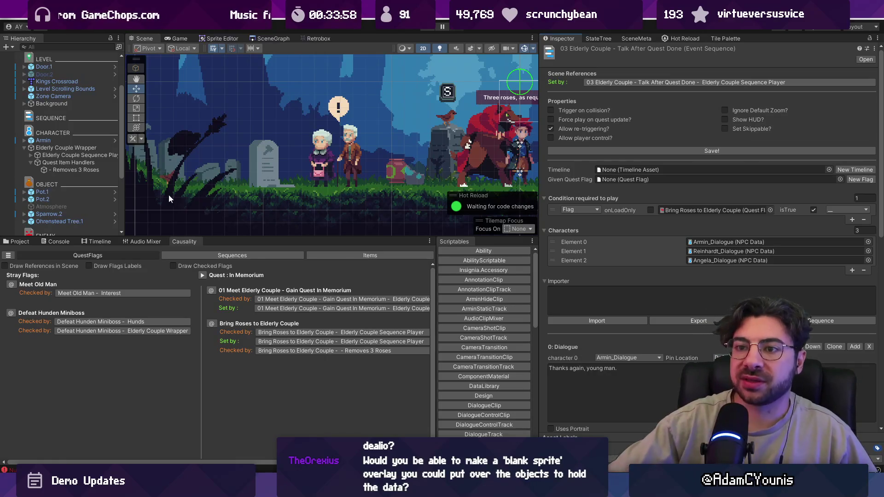
pyautogui.click(87, 155)
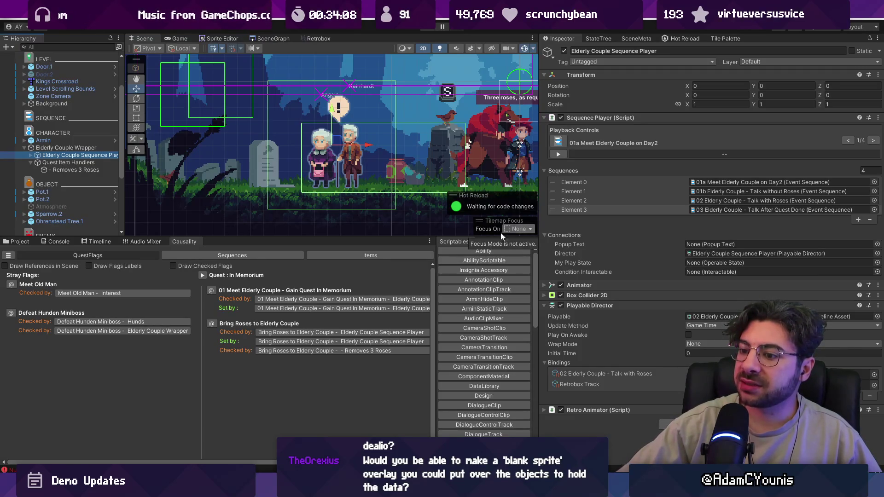
pyautogui.moveTo(423, 488)
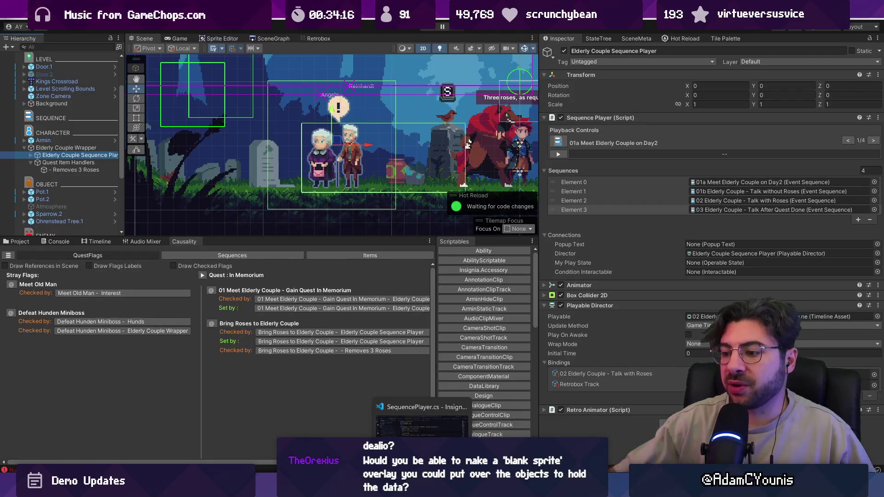
pyautogui.click(422, 424)
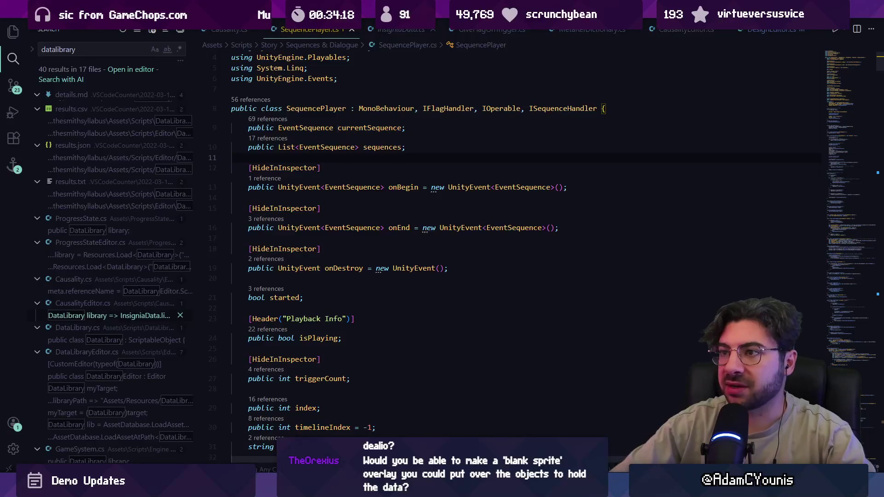
# Step: In Causality.cs, insert a SyncQuests(meta, dictionary, foundRefs) call before the stale-reference removal loop
pyautogui.hotkey('ctrl', 'pageup')
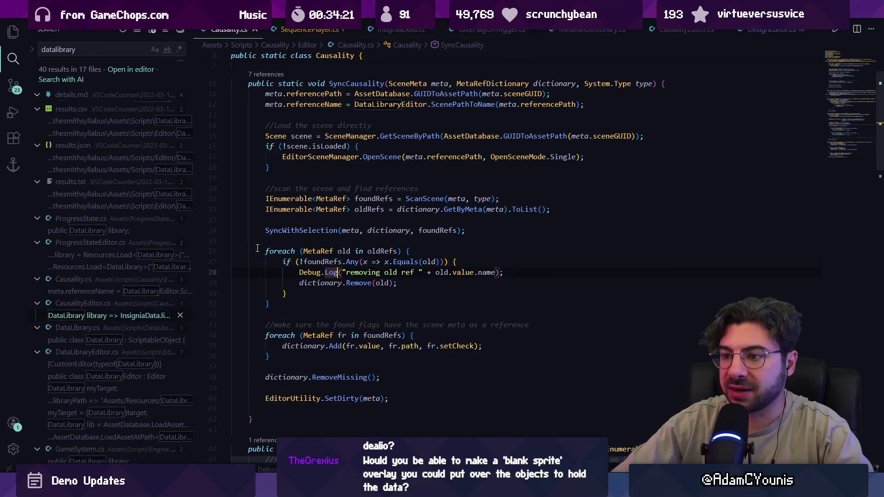
pyautogui.moveTo(258, 249); pyautogui.dragTo(307, 302)
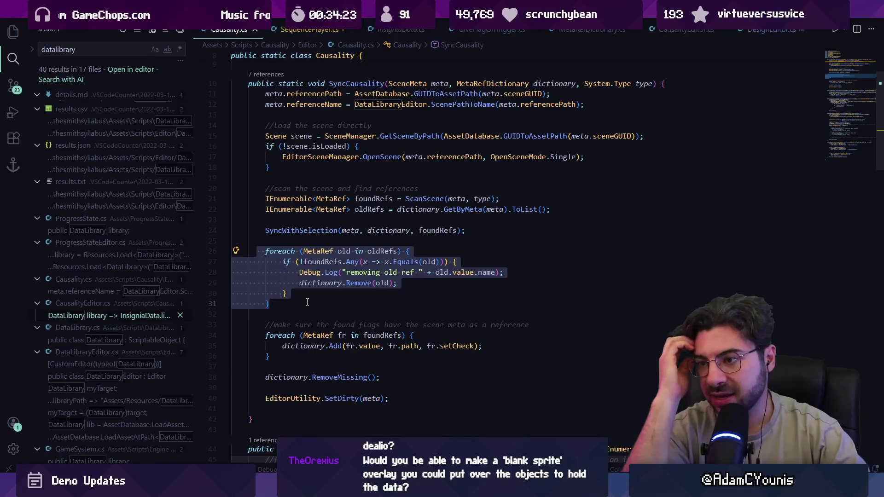
pyautogui.click(307, 302)
pyautogui.press('Up')
pyautogui.press('Up')
pyautogui.press('Up')
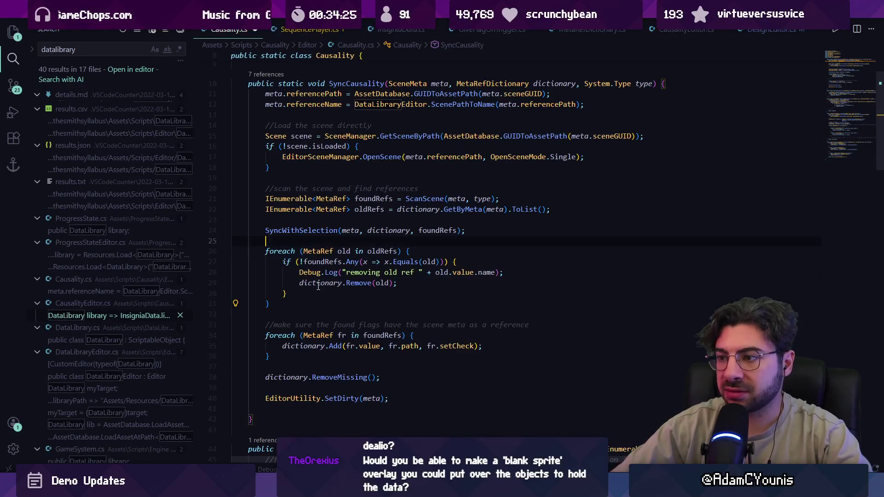
pyautogui.write('SyncQuests(meta, dictionary, foundRefs);')
pyautogui.scroll(-4, 318, 286)
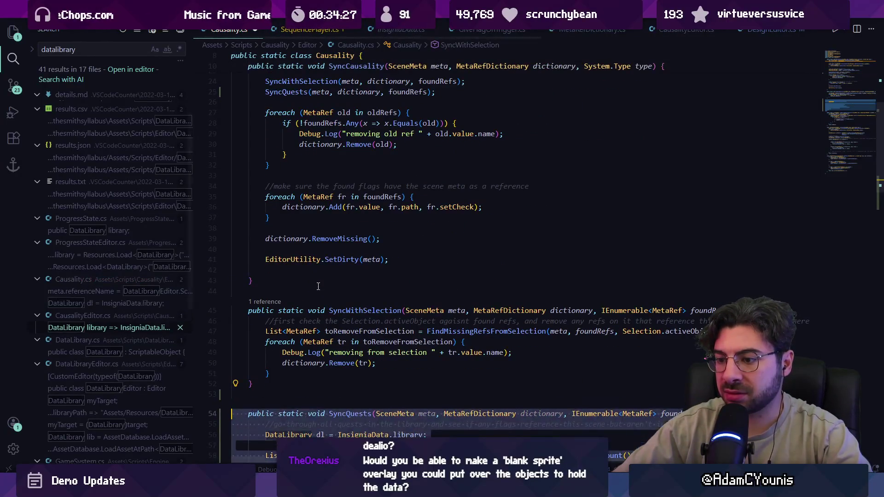
pyautogui.scroll(-4, 318, 287)
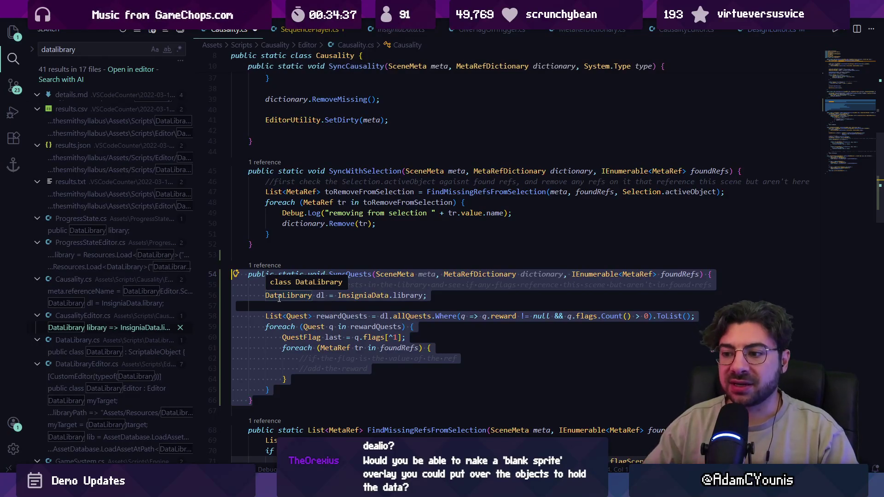
# Step: Delete the two placeholder comment lines inside the inner loop
pyautogui.click(286, 359)
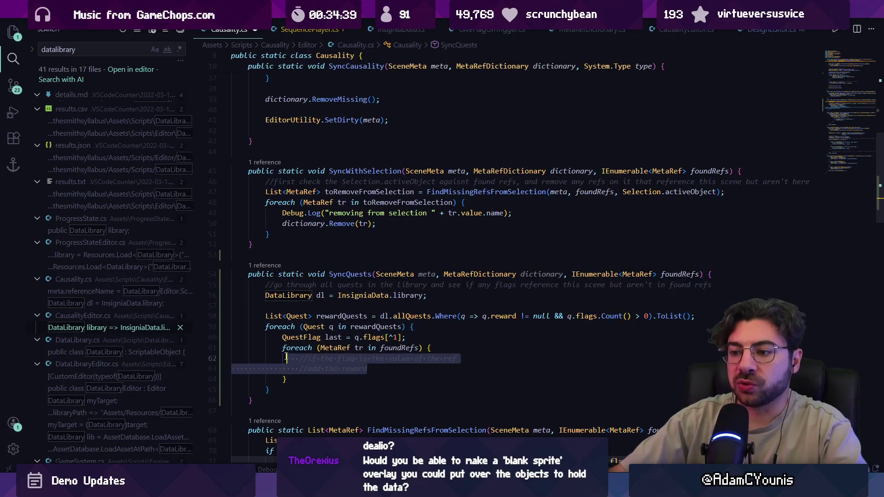
pyautogui.moveTo(232, 359)
pyautogui.mouseDown()
pyautogui.moveTo(322, 355)
pyautogui.moveTo(294, 360)
pyautogui.moveTo(489, 370)
pyautogui.mouseUp()
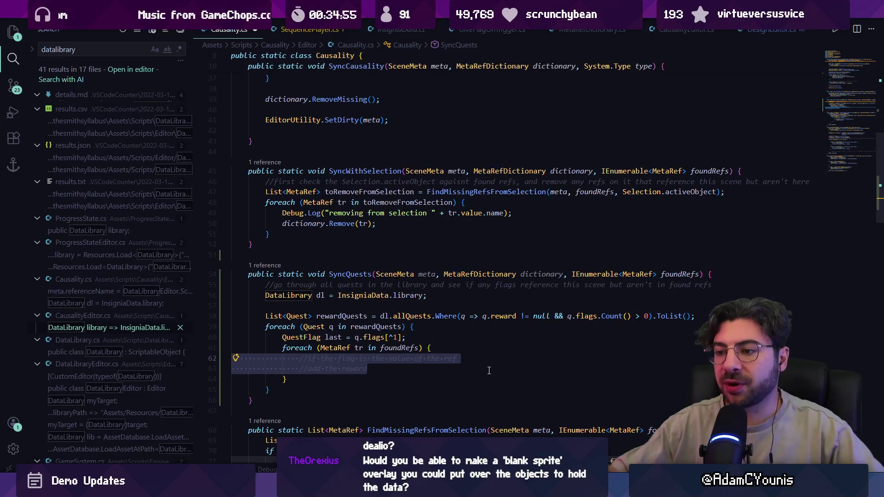
pyautogui.write("if (tr.value == last) {     //this quest's reward flag is in the found refs, skip     goto NextQuest; }")
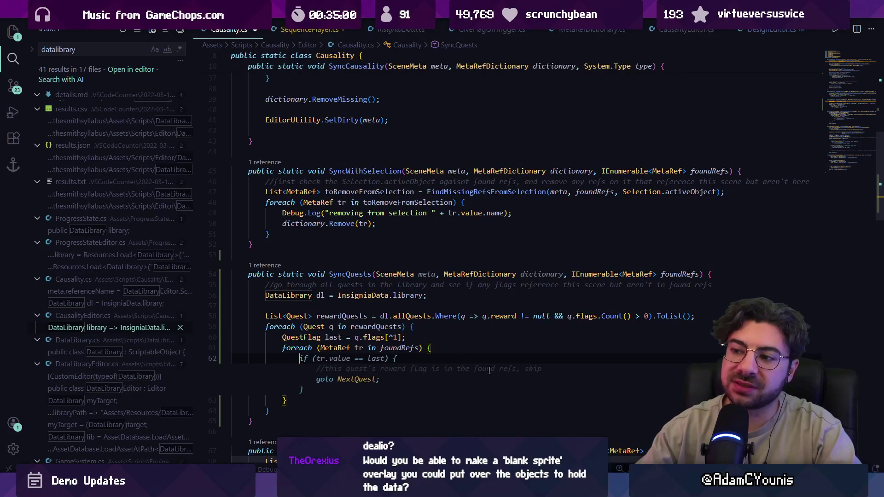
# Step: Rename the SyncQuests method to SyncQuestRewards everywhere with F2
pyautogui.click(371, 274)
pyautogui.press('BackSpace')
pyautogui.write('R')
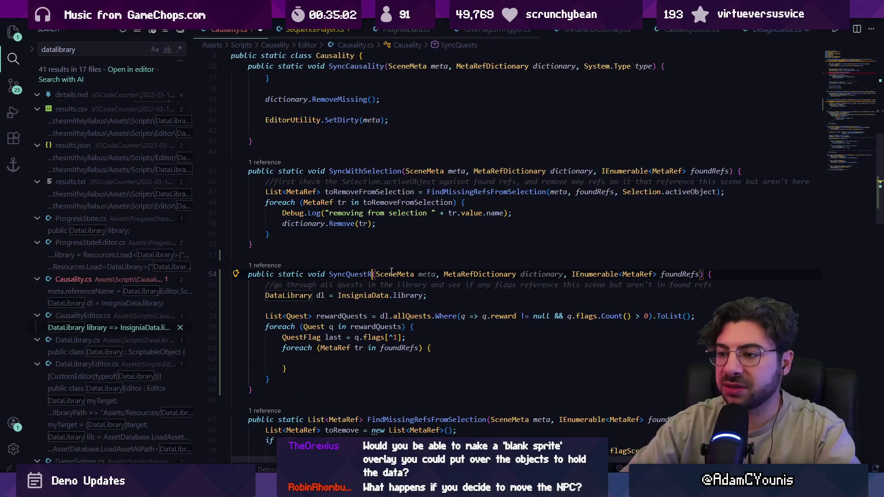
pyautogui.press('BackSpace')
pyautogui.write('s')
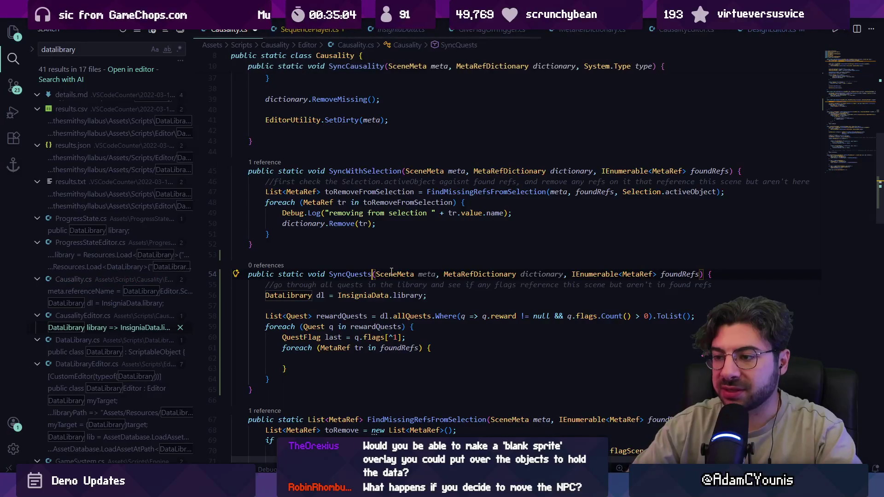
pyautogui.press('F2')
pyautogui.press('Right')
pyautogui.press('BackSpace')
pyautogui.write('Rewards')
pyautogui.press('Return')
# Step: Place the caret in the empty inner loop and check Unity after the Hot Reload
pyautogui.moveTo(336, 348); pyautogui.dragTo(340, 355)
pyautogui.click(339, 360)
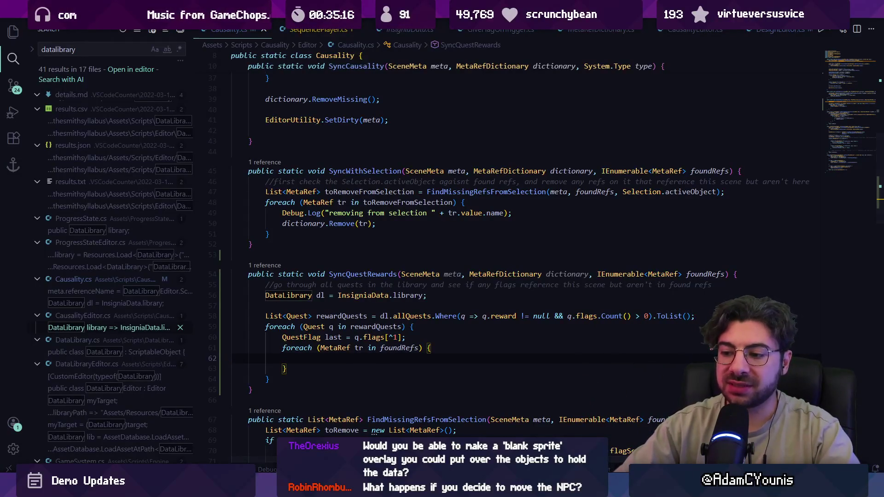
pyautogui.moveTo(322, 489)
pyautogui.click(321, 421)
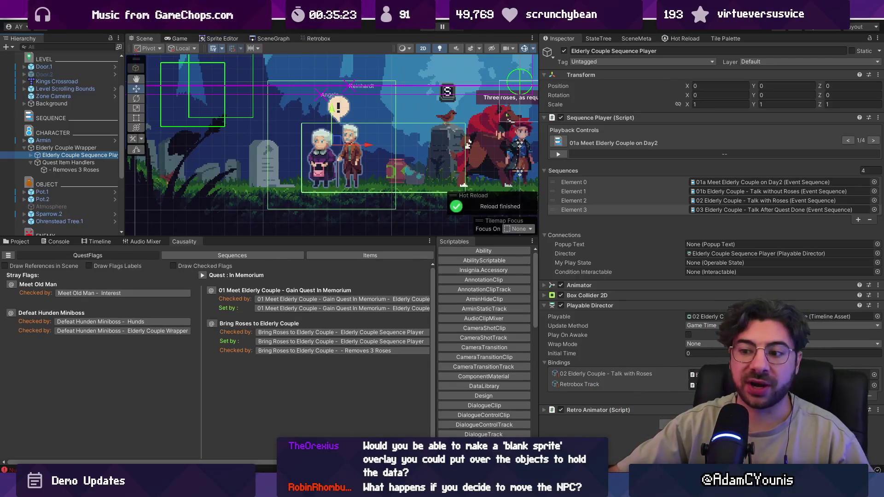
pyautogui.hotkey('alt', 'Tab')
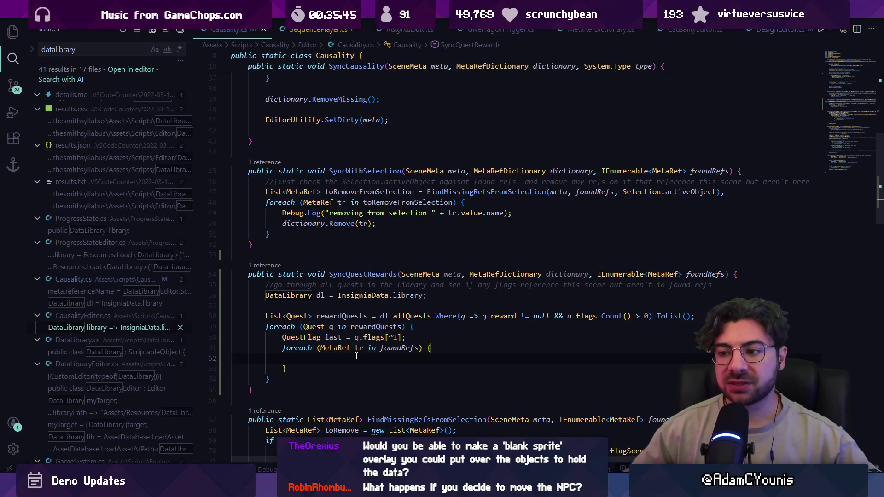
pyautogui.hotkey('ctrl', 'z')
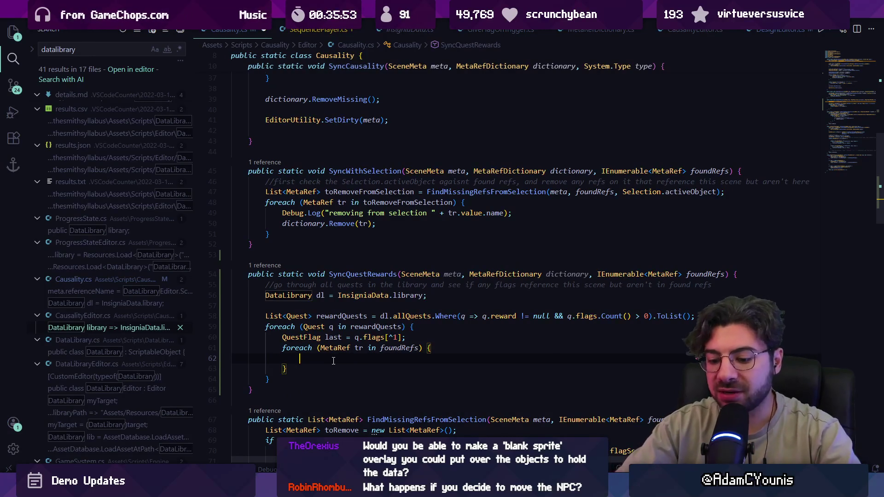
pyautogui.write('Metare')
pyautogui.hotkey('ctrl', 'BackSpace')
pyautogui.press('Tab')
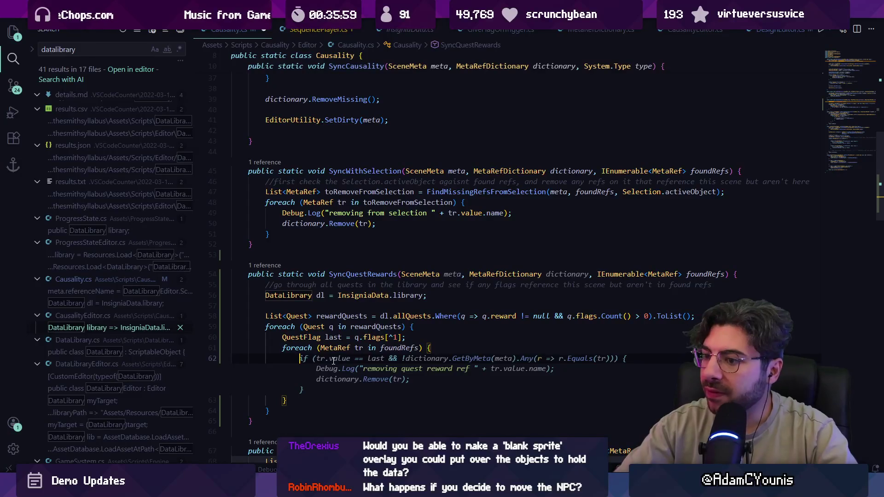
pyautogui.write('Causality.')
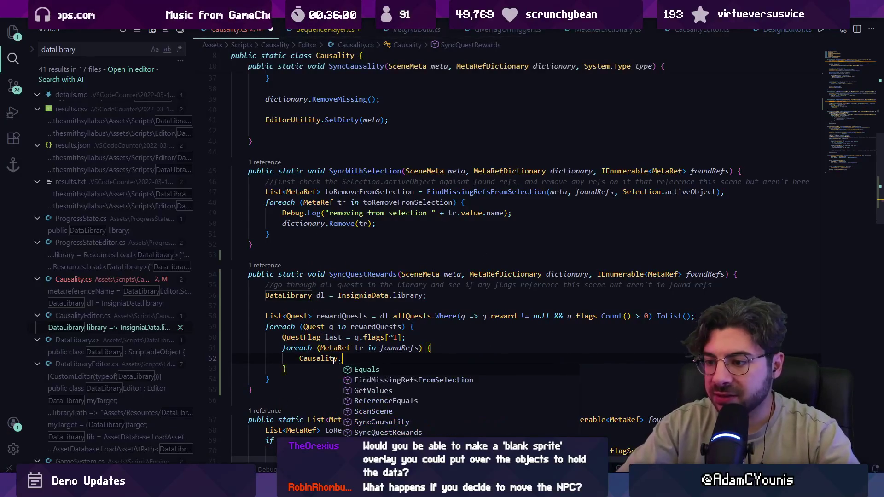
pyautogui.hotkey('ctrl', 'z')
pyautogui.hotkey('ctrl', 'z')
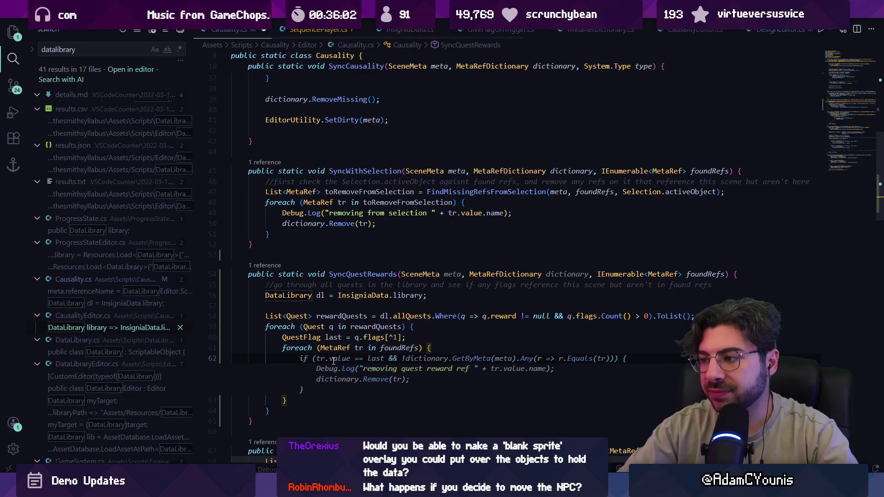
pyautogui.hotkey('ctrl', 'z')
pyautogui.click(505, 274)
pyautogui.scroll(2, 482, 252)
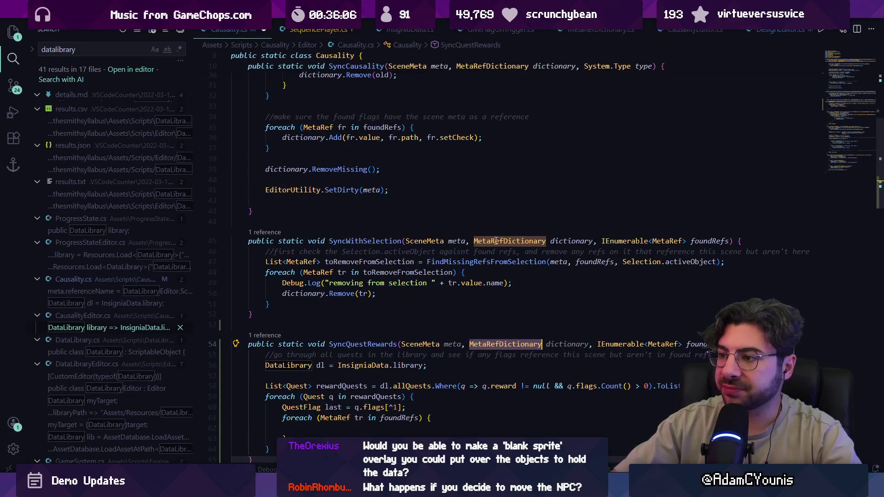
# Step: Add an '//only do this with the item refs for now' comment and item-handler check after SyncWithSelection
pyautogui.click(396, 344)
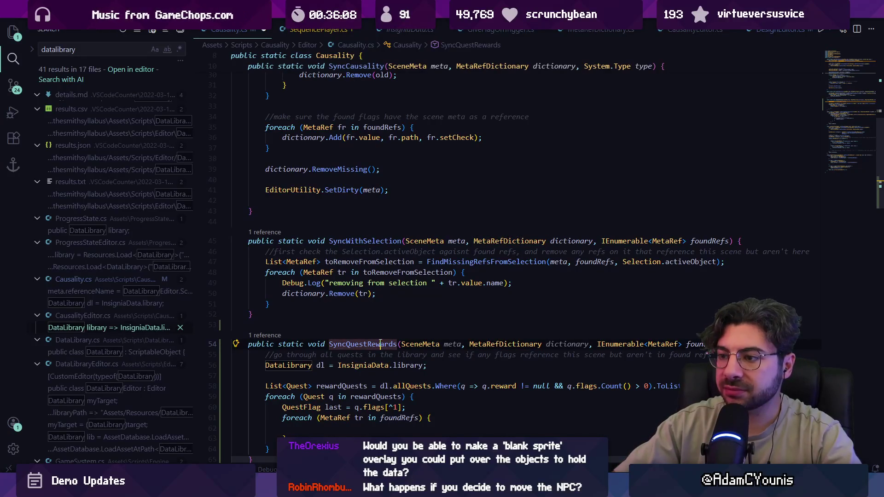
pyautogui.keyDown('ctrl'); pyautogui.click(371, 344); pyautogui.keyUp('ctrl')
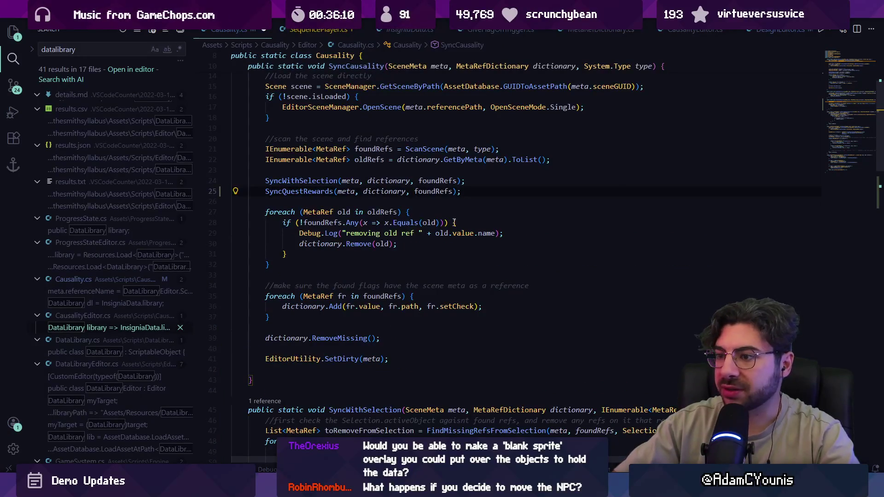
pyautogui.scroll(2, 325, 197)
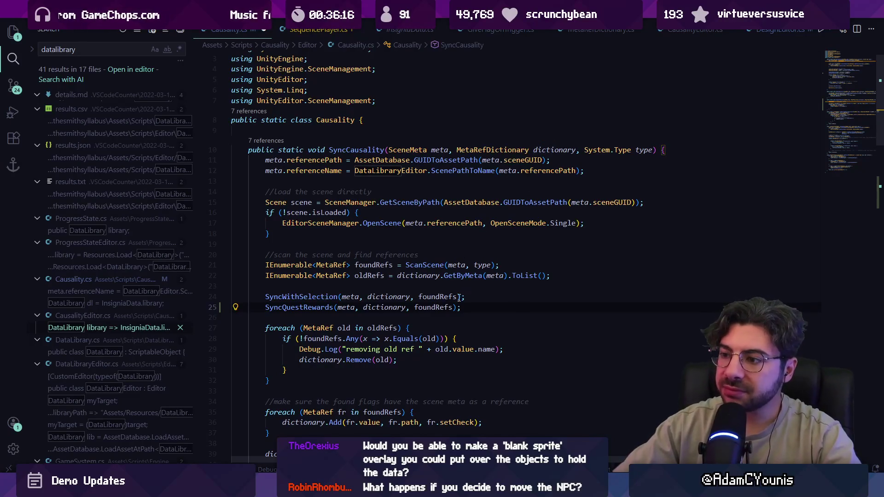
pyautogui.click(500, 295)
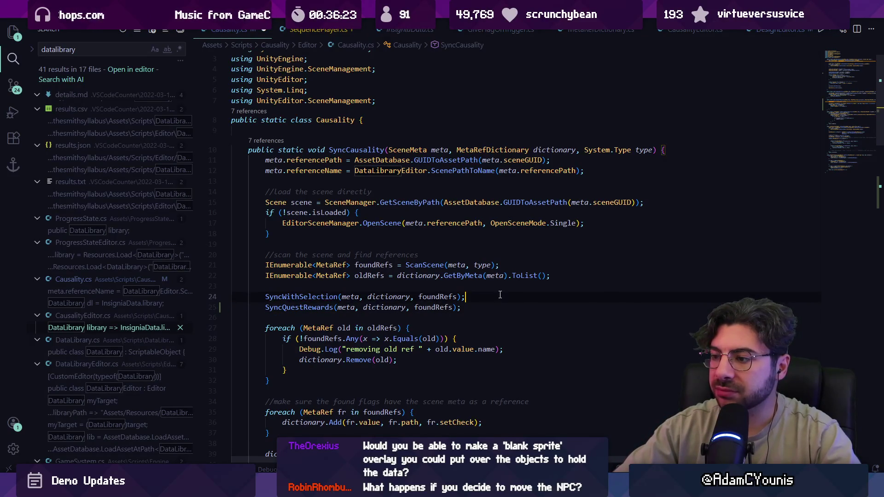
pyautogui.press('Return')
pyautogui.press('Return')
pyautogui.write('//only do this with the item refs for now')
pyautogui.press('Tab')
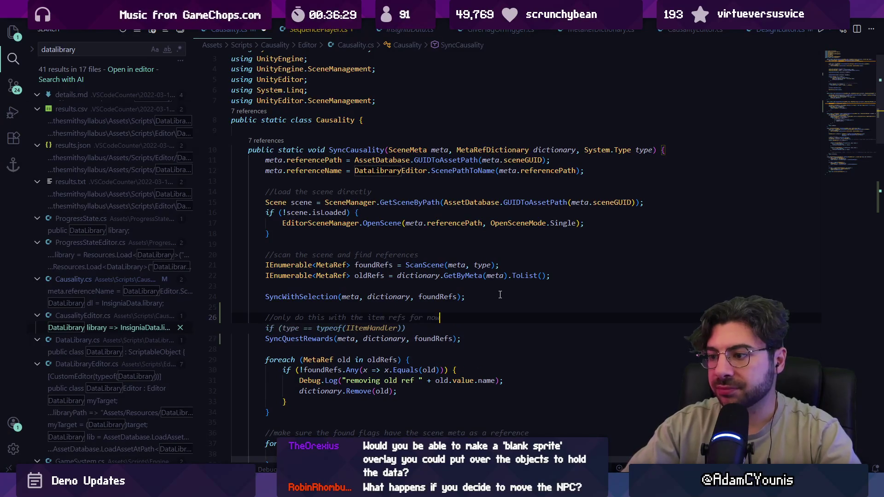
pyautogui.press('Down')
pyautogui.press('Down')
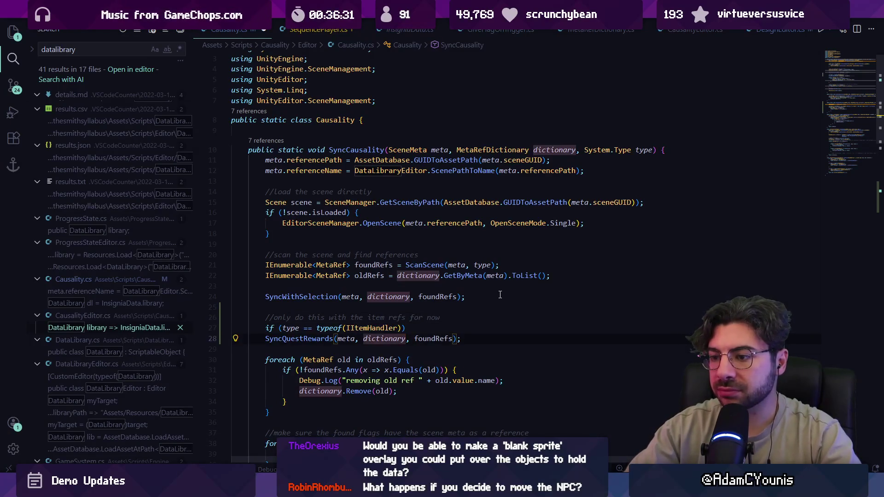
pyautogui.write('}')
# Step: Undo the item-handler check so SyncQuestRewards directly follows SyncWithSelection, save Causality.cs, and return to Unity
pyautogui.hotkey('ctrl', 'z')
pyautogui.hotkey('ctrl', 'z')
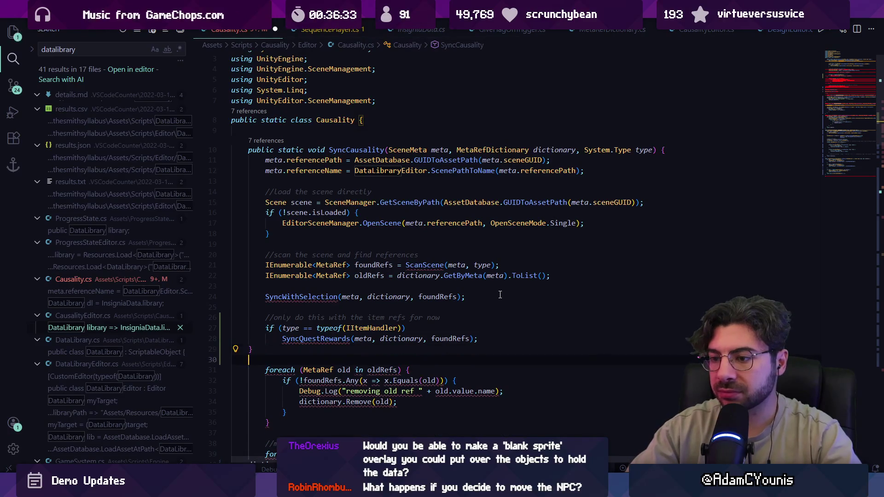
pyautogui.hotkey('ctrl', 'z')
pyautogui.hotkey('ctrl', 'z')
pyautogui.hotkey('ctrl', 'z')
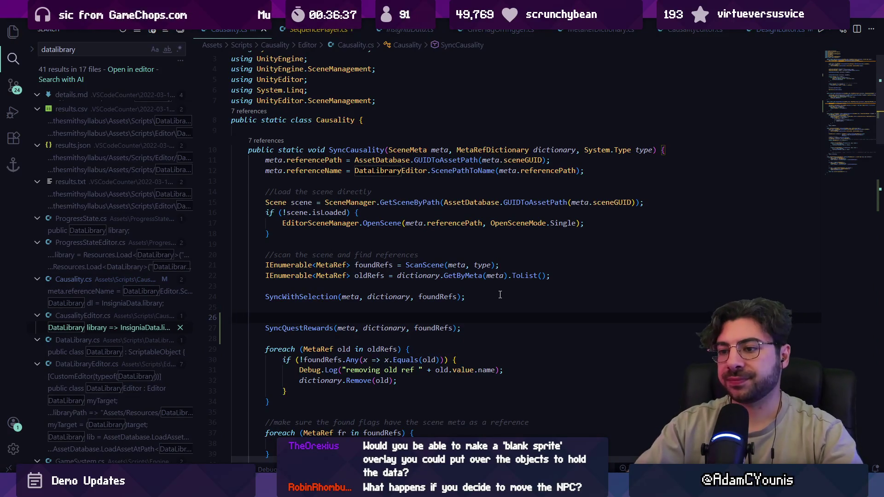
pyautogui.hotkey('ctrl', 'z')
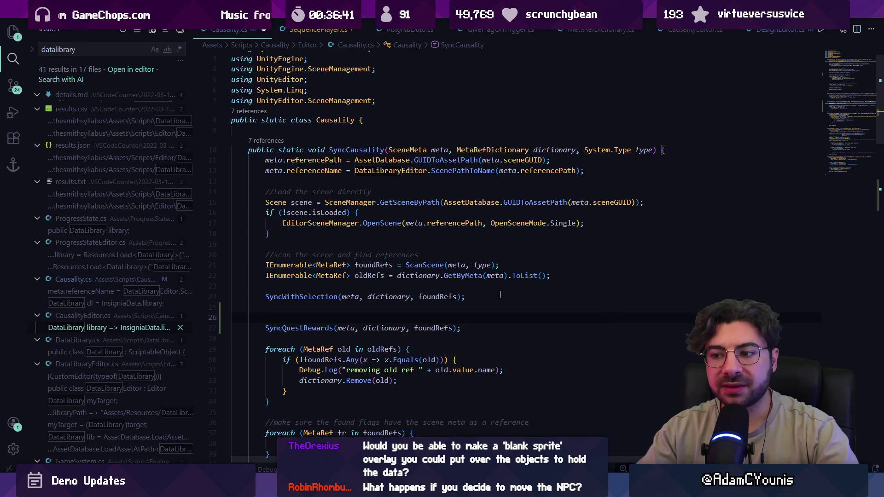
pyautogui.hotkey('ctrl', 'z')
pyautogui.hotkey('ctrl', 'z')
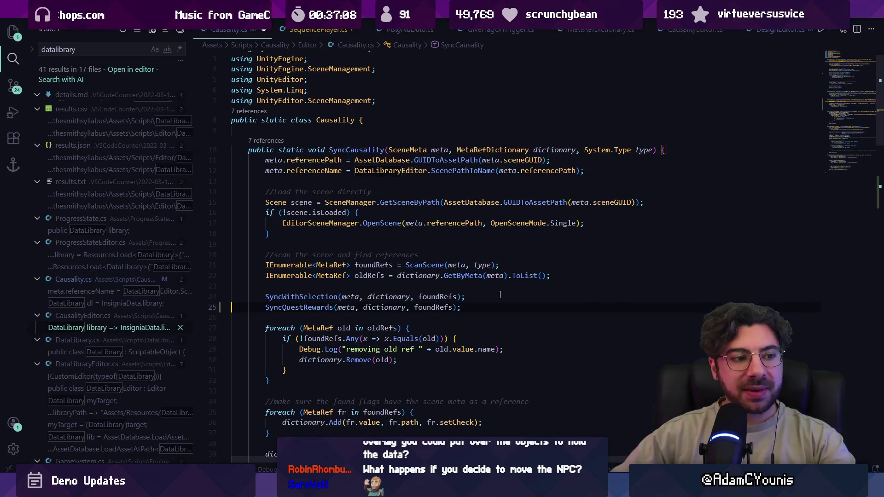
pyautogui.hotkey('shift', 'Down')
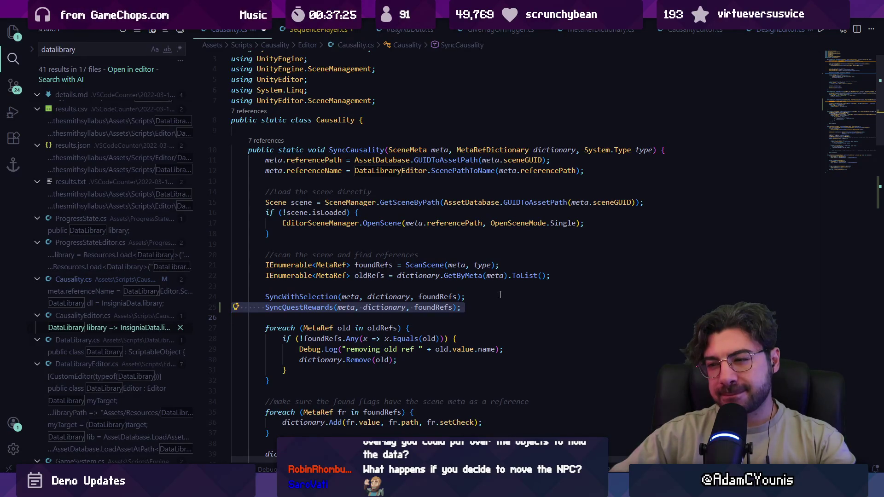
pyautogui.click(500, 294)
pyautogui.hotkey('ctrl', 's')
pyautogui.scroll(-10, 400, 275)
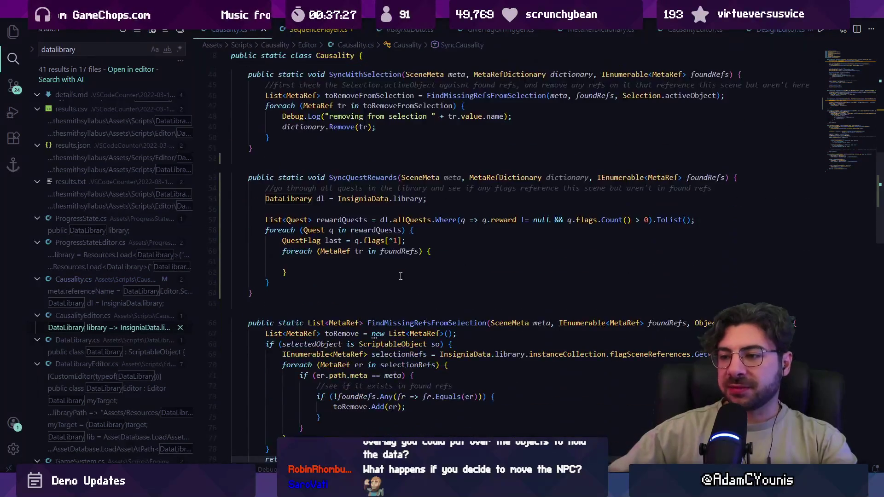
pyautogui.click(253, 294)
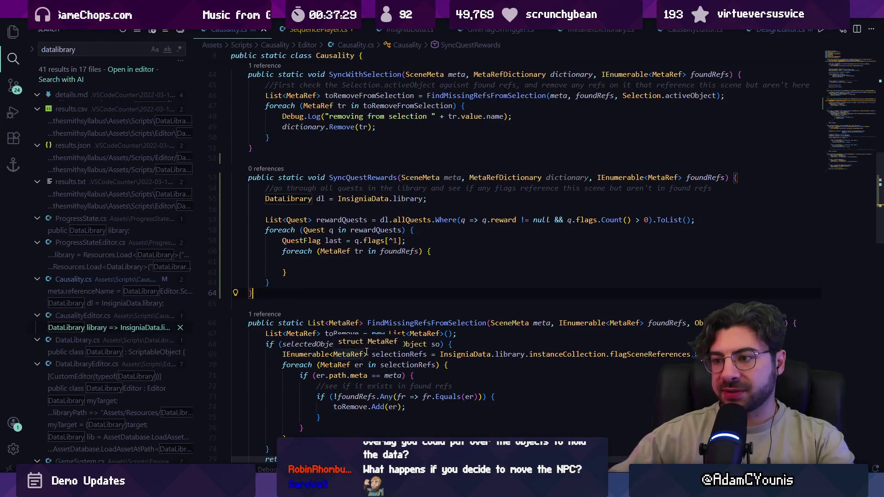
pyautogui.hotkey('alt', 'Tab')
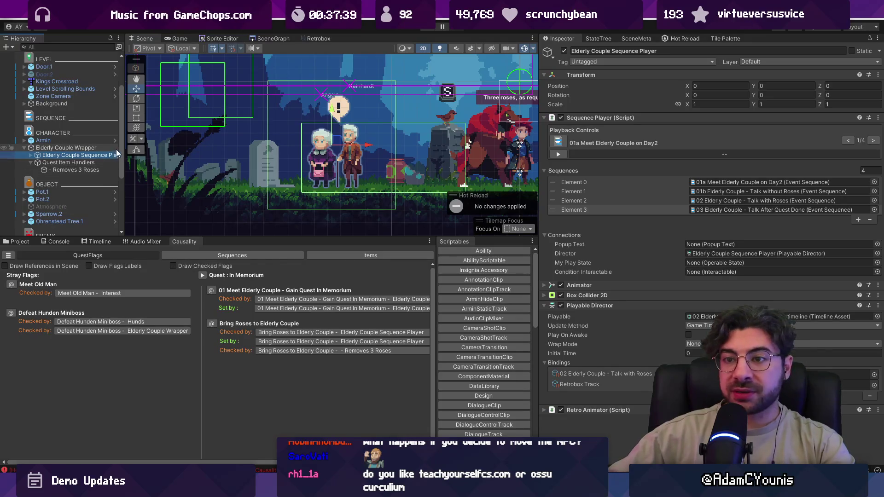
# Step: Widen the Hierarchy and Inspector panels and reselect the Elderly Couple Sequence Player
pyautogui.moveTo(125, 152); pyautogui.dragTo(177, 148)
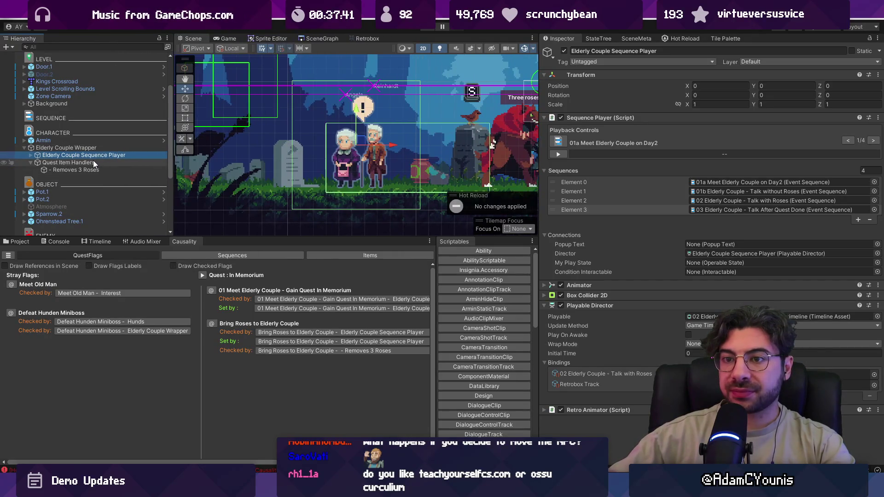
pyautogui.click(92, 148)
pyautogui.click(96, 156)
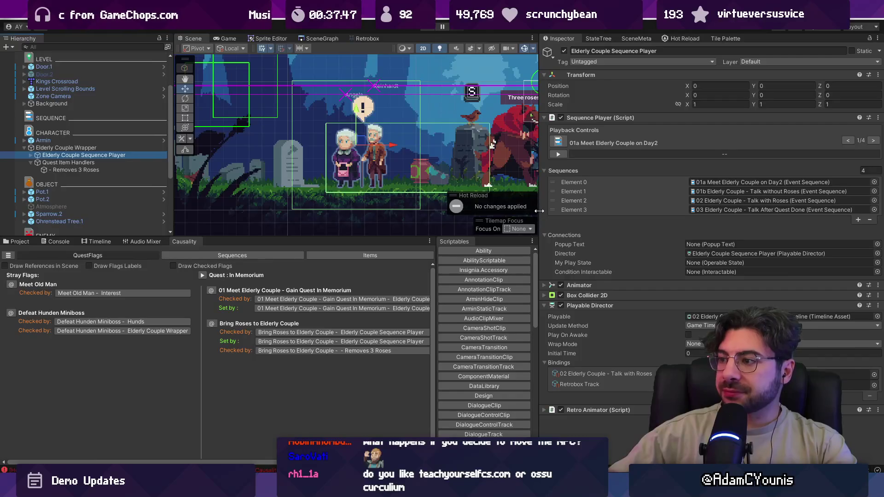
pyautogui.moveTo(538, 211); pyautogui.dragTo(533, 211)
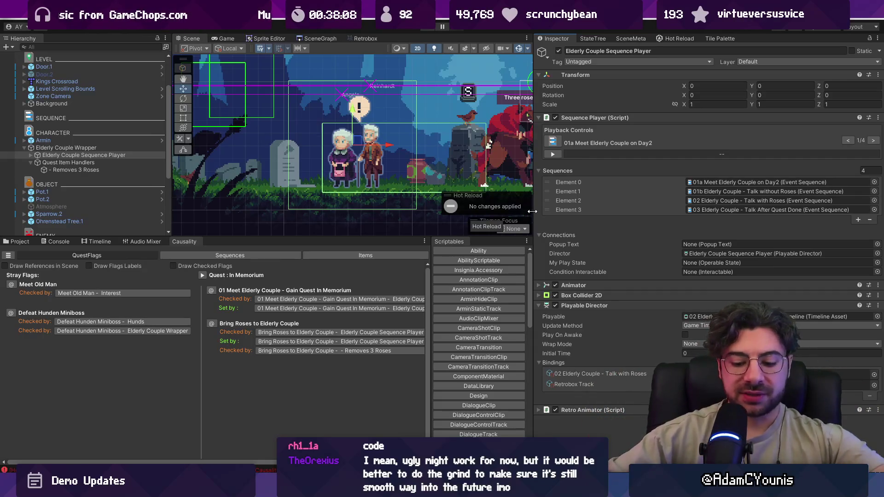
pyautogui.press('super')
# Step: Search for 'leonardo' and launch the Leonardo app
pyautogui.write('leonardo')
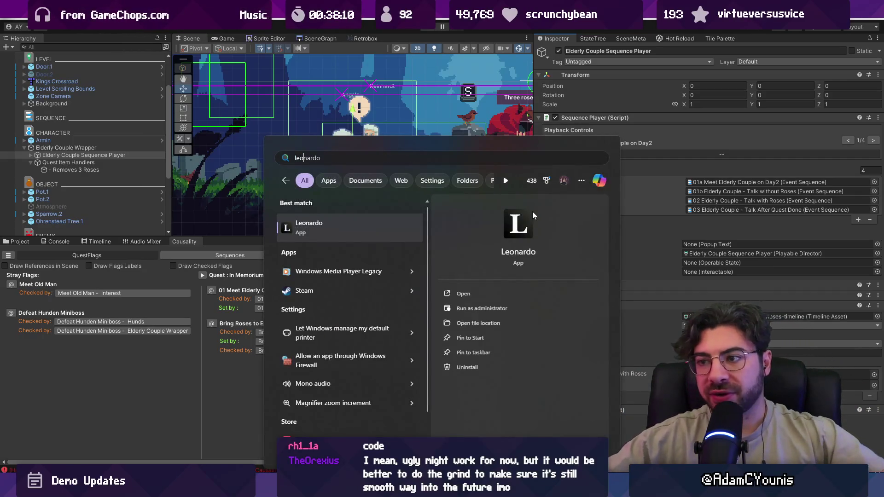
pyautogui.press('Return')
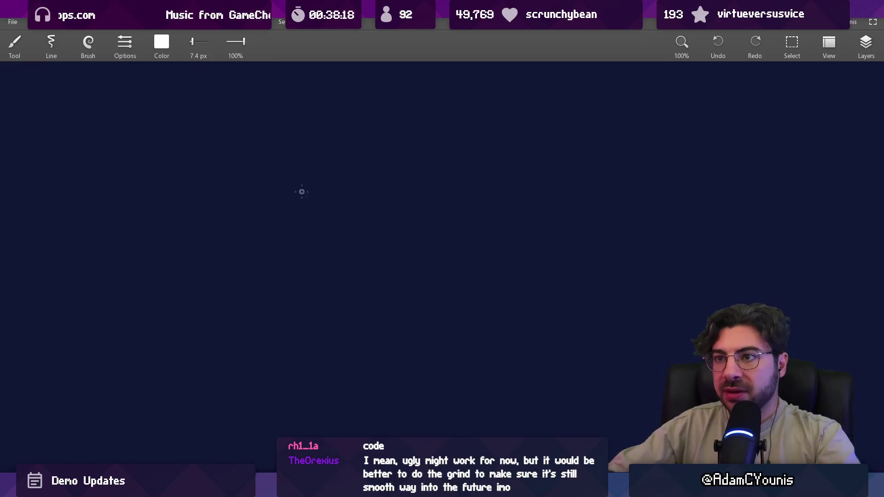
# Step: Brush the two upper boxes and the lower-left and wider lower-right boxes
pyautogui.moveTo(251, 162); pyautogui.dragTo(260, 153)
pyautogui.moveTo(341, 166); pyautogui.dragTo(343, 215)
pyautogui.moveTo(344, 161)
pyautogui.mouseDown()
pyautogui.moveTo(396, 225)
pyautogui.moveTo(370, 224)
pyautogui.mouseUp()
pyautogui.moveTo(277, 246); pyautogui.dragTo(272, 315)
pyautogui.moveTo(282, 243); pyautogui.dragTo(340, 306)
pyautogui.moveTo(376, 272); pyautogui.dragTo(381, 307)
pyautogui.moveTo(382, 256)
pyautogui.mouseDown()
pyautogui.moveTo(490, 294)
pyautogui.moveTo(370, 310)
pyautogui.mouseUp()
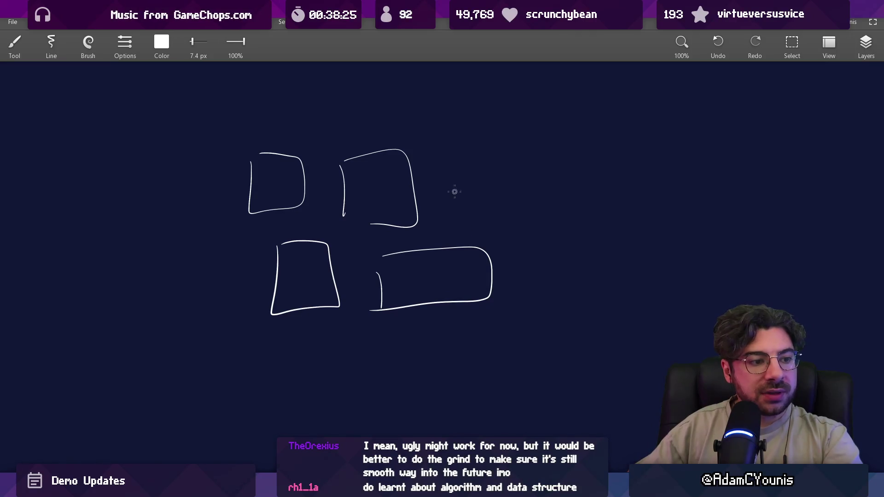
# Step: Draw a third upper box on the right and connector lines joining the upper boxes
pyautogui.moveTo(461, 172); pyautogui.dragTo(459, 217)
pyautogui.moveTo(460, 159)
pyautogui.mouseDown()
pyautogui.moveTo(562, 147)
pyautogui.moveTo(572, 222)
pyautogui.mouseUp()
pyautogui.moveTo(549, 215); pyautogui.dragTo(468, 211)
pyautogui.moveTo(410, 193); pyautogui.dragTo(476, 193)
pyautogui.moveTo(298, 187); pyautogui.dragTo(352, 188)
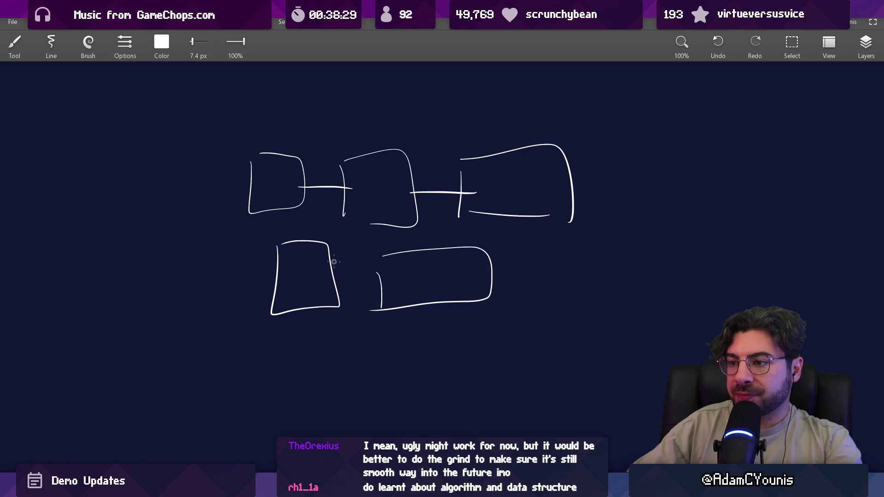
pyautogui.moveTo(330, 267)
pyautogui.mouseDown()
pyautogui.moveTo(365, 216)
pyautogui.moveTo(420, 258)
pyautogui.mouseUp()
# Step: Undo a stray bracket, then add a vertical connector, a new lower-right box and a connector below it
pyautogui.hotkey('ctrl', 'z')
pyautogui.moveTo(397, 227); pyautogui.dragTo(396, 248)
pyautogui.scroll(-2, 450, 297)
pyautogui.moveTo(431, 272)
pyautogui.mouseDown()
pyautogui.moveTo(431, 308)
pyautogui.moveTo(511, 313)
pyautogui.mouseUp()
pyautogui.moveTo(433, 310); pyautogui.dragTo(506, 314)
pyautogui.moveTo(447, 242)
pyautogui.mouseDown()
pyautogui.moveTo(446, 260)
pyautogui.moveTo(481, 238)
pyautogui.mouseUp()
# Step: Erase stray line ends around the upper-right box with the Eraser
pyautogui.press('e')
pyautogui.moveTo(395, 221)
pyautogui.mouseDown()
pyautogui.moveTo(400, 235)
pyautogui.moveTo(380, 243)
pyautogui.moveTo(478, 238)
pyautogui.moveTo(450, 231)
pyautogui.mouseUp()
pyautogui.press('b')
pyautogui.press('e')
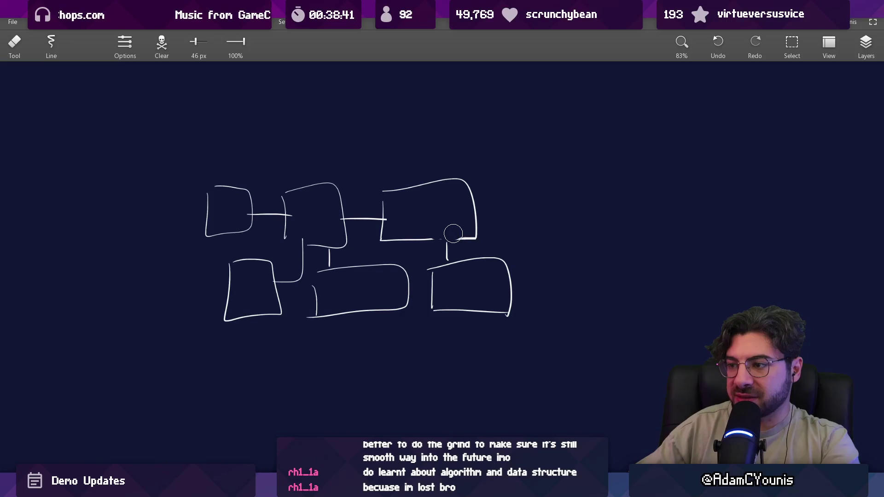
pyautogui.scroll(-1, 456, 231)
pyautogui.scroll(-2, 456, 231)
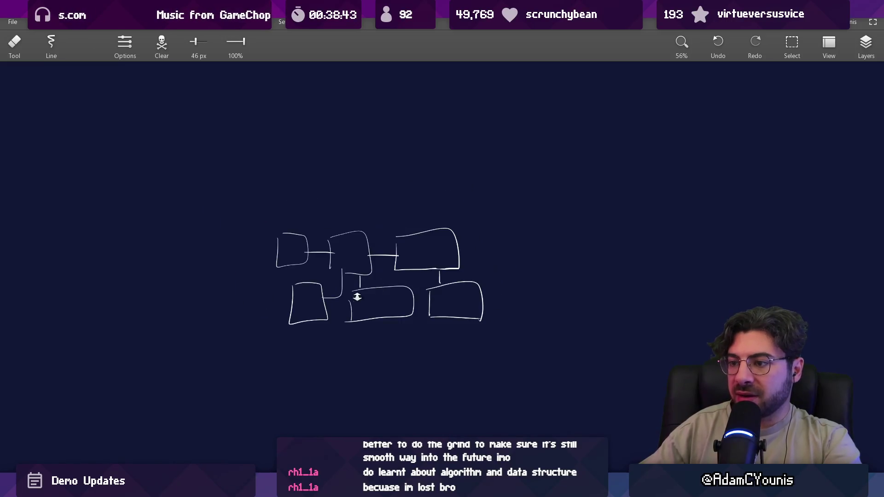
pyautogui.scroll(4, 340, 257)
# Step: Replace the lower-left-to-middle connector and redraw the middle box's left edge
pyautogui.moveTo(340, 256); pyautogui.dragTo(316, 296)
pyautogui.press('b')
pyautogui.moveTo(281, 271); pyautogui.dragTo(341, 256)
pyautogui.press('e')
pyautogui.moveTo(312, 197); pyautogui.dragTo(310, 244)
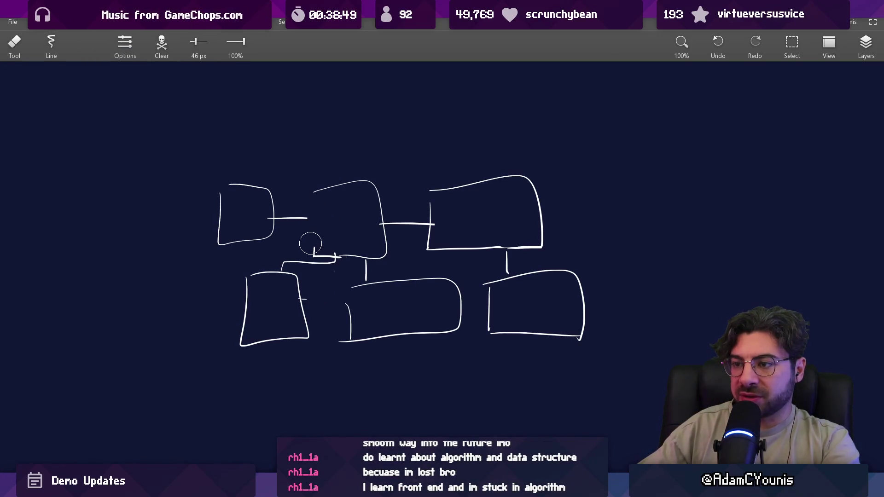
pyautogui.press('b')
pyautogui.moveTo(313, 190)
pyautogui.mouseDown()
pyautogui.moveTo(309, 248)
pyautogui.moveTo(356, 184)
pyautogui.moveTo(371, 185)
pyautogui.mouseUp()
# Step: Touch up the middle box's top and lower-left corner, alternating Eraser and Brush
pyautogui.press('e')
pyautogui.press('b')
pyautogui.press('e')
pyautogui.moveTo(315, 249)
pyautogui.mouseDown()
pyautogui.moveTo(317, 258)
pyautogui.moveTo(372, 252)
pyautogui.mouseUp()
pyautogui.press('b')
pyautogui.press('e')
pyautogui.press('b')
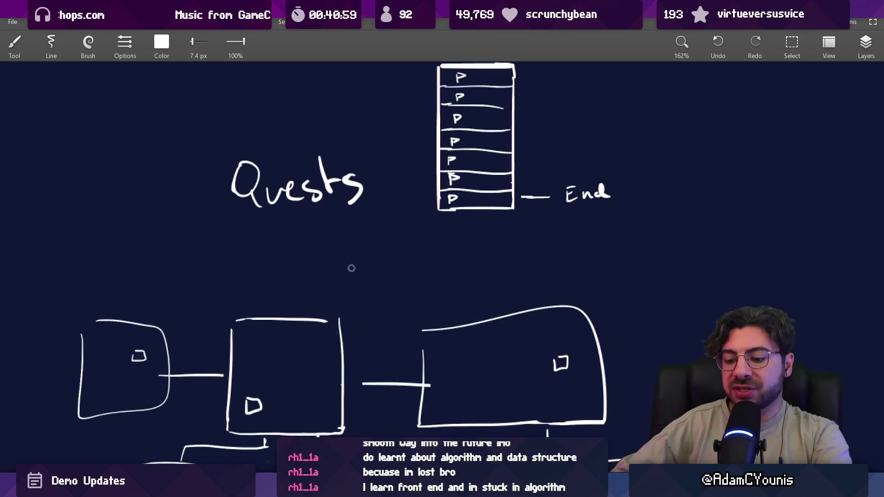
# Step: Undo a trial circle around Quests and a stray curve, then pan the diagram left
pyautogui.moveTo(367, 130); pyautogui.dragTo(282, 124)
pyautogui.hotkey('ctrl', 'z')
pyautogui.scroll(-3, 330, 189)
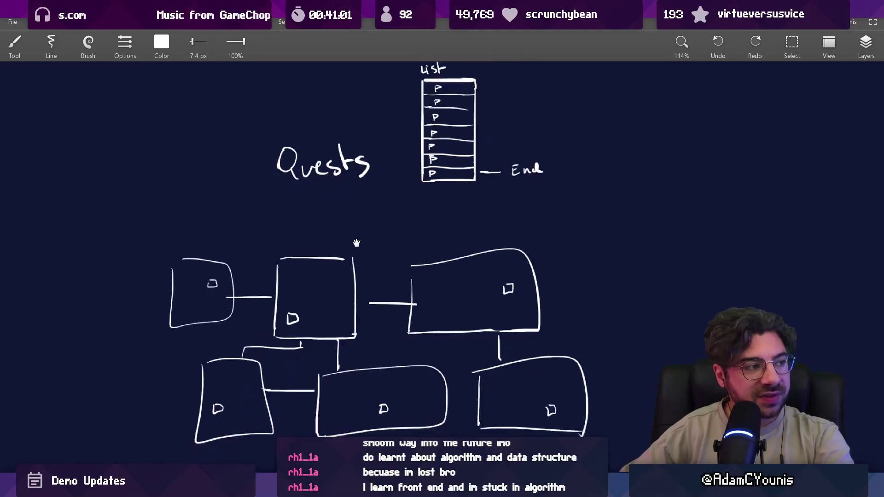
pyautogui.moveTo(359, 361); pyautogui.dragTo(355, 381)
pyautogui.hotkey('ctrl', 'z')
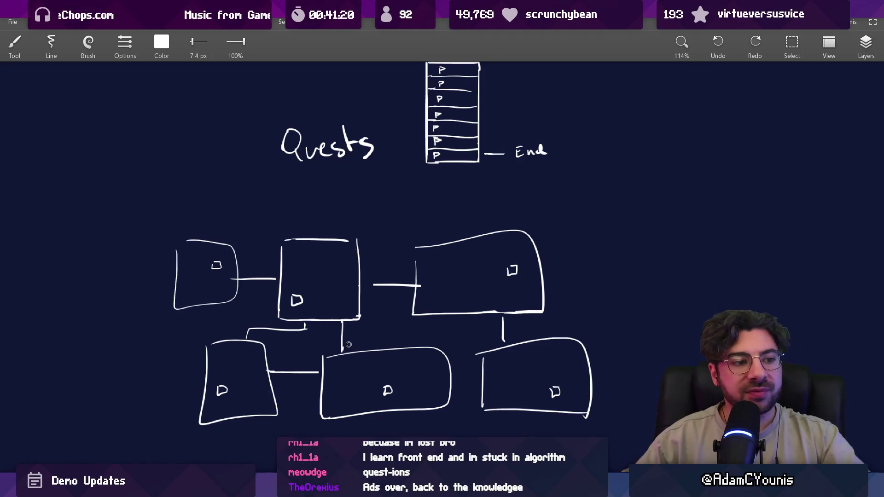
pyautogui.scroll(-2, 428, 266)
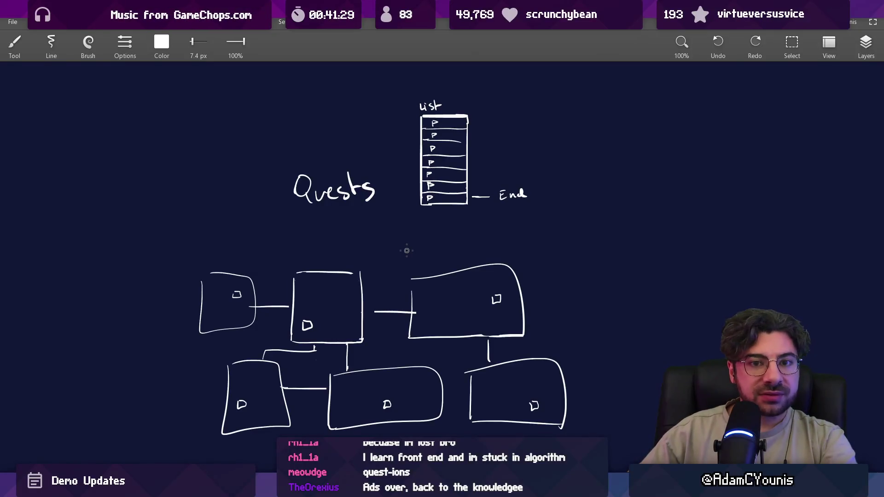
pyautogui.moveTo(511, 266)
pyautogui.mouseDown()
pyautogui.moveTo(158, 205)
pyautogui.moveTo(101, 218)
pyautogui.mouseUp()
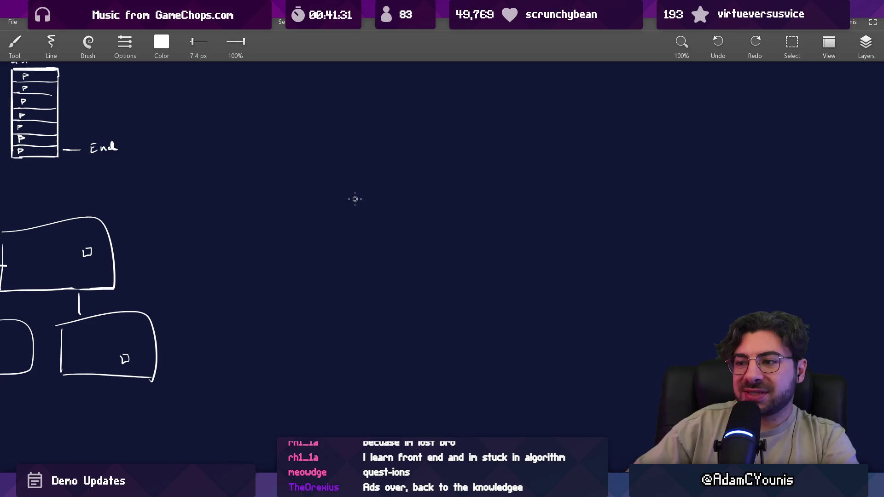
# Step: Write '70 : 30' with 'giver NPC' beneath it on open canvas
pyautogui.moveTo(343, 200); pyautogui.dragTo(352, 229)
pyautogui.moveTo(387, 206); pyautogui.dragTo(385, 210)
pyautogui.moveTo(437, 201)
pyautogui.mouseDown()
pyautogui.moveTo(449, 210)
pyautogui.moveTo(445, 221)
pyautogui.mouseUp()
pyautogui.moveTo(470, 200); pyautogui.dragTo(468, 202)
pyautogui.moveTo(343, 243)
pyautogui.mouseDown()
pyautogui.moveTo(337, 262)
pyautogui.moveTo(355, 249)
pyautogui.mouseUp()
pyautogui.moveTo(354, 236); pyautogui.dragTo(355, 238)
pyautogui.moveTo(360, 240); pyautogui.dragTo(390, 241)
pyautogui.moveTo(355, 269); pyautogui.dragTo(373, 270)
pyautogui.moveTo(387, 264); pyautogui.dragTo(389, 271)
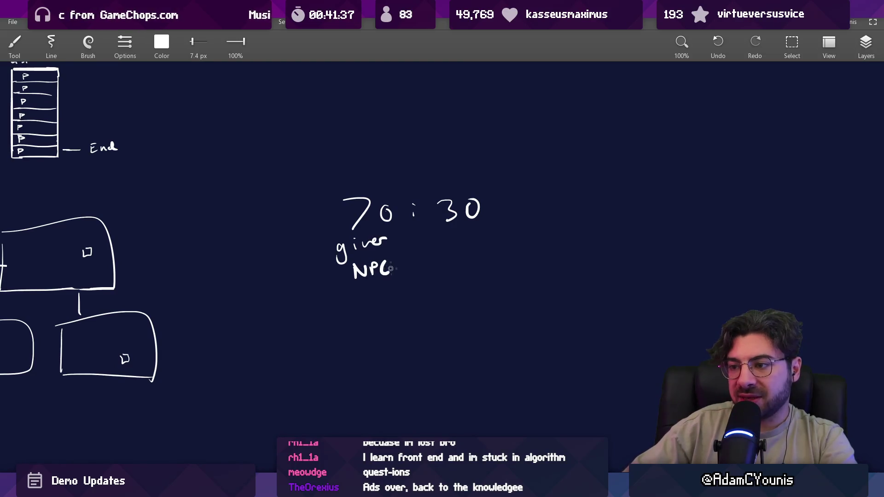
# Step: Draw two o's joined by a dashed line, each with a P above it
pyautogui.scroll(5, 396, 234)
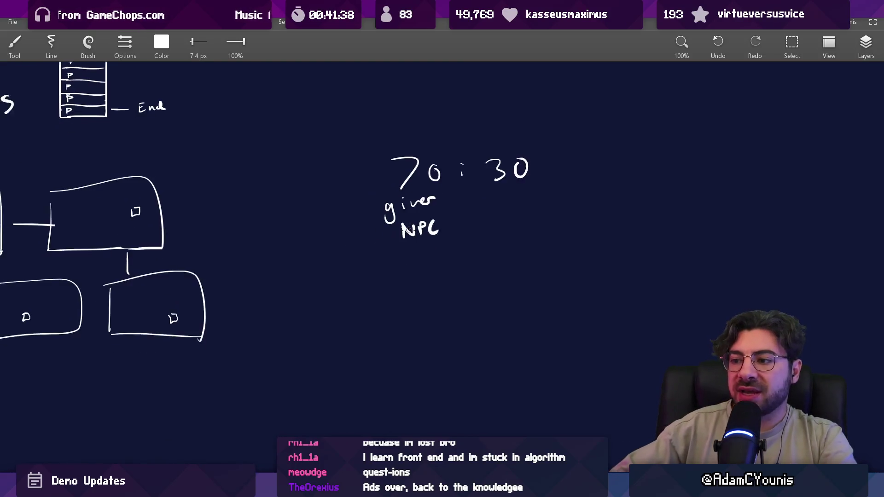
pyautogui.moveTo(343, 234); pyautogui.dragTo(366, 249)
pyautogui.moveTo(343, 203); pyautogui.dragTo(346, 214)
pyautogui.moveTo(397, 241)
pyautogui.mouseDown()
pyautogui.moveTo(332, 244)
pyautogui.moveTo(349, 244)
pyautogui.mouseUp()
pyautogui.moveTo(354, 243); pyautogui.dragTo(382, 244)
pyautogui.click(390, 245)
pyautogui.moveTo(401, 246); pyautogui.dragTo(406, 246)
pyautogui.moveTo(418, 247); pyautogui.dragTo(445, 247)
pyautogui.moveTo(453, 248); pyautogui.dragTo(479, 242)
pyautogui.moveTo(472, 208); pyautogui.dragTo(476, 220)
# Step: Try circling 'giver NPC' and the 30, undoing both circles
pyautogui.scroll(-5, 486, 223)
pyautogui.moveTo(374, 203); pyautogui.dragTo(382, 209)
pyautogui.hotkey('ctrl', 'z')
pyautogui.scroll(2, 386, 284)
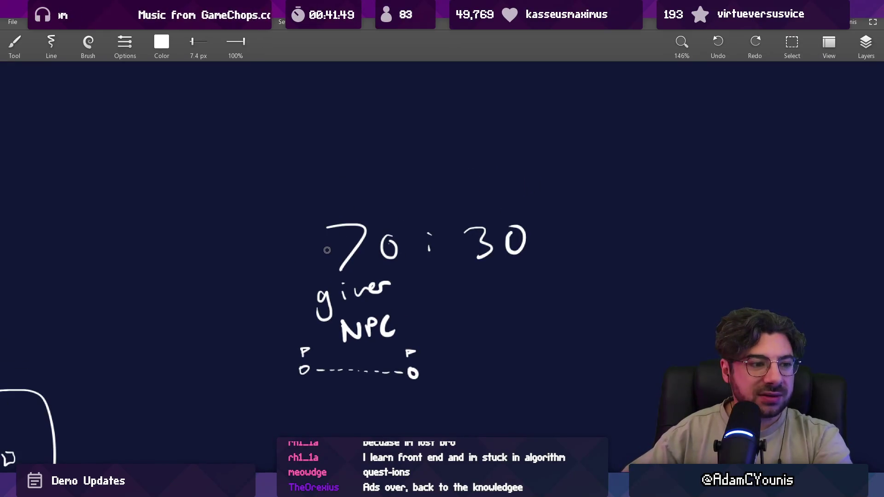
pyautogui.moveTo(416, 280)
pyautogui.mouseDown()
pyautogui.moveTo(372, 234)
pyautogui.moveTo(379, 248)
pyautogui.moveTo(334, 236)
pyautogui.mouseUp()
pyautogui.moveTo(454, 156); pyautogui.dragTo(444, 248)
pyautogui.hotkey('ctrl', 'z')
# Step: Draw a large 2 to the right of 30 and write 'Tombi' beside it
pyautogui.moveTo(495, 223)
pyautogui.mouseDown()
pyautogui.moveTo(335, 222)
pyautogui.moveTo(379, 249)
pyautogui.moveTo(401, 227)
pyautogui.mouseUp()
pyautogui.moveTo(395, 228)
pyautogui.mouseDown()
pyautogui.moveTo(394, 240)
pyautogui.moveTo(405, 230)
pyautogui.moveTo(428, 237)
pyautogui.mouseUp()
pyautogui.moveTo(431, 218)
pyautogui.mouseDown()
pyautogui.moveTo(432, 237)
pyautogui.moveTo(444, 238)
pyautogui.mouseUp()
pyautogui.click(444, 222)
pyautogui.moveTo(417, 292); pyautogui.dragTo(407, 276)
pyautogui.scroll(2, 408, 277)
# Step: Write two P letters below the 2 and Tombi and circle each
pyautogui.moveTo(325, 254); pyautogui.dragTo(328, 269)
pyautogui.moveTo(324, 255); pyautogui.dragTo(328, 262)
pyautogui.moveTo(451, 251); pyautogui.dragTo(453, 259)
pyautogui.moveTo(341, 241)
pyautogui.mouseDown()
pyautogui.moveTo(338, 276)
pyautogui.moveTo(343, 249)
pyautogui.mouseUp()
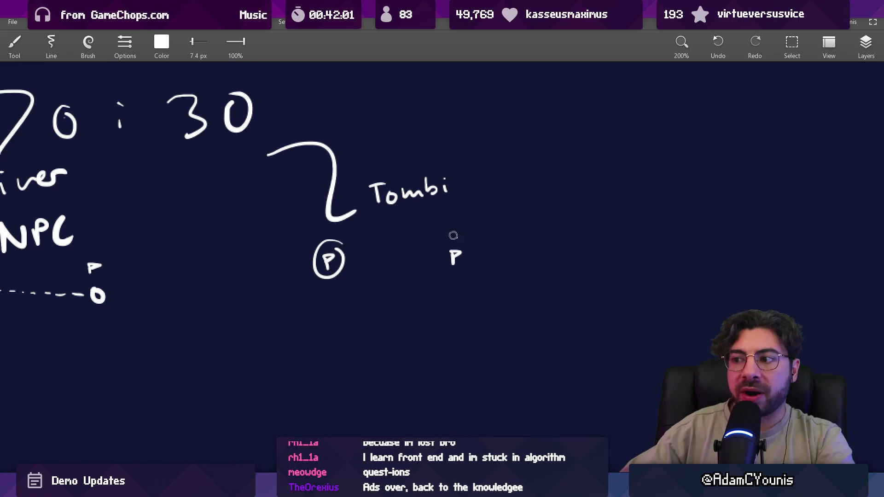
pyautogui.moveTo(451, 234); pyautogui.dragTo(455, 229)
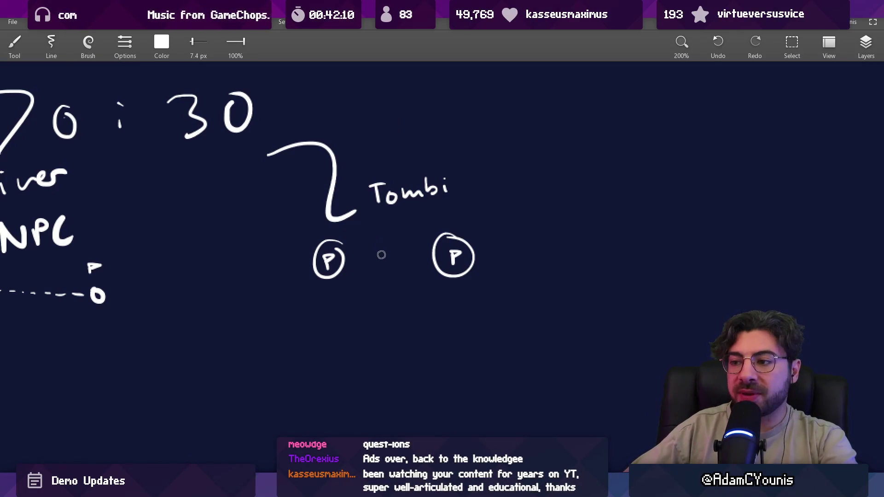
# Step: Write 'AP' below the circled P's and lasso its P to nudge it down
pyautogui.moveTo(370, 303); pyautogui.dragTo(383, 297)
pyautogui.moveTo(392, 293)
pyautogui.mouseDown()
pyautogui.moveTo(389, 302)
pyautogui.moveTo(356, 279)
pyautogui.moveTo(362, 312)
pyautogui.mouseUp()
pyautogui.hotkey('ctrl', 'z')
pyautogui.hotkey('ctrl', 'z')
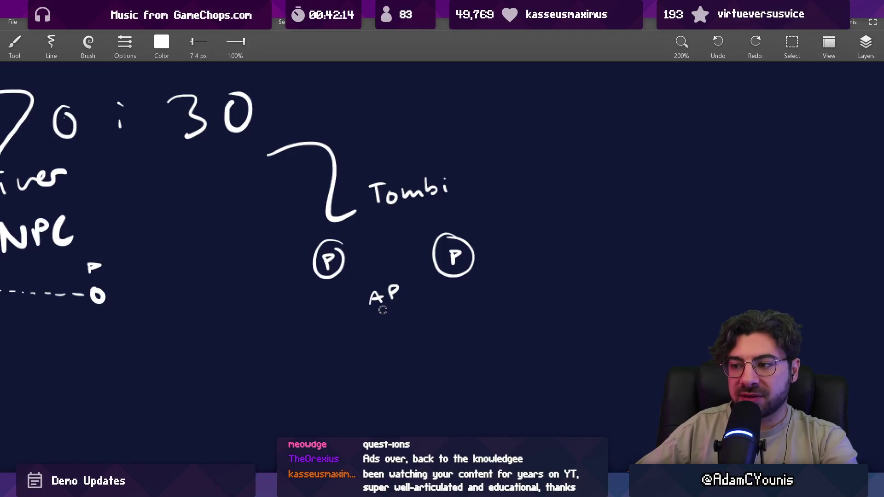
pyautogui.press('l')
pyautogui.moveTo(394, 278)
pyautogui.mouseDown()
pyautogui.moveTo(390, 310)
pyautogui.moveTo(405, 304)
pyautogui.mouseUp()
pyautogui.press('e')
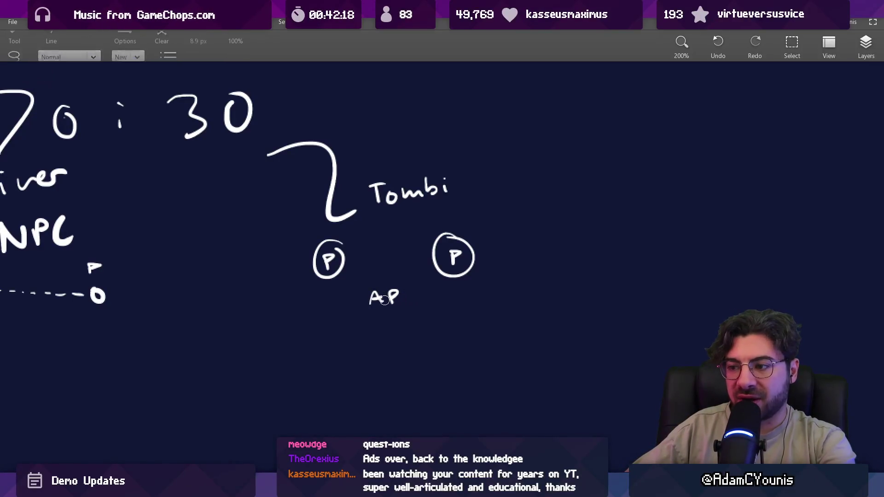
pyautogui.press('b')
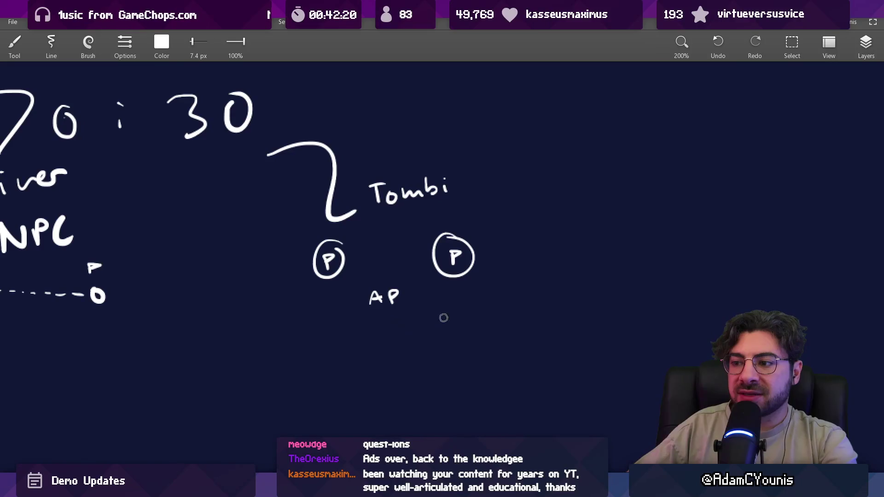
# Step: Write 'NPC' with an arrow to a bottle beside the right circled P, discarding a stray arc
pyautogui.moveTo(480, 236); pyautogui.dragTo(424, 295)
pyautogui.hotkey('ctrl', 'z')
pyautogui.moveTo(475, 233)
pyautogui.mouseDown()
pyautogui.moveTo(484, 221)
pyautogui.moveTo(540, 240)
pyautogui.mouseUp()
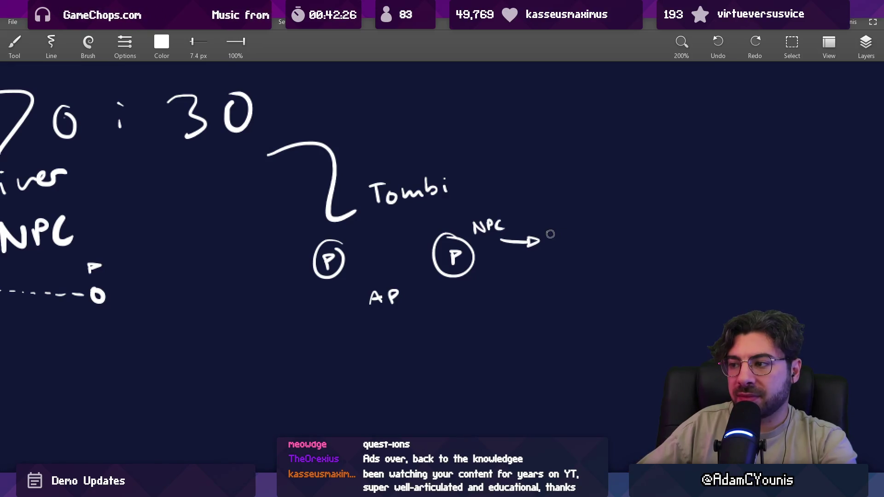
pyautogui.moveTo(547, 230)
pyautogui.mouseDown()
pyautogui.moveTo(550, 218)
pyautogui.moveTo(563, 220)
pyautogui.moveTo(552, 229)
pyautogui.moveTo(569, 251)
pyautogui.moveTo(549, 254)
pyautogui.moveTo(567, 249)
pyautogui.mouseUp()
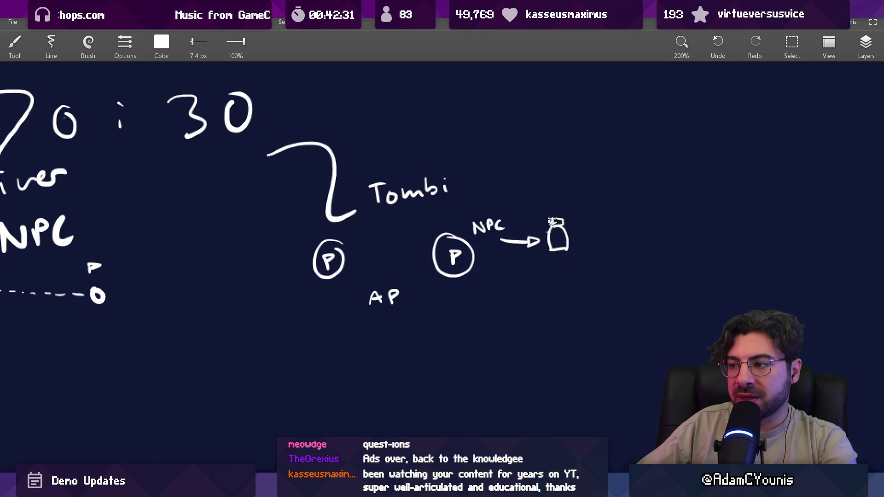
# Step: Try an ellipse around the NPC-to-bottle group, then undo it
pyautogui.scroll(-3, 566, 249)
pyautogui.scroll(5, 584, 271)
pyautogui.moveTo(461, 199)
pyautogui.mouseDown()
pyautogui.moveTo(435, 195)
pyautogui.moveTo(407, 254)
pyautogui.mouseUp()
pyautogui.scroll(-6, 563, 235)
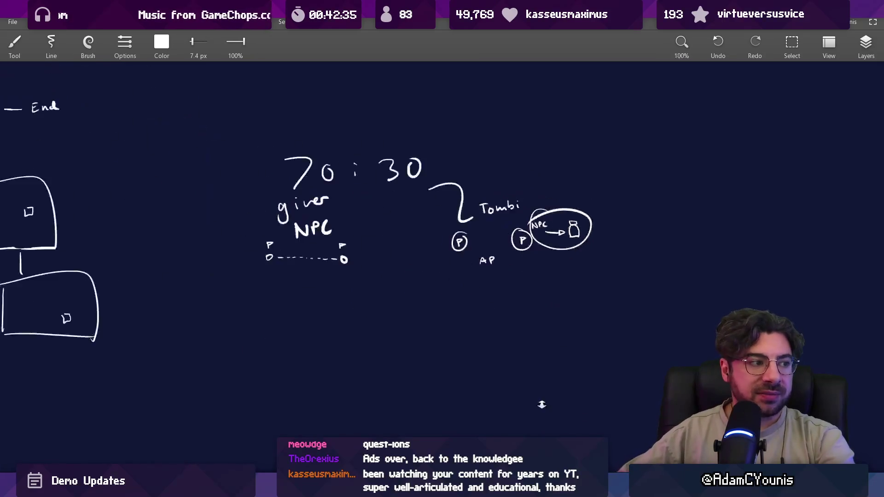
pyautogui.hotkey('ctrl', 'z')
pyautogui.hotkey('ctrl', 'y')
pyautogui.hotkey('ctrl', 'y')
pyautogui.hotkey('ctrl', 'y')
pyautogui.hotkey('ctrl', 'z')
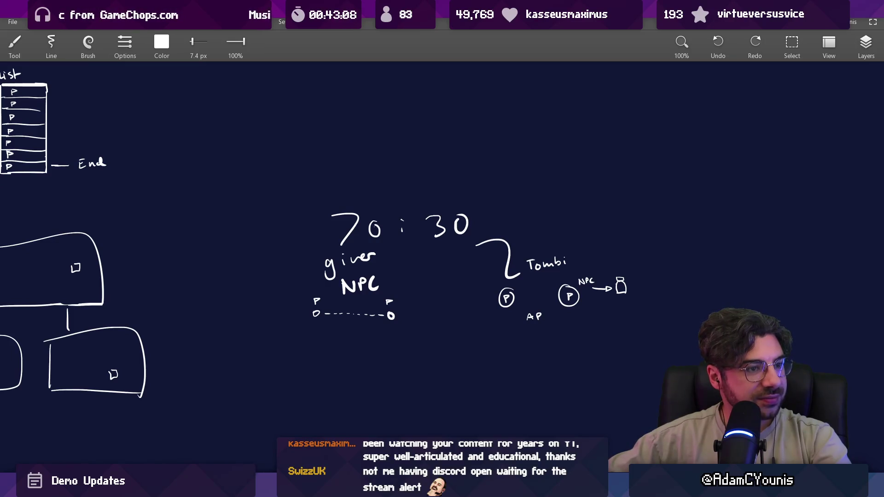
pyautogui.scroll(-10, 417, 336)
pyautogui.hotkey('ctrl', 'v')
pyautogui.scroll(15, 379, 221)
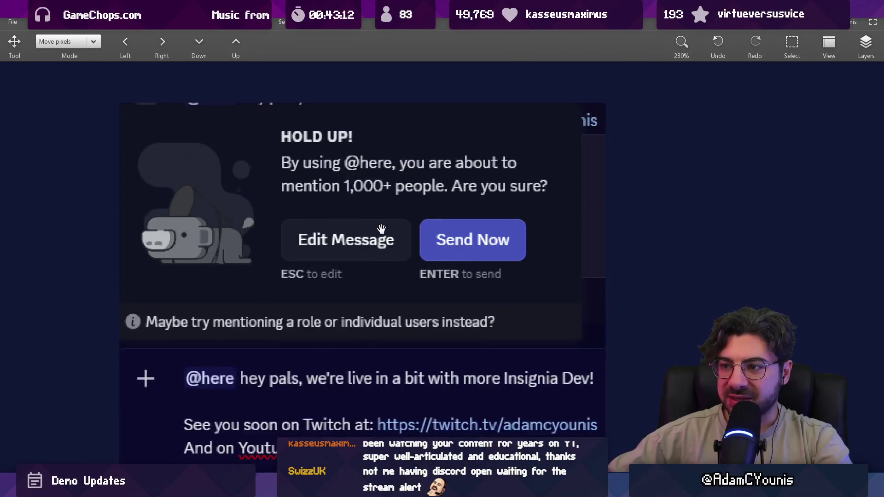
pyautogui.scroll(-2, 380, 228)
pyautogui.moveTo(378, 187)
pyautogui.mouseDown()
pyautogui.moveTo(318, 187)
pyautogui.moveTo(366, 177)
pyautogui.mouseUp()
pyautogui.press('b')
pyautogui.hotkey('ctrl', 'z')
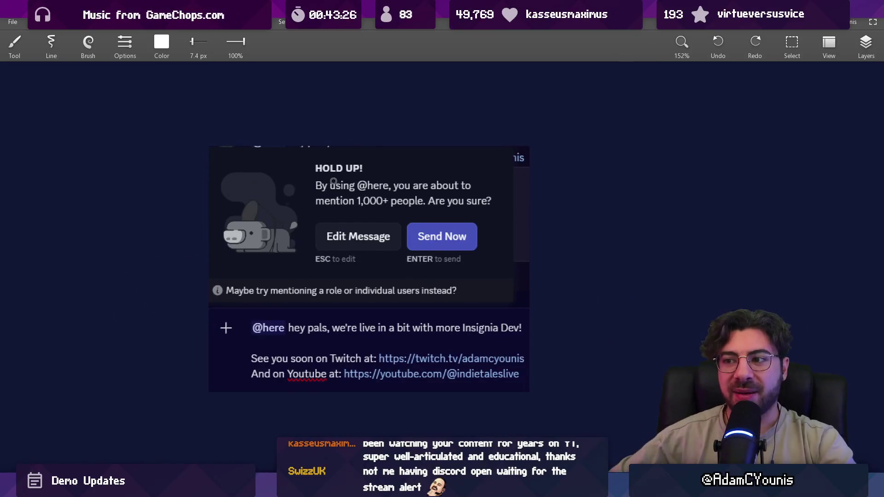
pyautogui.scroll(-5, 331, 182)
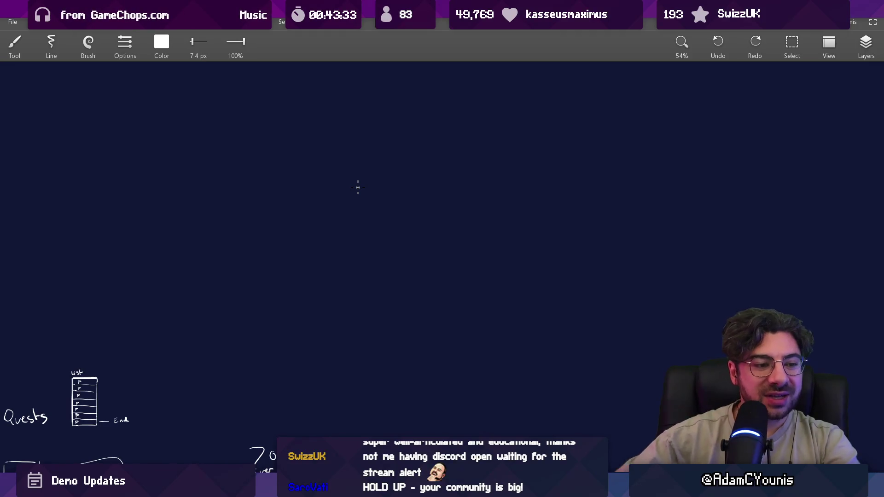
# Step: Return to the 70 : 30 sketch and add an arrowhead pointing the curve at Tombi
pyautogui.moveTo(358, 187); pyautogui.dragTo(338, 228)
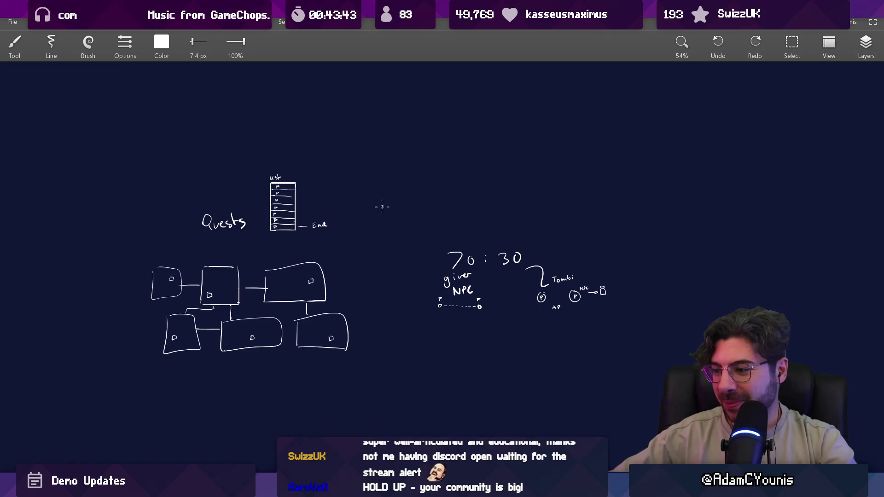
pyautogui.scroll(2, 137, 256)
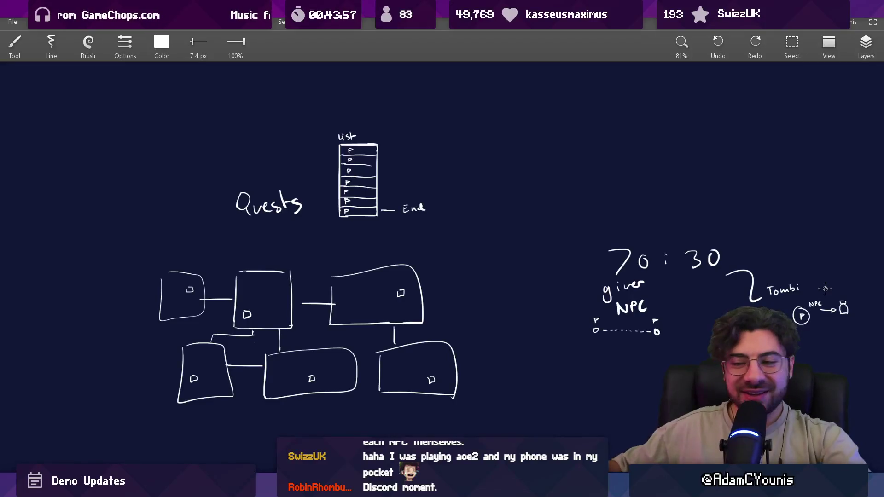
pyautogui.moveTo(473, 260)
pyautogui.mouseDown()
pyautogui.moveTo(211, 180)
pyautogui.moveTo(136, 189)
pyautogui.mouseUp()
pyautogui.scroll(5, 411, 250)
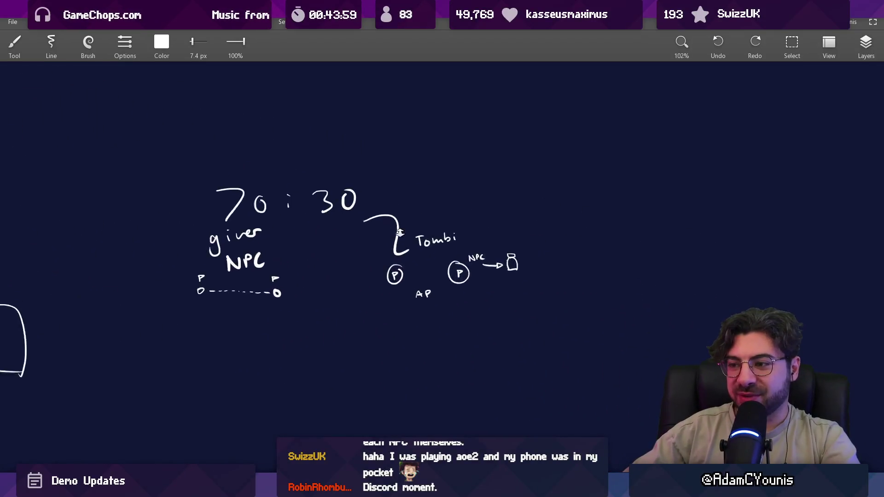
pyautogui.moveTo(411, 245)
pyautogui.mouseDown()
pyautogui.moveTo(419, 248)
pyautogui.moveTo(412, 254)
pyautogui.mouseUp()
pyautogui.scroll(2, 414, 250)
pyautogui.moveTo(404, 174); pyautogui.dragTo(451, 196)
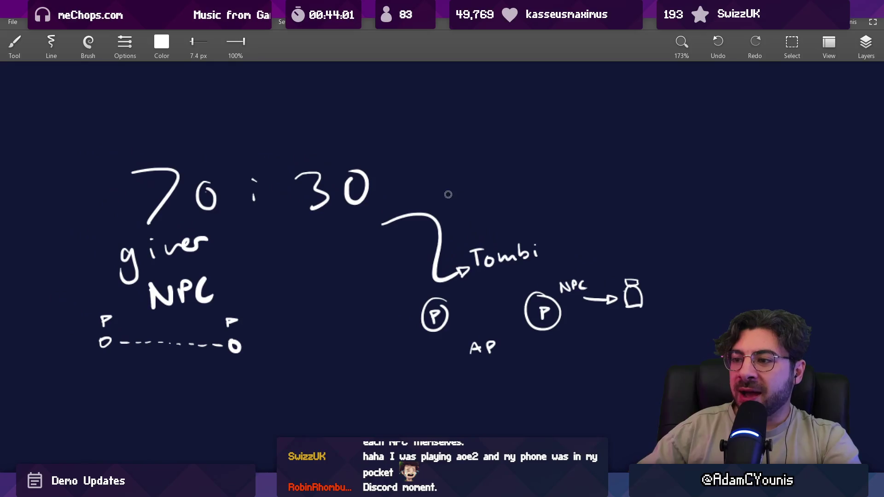
# Step: Circle the 30 and draw a curved arrow from it toward the 70
pyautogui.moveTo(357, 138); pyautogui.dragTo(306, 137)
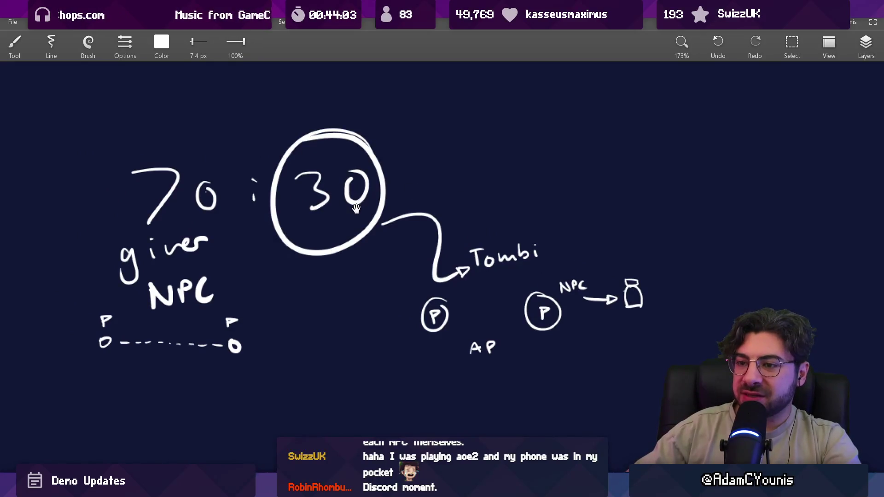
pyautogui.hotkey('ctrl', 'z')
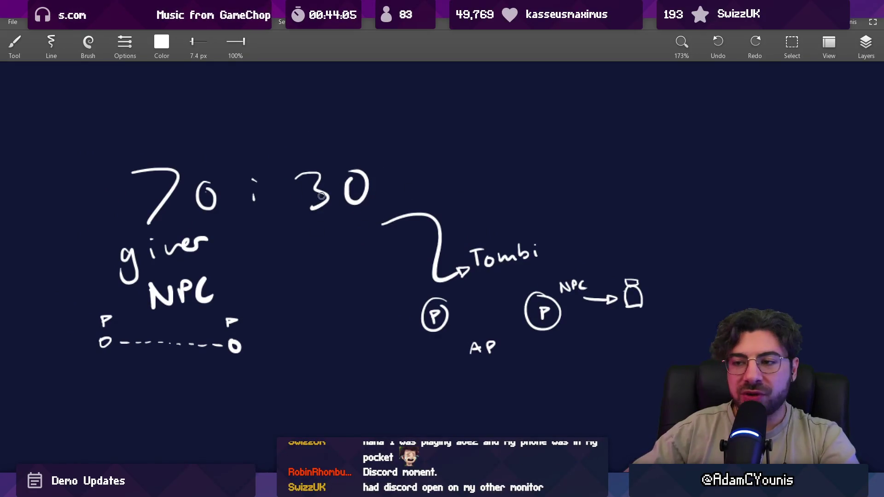
pyautogui.moveTo(349, 149)
pyautogui.mouseDown()
pyautogui.moveTo(310, 146)
pyautogui.moveTo(256, 122)
pyautogui.moveTo(261, 136)
pyautogui.mouseUp()
pyautogui.moveTo(227, 178); pyautogui.dragTo(358, 280)
# Step: Write 'NPC +' with a bottle above the 70
pyautogui.press('e')
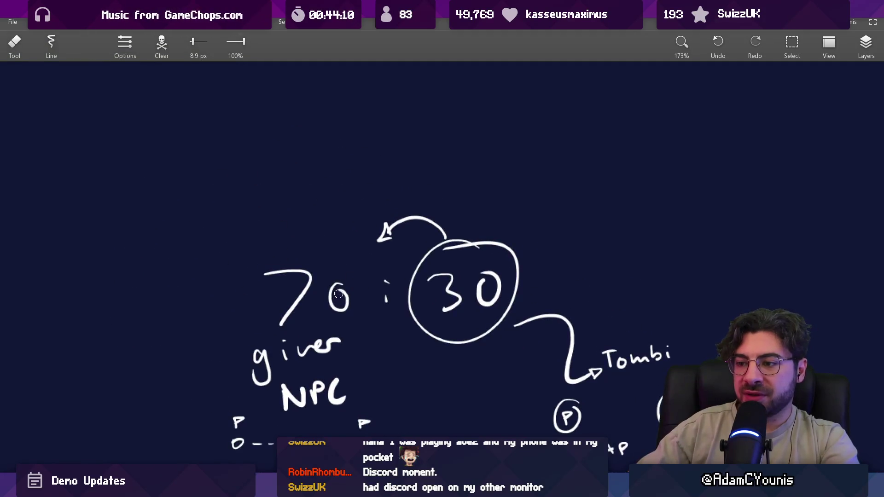
pyautogui.scroll(2, 310, 246)
pyautogui.press('b')
pyautogui.scroll(1, 314, 223)
pyautogui.moveTo(287, 207)
pyautogui.mouseDown()
pyautogui.moveTo(306, 205)
pyautogui.moveTo(314, 186)
pyautogui.mouseUp()
pyautogui.moveTo(319, 206)
pyautogui.mouseDown()
pyautogui.moveTo(326, 189)
pyautogui.moveTo(351, 199)
pyautogui.mouseUp()
pyautogui.moveTo(385, 171)
pyautogui.mouseDown()
pyautogui.moveTo(386, 189)
pyautogui.moveTo(396, 179)
pyautogui.moveTo(444, 197)
pyautogui.moveTo(437, 159)
pyautogui.mouseUp()
# Step: Reset zoom to 100% and discard a trial arc from the NPC label to the right bottle
pyautogui.hotkey('ctrl', '0')
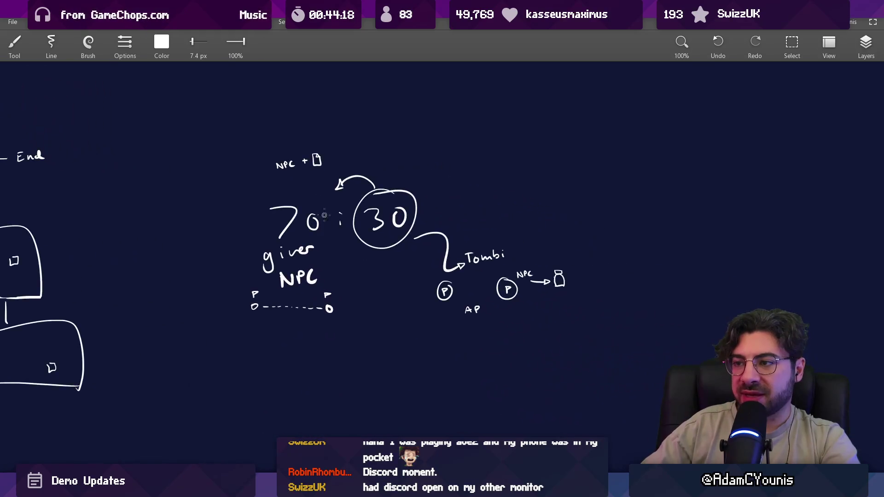
pyautogui.moveTo(330, 154)
pyautogui.mouseDown()
pyautogui.moveTo(423, 132)
pyautogui.moveTo(550, 272)
pyautogui.mouseUp()
pyautogui.moveTo(550, 272); pyautogui.dragTo(547, 261)
pyautogui.hotkey('ctrl', 'z')
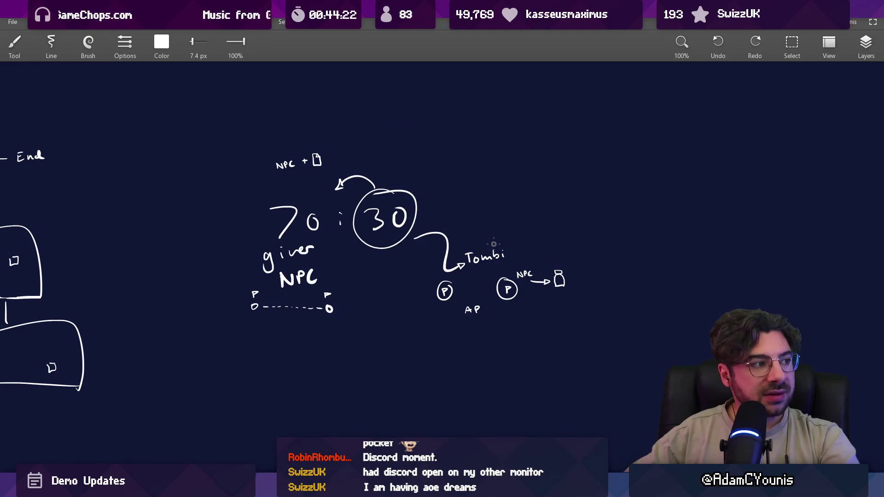
# Step: Bring the giver NPC line into view and erase the 7's top-left tip with a 20 px eraser
pyautogui.moveTo(330, 269); pyautogui.dragTo(390, 275)
pyautogui.scroll(3, 390, 275)
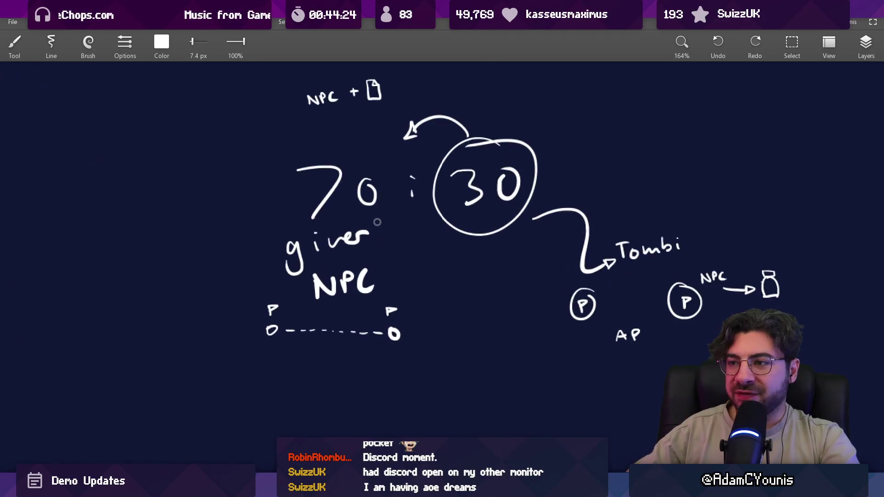
pyautogui.moveTo(352, 179)
pyautogui.mouseDown()
pyautogui.moveTo(349, 230)
pyautogui.moveTo(366, 235)
pyautogui.mouseUp()
pyautogui.press('e')
pyautogui.press(']')
pyautogui.moveTo(292, 221); pyautogui.dragTo(298, 206)
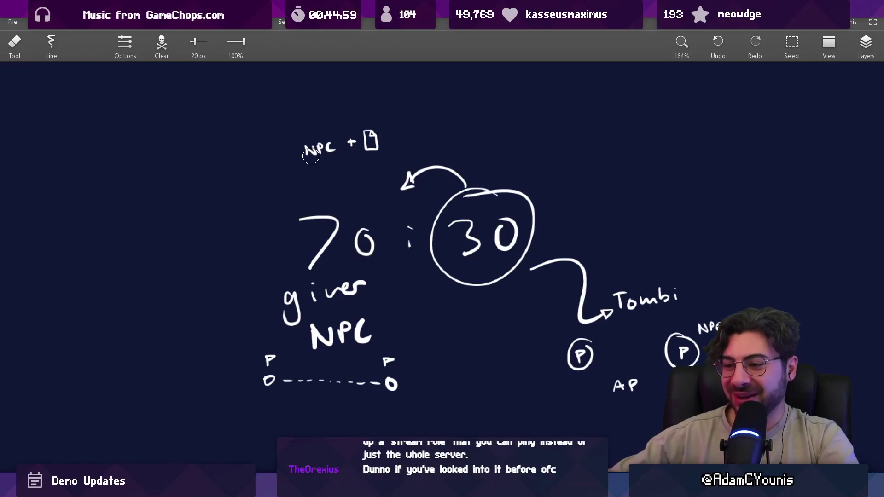
# Step: Retrace the left and right endpoint circles under the giver NPC line as bold open rings
pyautogui.press('b')
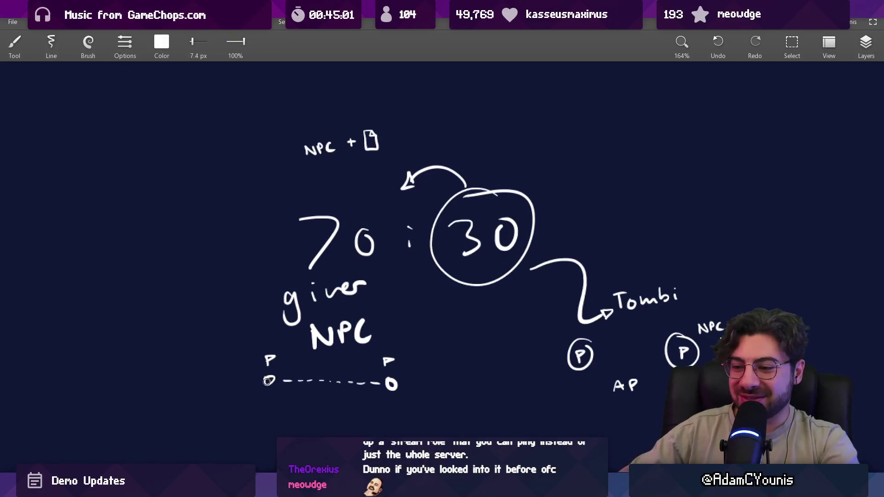
pyautogui.moveTo(271, 376); pyautogui.dragTo(268, 380)
pyautogui.press('e')
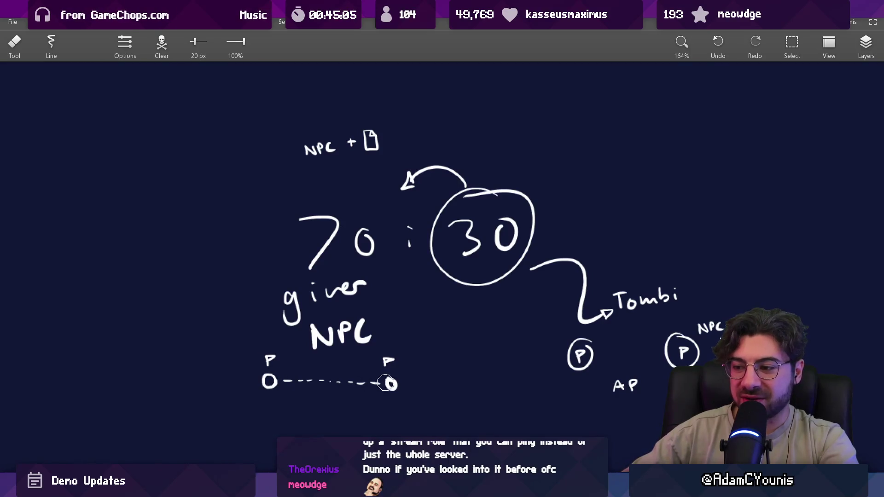
pyautogui.press('b')
pyautogui.moveTo(393, 379); pyautogui.dragTo(391, 385)
pyautogui.press('e')
pyautogui.press('b')
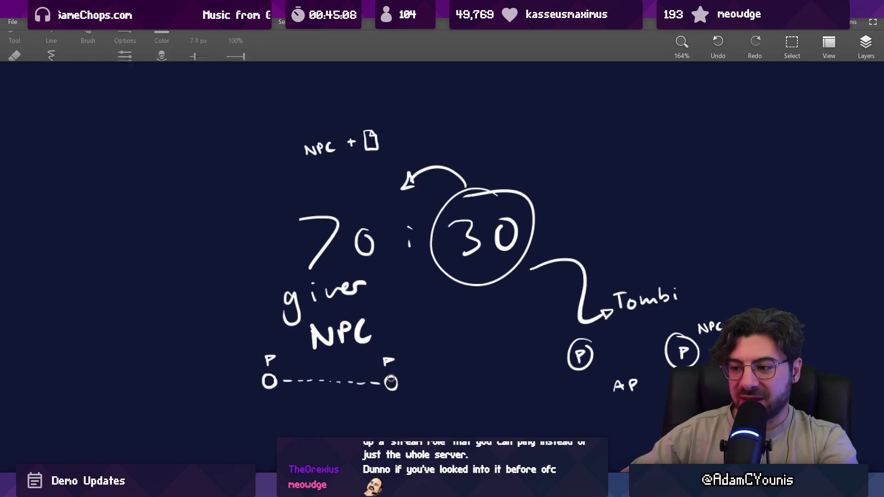
pyautogui.scroll(-3, 390, 396)
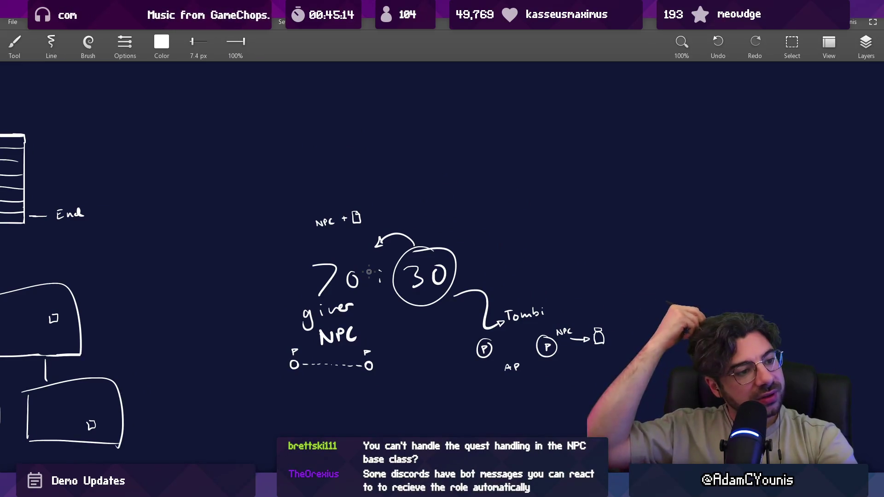
# Step: Sketch a three-box tree rising on a vertical line above the NPC and bottle
pyautogui.scroll(5, 244, 180)
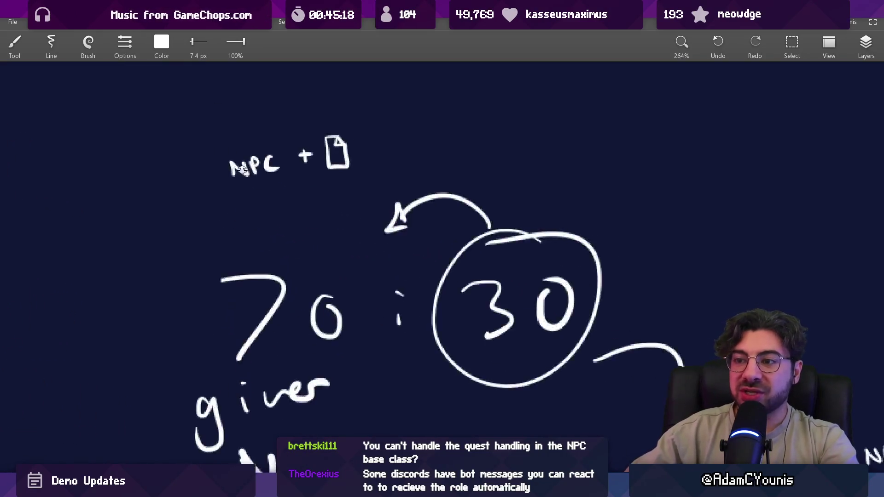
pyautogui.scroll(5, 245, 180)
pyautogui.moveTo(221, 203)
pyautogui.mouseDown()
pyautogui.moveTo(210, 122)
pyautogui.moveTo(209, 205)
pyautogui.mouseUp()
pyautogui.hotkey('ctrl', 'z')
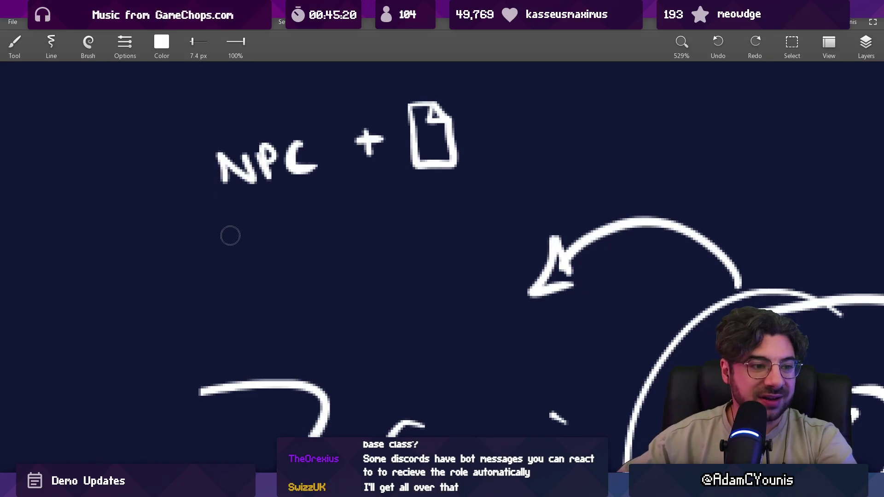
pyautogui.scroll(-6, 306, 259)
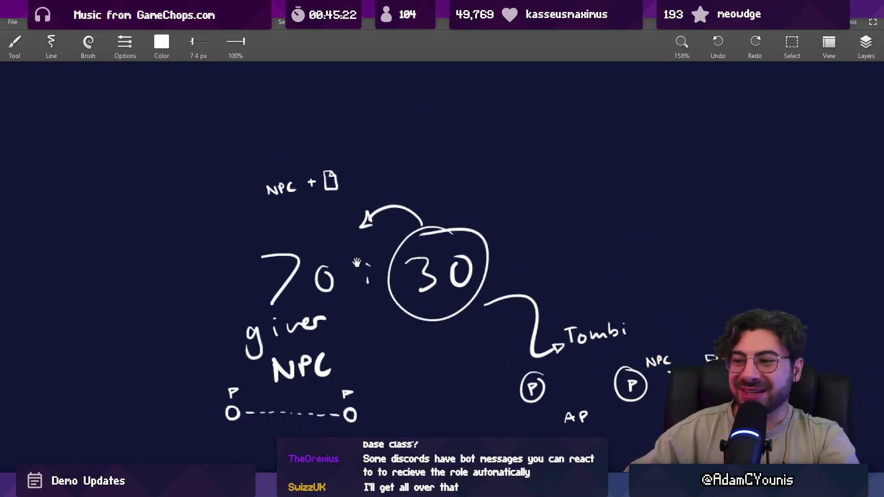
pyautogui.moveTo(223, 201)
pyautogui.mouseDown()
pyautogui.moveTo(230, 189)
pyautogui.moveTo(318, 291)
pyautogui.moveTo(379, 281)
pyautogui.mouseUp()
pyautogui.hotkey('ctrl', 'z')
pyautogui.moveTo(378, 327); pyautogui.dragTo(377, 258)
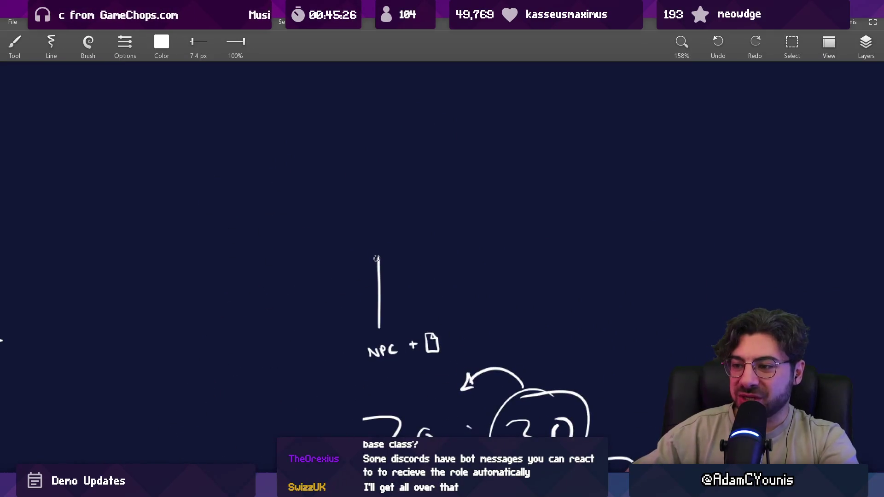
pyautogui.scroll(3, 378, 240)
pyautogui.moveTo(374, 181)
pyautogui.mouseDown()
pyautogui.moveTo(361, 268)
pyautogui.moveTo(389, 250)
pyautogui.moveTo(360, 248)
pyautogui.mouseUp()
pyautogui.moveTo(372, 292)
pyautogui.mouseDown()
pyautogui.moveTo(333, 316)
pyautogui.moveTo(361, 345)
pyautogui.moveTo(315, 320)
pyautogui.moveTo(416, 322)
pyautogui.moveTo(443, 352)
pyautogui.moveTo(402, 315)
pyautogui.mouseUp()
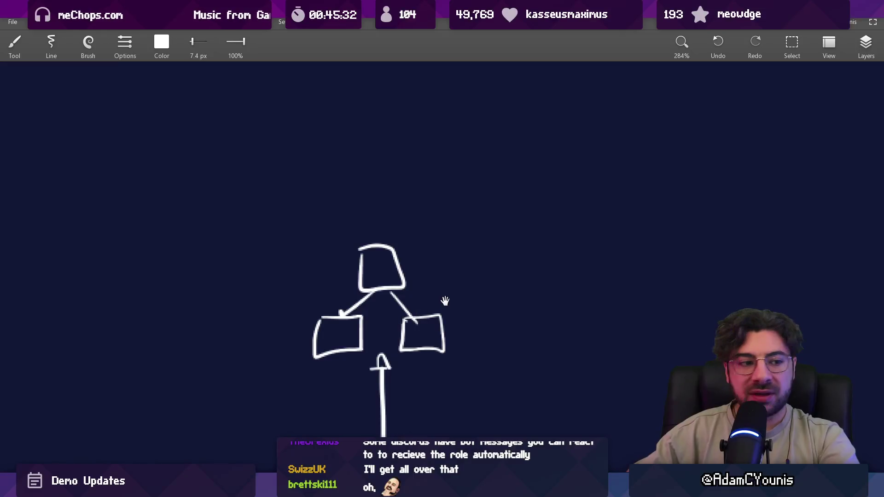
pyautogui.moveTo(471, 282); pyautogui.dragTo(330, 258)
# Step: Circle the three-box diagram and dot a connector to its right
pyautogui.press('e')
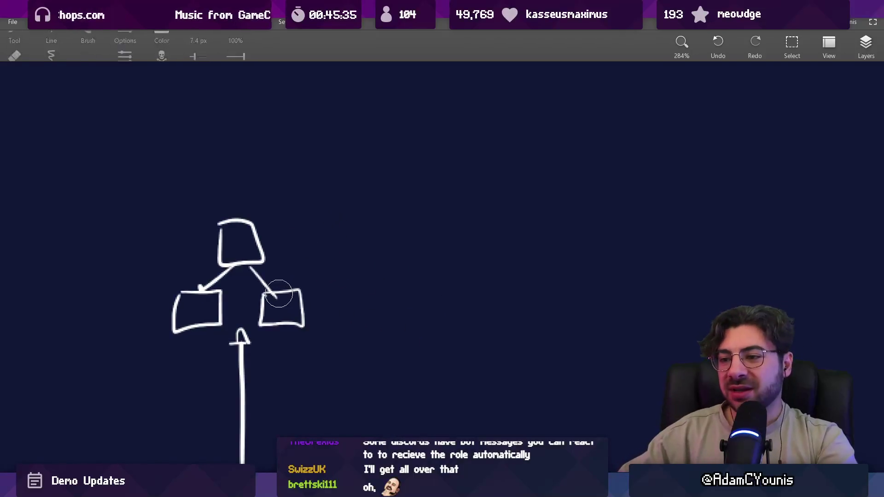
pyautogui.press('b')
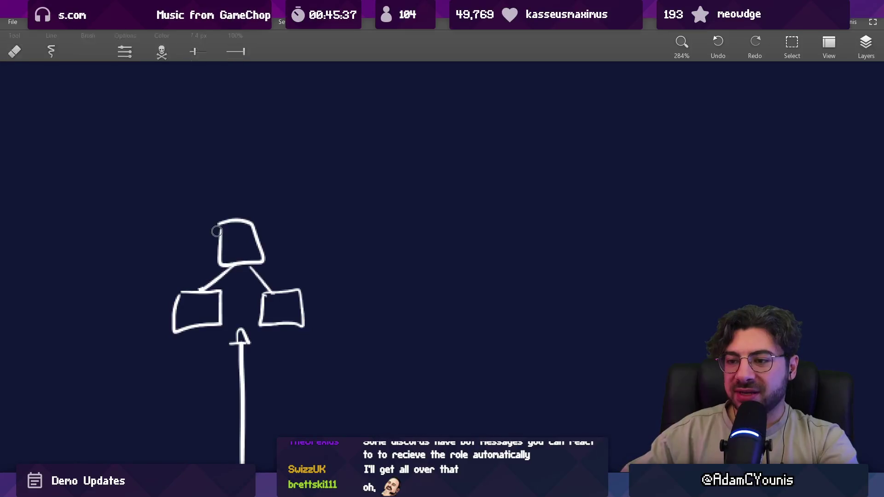
pyautogui.moveTo(258, 188); pyautogui.dragTo(267, 377)
pyautogui.moveTo(310, 335); pyautogui.dragTo(217, 185)
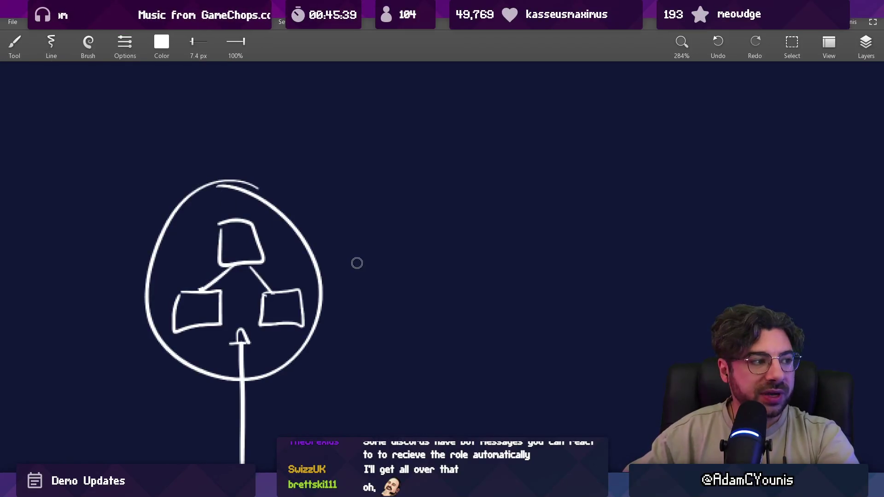
pyautogui.click(348, 280)
pyautogui.click(367, 276)
pyautogui.click(381, 277)
pyautogui.click(397, 277)
# Step: Draw three stacked rectangles enclosed in a large circle right of the dotted link
pyautogui.moveTo(445, 204)
pyautogui.mouseDown()
pyautogui.moveTo(570, 241)
pyautogui.moveTo(439, 199)
pyautogui.mouseUp()
pyautogui.moveTo(484, 257)
pyautogui.mouseDown()
pyautogui.moveTo(485, 290)
pyautogui.moveTo(581, 299)
pyautogui.mouseUp()
pyautogui.moveTo(488, 295); pyautogui.dragTo(576, 299)
pyautogui.moveTo(448, 318)
pyautogui.mouseDown()
pyautogui.moveTo(534, 355)
pyautogui.moveTo(503, 366)
pyautogui.moveTo(519, 366)
pyautogui.mouseUp()
pyautogui.moveTo(558, 175)
pyautogui.mouseDown()
pyautogui.moveTo(545, 156)
pyautogui.moveTo(557, 159)
pyautogui.mouseUp()
pyautogui.scroll(-3, 345, 222)
pyautogui.moveTo(274, 171)
pyautogui.mouseDown()
pyautogui.moveTo(342, 167)
pyautogui.moveTo(316, 201)
pyautogui.moveTo(310, 149)
pyautogui.mouseUp()
pyautogui.hotkey('ctrl', 'z')
pyautogui.scroll(3, 336, 175)
# Step: Sketch a box with a short diagonal stroke above the circles
pyautogui.moveTo(339, 213)
pyautogui.mouseDown()
pyautogui.moveTo(296, 253)
pyautogui.moveTo(385, 253)
pyautogui.mouseUp()
pyautogui.hotkey('ctrl', 'z')
pyautogui.hotkey('ctrl', 'z')
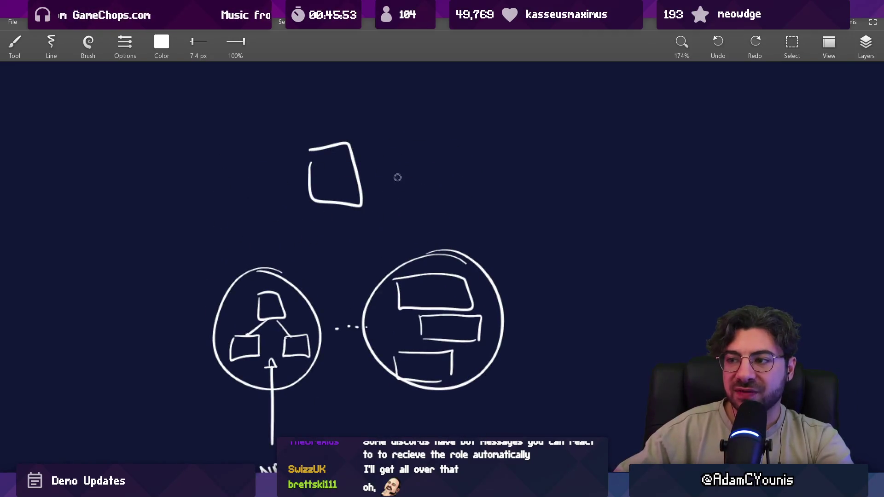
pyautogui.moveTo(382, 165); pyautogui.dragTo(405, 144)
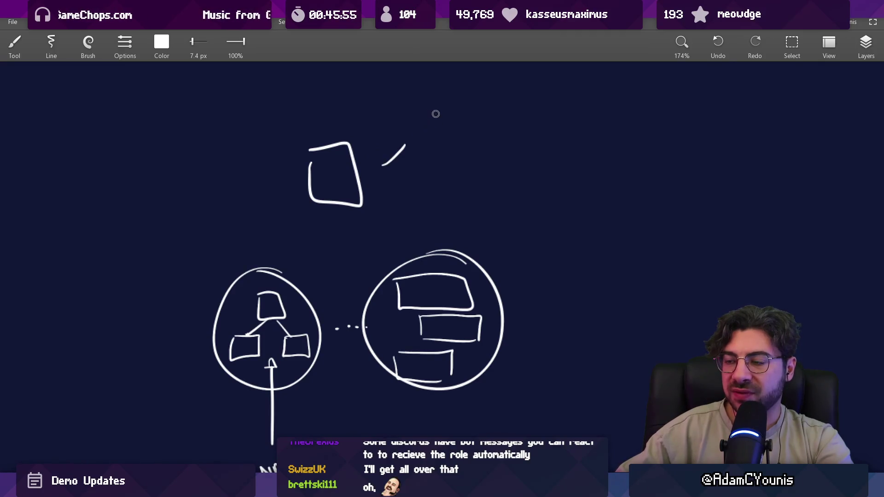
pyautogui.moveTo(426, 107)
pyautogui.mouseDown()
pyautogui.moveTo(457, 99)
pyautogui.moveTo(449, 117)
pyautogui.moveTo(482, 96)
pyautogui.moveTo(484, 116)
pyautogui.moveTo(423, 188)
pyautogui.moveTo(408, 190)
pyautogui.moveTo(481, 187)
pyautogui.mouseUp()
pyautogui.hotkey('ctrl', 'z')
# Step: Draw a document with three text lines and a bottom edge, plus a feather quill beside it
pyautogui.moveTo(477, 108); pyautogui.dragTo(478, 196)
pyautogui.moveTo(435, 126)
pyautogui.mouseDown()
pyautogui.moveTo(463, 124)
pyautogui.moveTo(462, 138)
pyautogui.mouseUp()
pyautogui.moveTo(443, 150); pyautogui.dragTo(460, 148)
pyautogui.moveTo(441, 156); pyautogui.dragTo(460, 155)
pyautogui.press('e')
pyautogui.press('b')
pyautogui.moveTo(478, 191); pyautogui.dragTo(483, 184)
pyautogui.press('e')
pyautogui.press('b')
pyautogui.moveTo(408, 191); pyautogui.dragTo(476, 192)
pyautogui.hotkey('ctrl', 'z')
pyautogui.moveTo(421, 198); pyautogui.dragTo(472, 192)
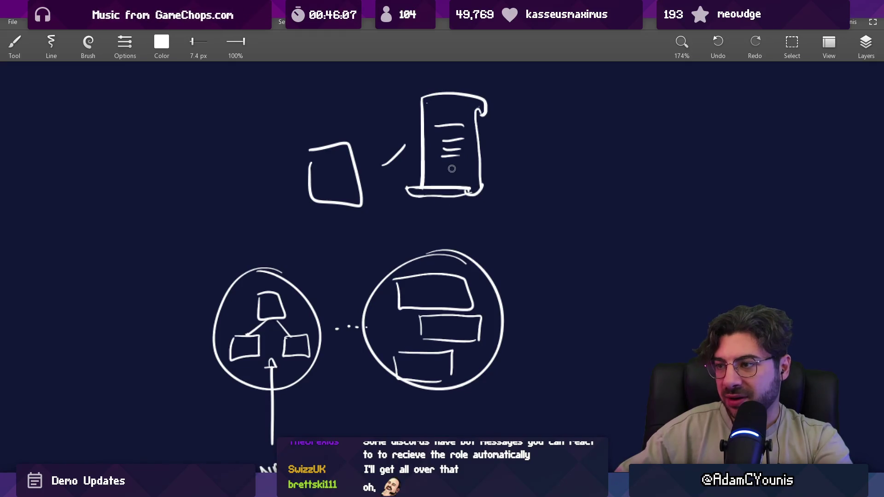
pyautogui.moveTo(465, 154); pyautogui.dragTo(538, 127)
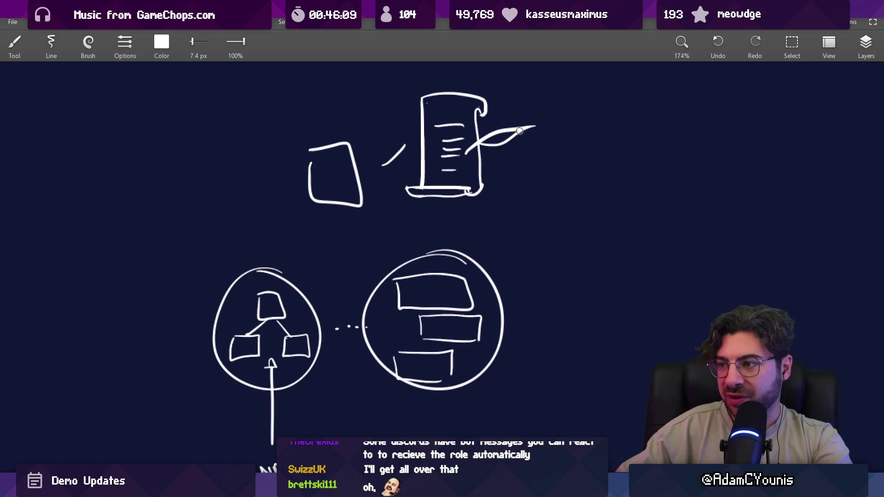
# Step: Lasso-move the document-and-quill sketch down-right and the square up-right
pyautogui.scroll(-3, 426, 194)
pyautogui.moveTo(421, 226); pyautogui.dragTo(399, 253)
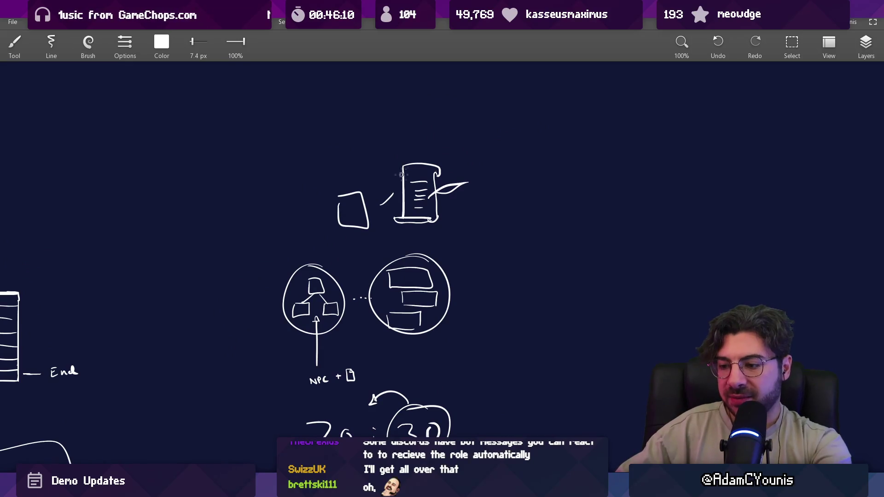
pyautogui.press('l')
pyautogui.moveTo(398, 148)
pyautogui.mouseDown()
pyautogui.moveTo(389, 224)
pyautogui.moveTo(430, 151)
pyautogui.mouseUp()
pyautogui.moveTo(460, 178); pyautogui.dragTo(524, 276)
pyautogui.press('Escape')
pyautogui.moveTo(399, 198); pyautogui.dragTo(366, 244)
pyautogui.moveTo(359, 214); pyautogui.dragTo(421, 187)
pyautogui.press('Escape')
# Step: Try circling the document-and-quill sketch, then recenter the view on the quest diagrams
pyautogui.press('b')
pyautogui.moveTo(522, 246)
pyautogui.mouseDown()
pyautogui.moveTo(490, 345)
pyautogui.moveTo(491, 256)
pyautogui.moveTo(490, 324)
pyautogui.moveTo(509, 251)
pyautogui.mouseUp()
pyautogui.hotkey('ctrl', 'z')
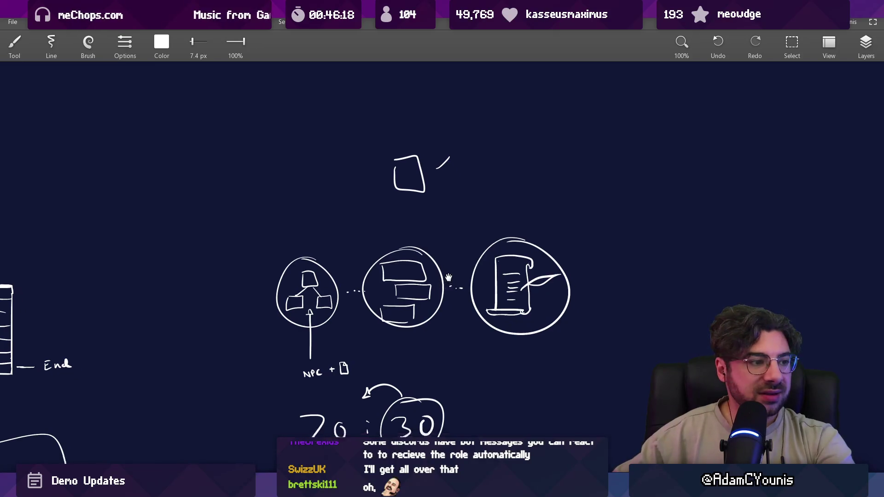
pyautogui.moveTo(453, 289); pyautogui.dragTo(427, 254)
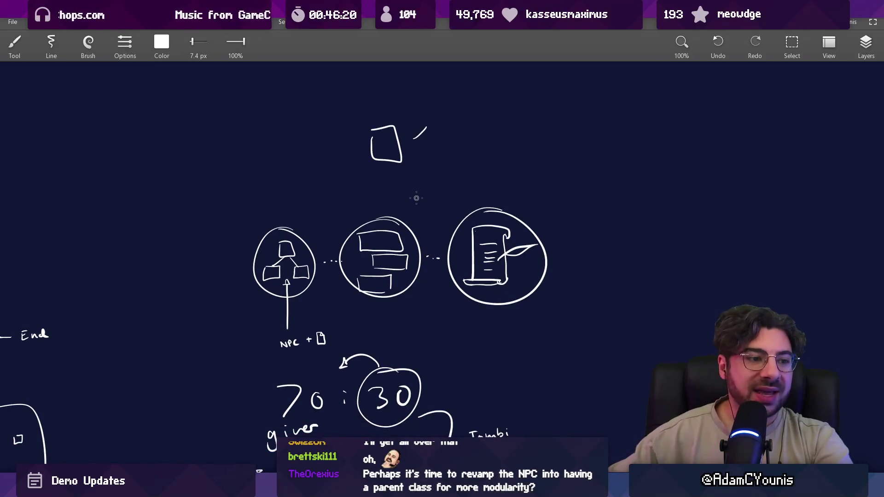
pyautogui.moveTo(417, 278); pyautogui.dragTo(498, 189)
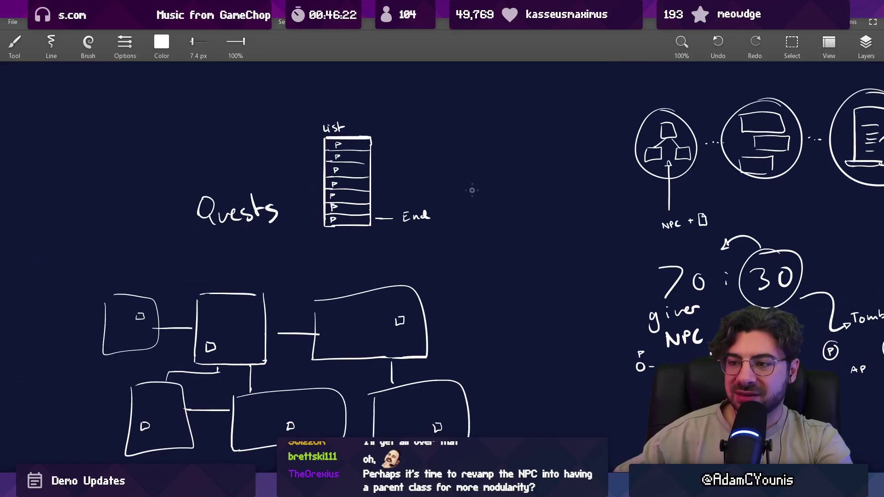
# Step: Try a circle around the quest list and an arrow toward the boxes, undoing both
pyautogui.moveTo(410, 129); pyautogui.dragTo(414, 134)
pyautogui.hotkey('ctrl', 'z')
pyautogui.moveTo(329, 244); pyautogui.dragTo(297, 299)
pyautogui.hotkey('ctrl', 'z')
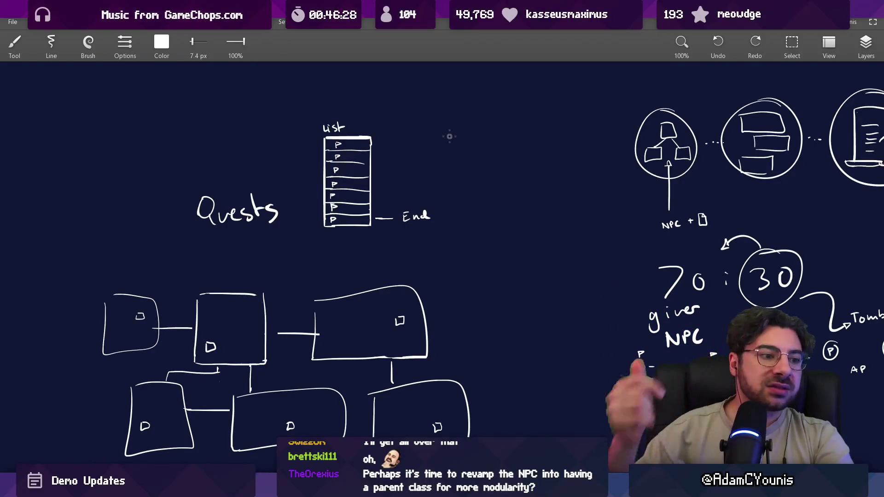
pyautogui.scroll(1, 300, 255)
pyautogui.scroll(-3, 299, 256)
pyautogui.scroll(2, 329, 258)
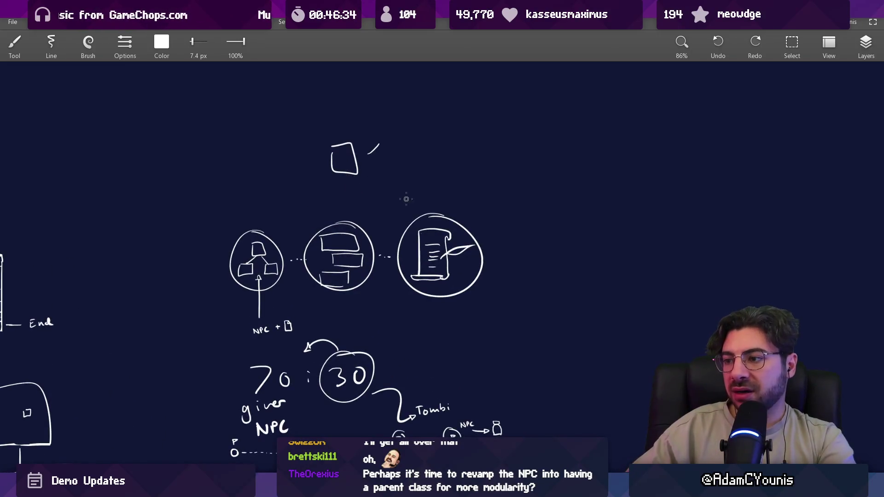
# Step: Erase the square and slash at the top with a 64 px eraser
pyautogui.press('e')
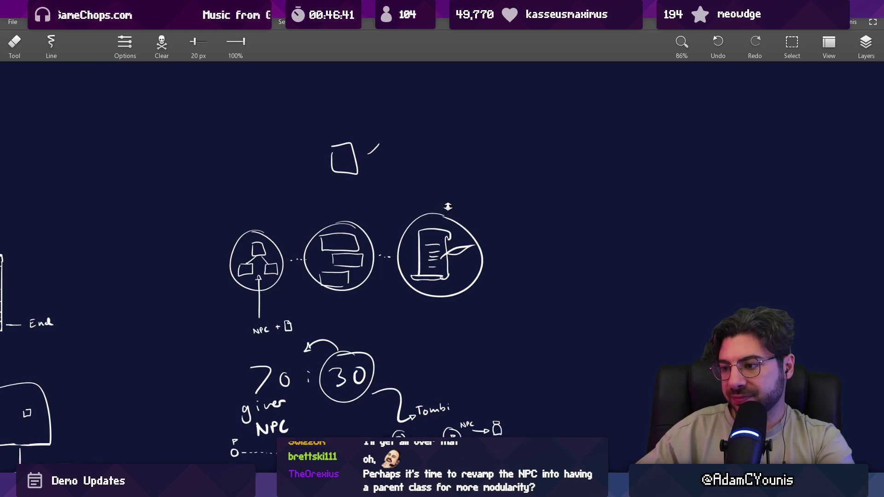
pyautogui.scroll(-2, 447, 207)
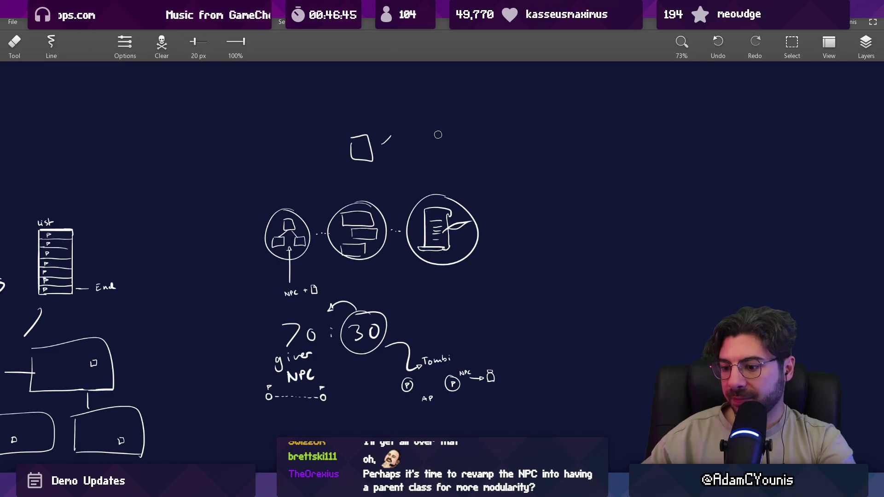
pyautogui.press(']')
pyautogui.press(']')
pyautogui.press(']')
pyautogui.moveTo(392, 146)
pyautogui.mouseDown()
pyautogui.moveTo(394, 129)
pyautogui.moveTo(379, 118)
pyautogui.mouseUp()
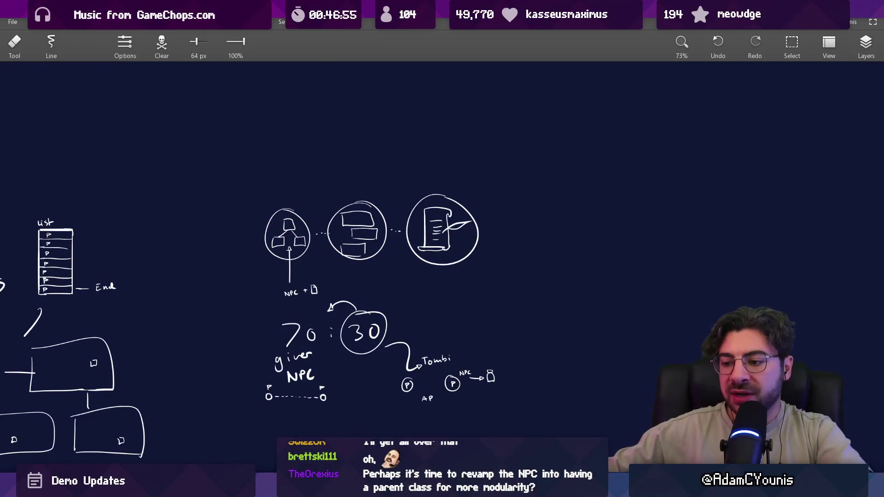
# Step: Search 'npc' in the Project and open the Cutscene NPC (classic) prefab
pyautogui.hotkey('alt', 'Tab')
pyautogui.click(198, 261)
pyautogui.click(266, 249)
pyautogui.write('n')
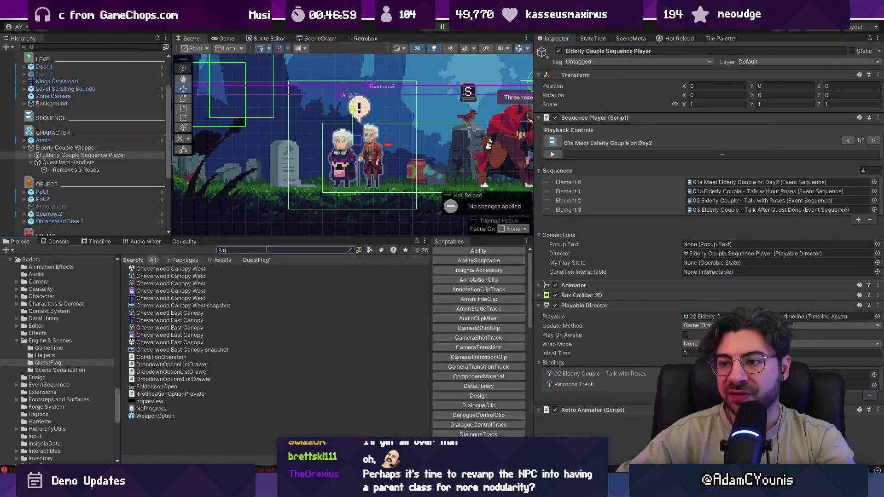
pyautogui.write('pc')
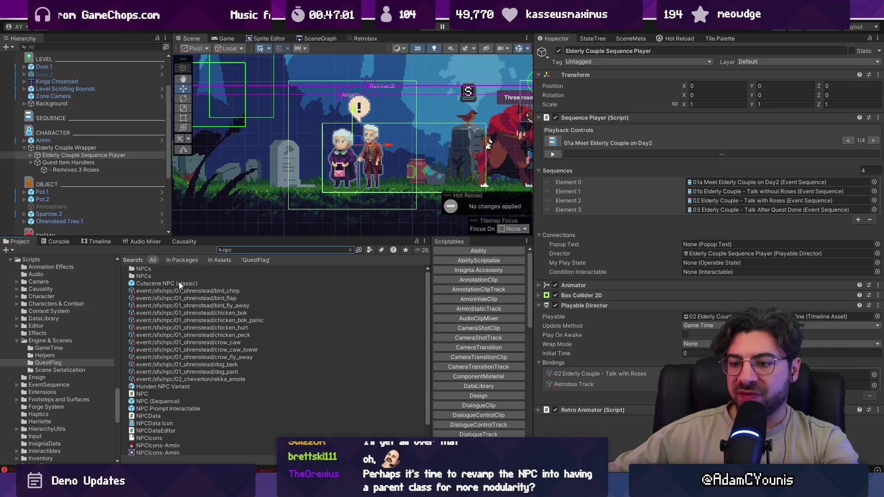
pyautogui.doubleClick(180, 285)
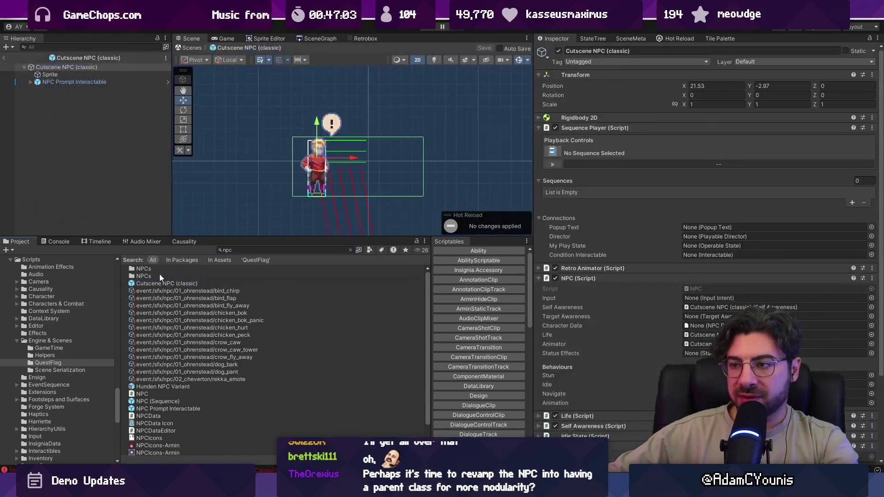
# Step: Select the prefab root and collapse its Sequence Player, NPC, and Walk components
pyautogui.scroll(2, 343, 164)
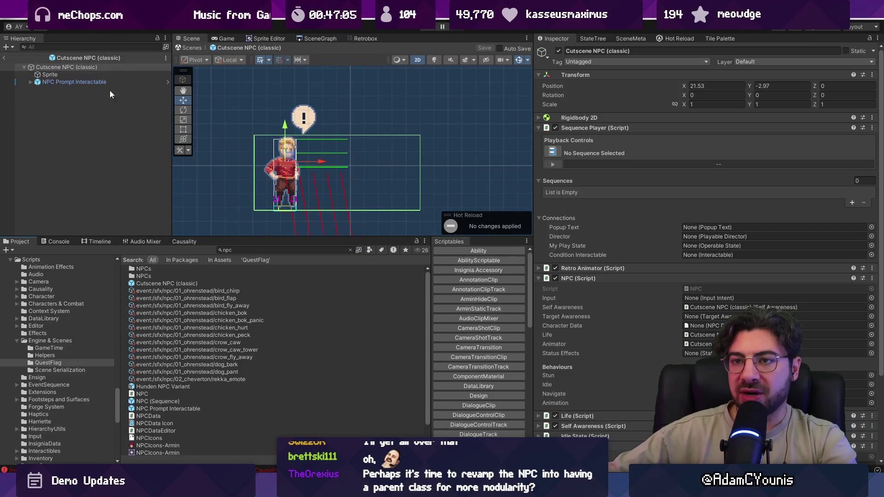
pyautogui.click(47, 81)
pyautogui.click(52, 75)
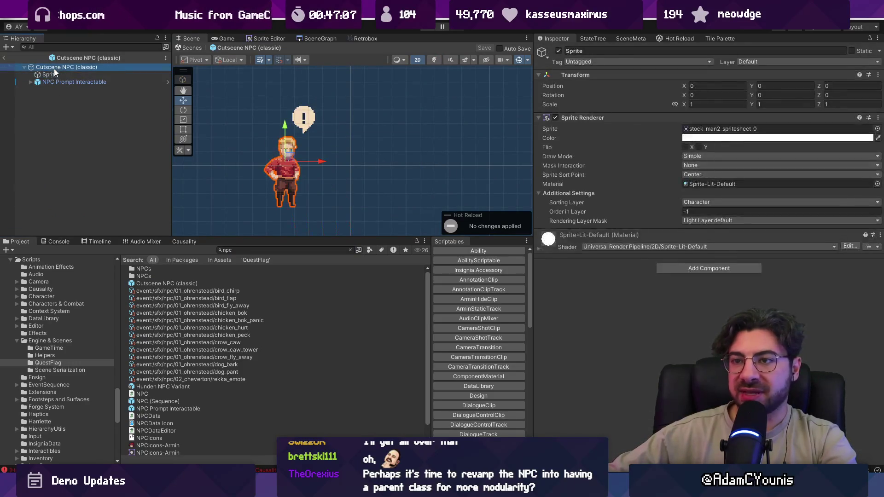
pyautogui.click(54, 68)
pyautogui.click(580, 128)
pyautogui.click(579, 148)
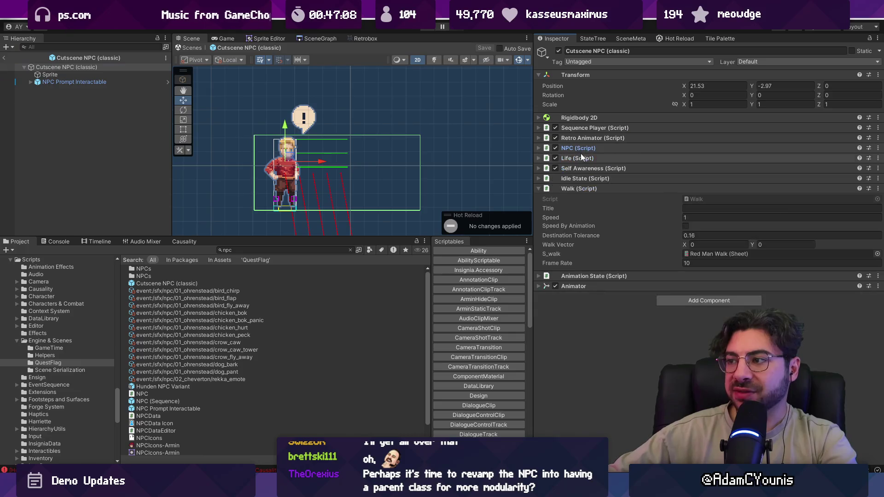
pyautogui.click(584, 189)
pyautogui.click(588, 207)
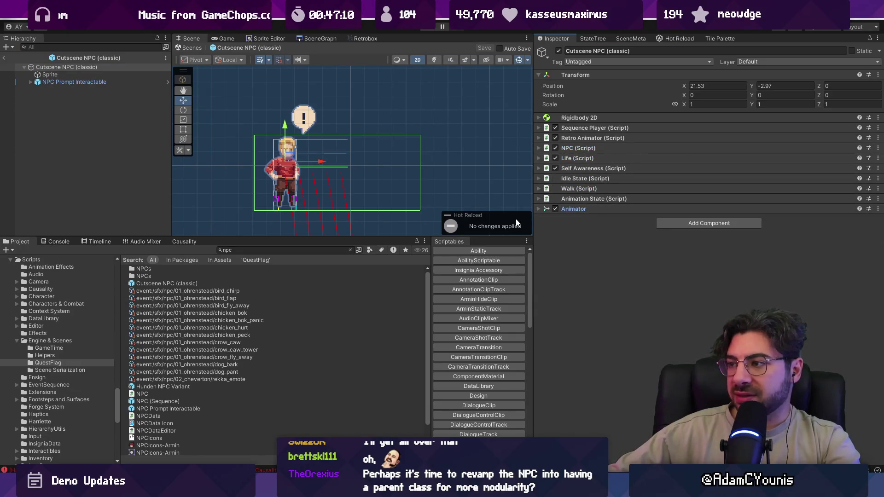
# Step: Add a new script component named QuestCausalityTracker and open it in the code editor
pyautogui.click(678, 224)
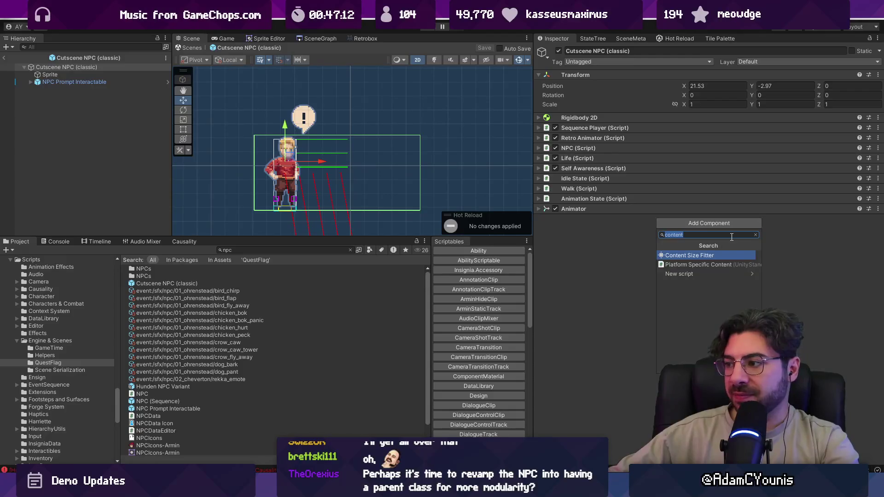
pyautogui.press('BackSpace')
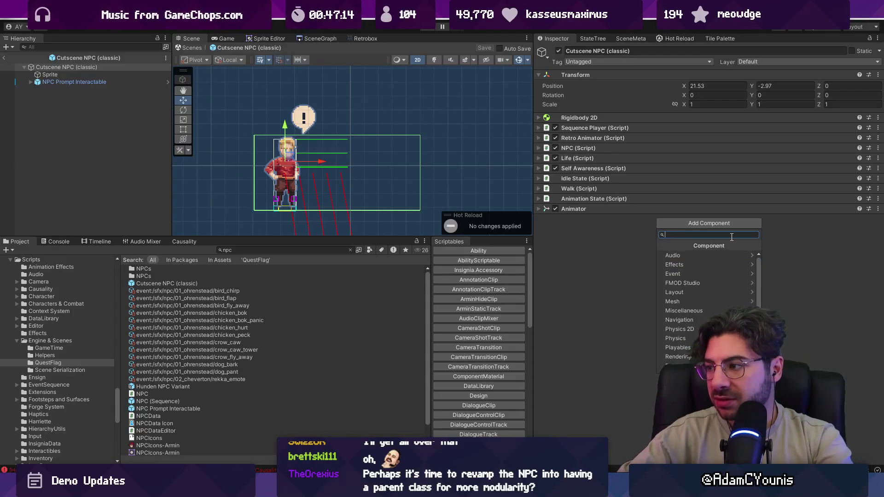
pyautogui.write('qUE')
pyautogui.press('BackSpace')
pyautogui.press('BackSpace')
pyautogui.press('BackSpace')
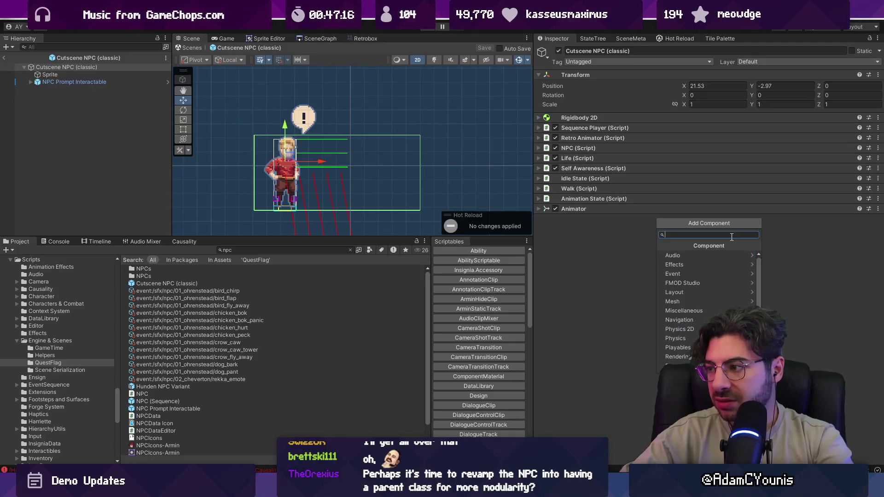
pyautogui.write('QuestTracker')
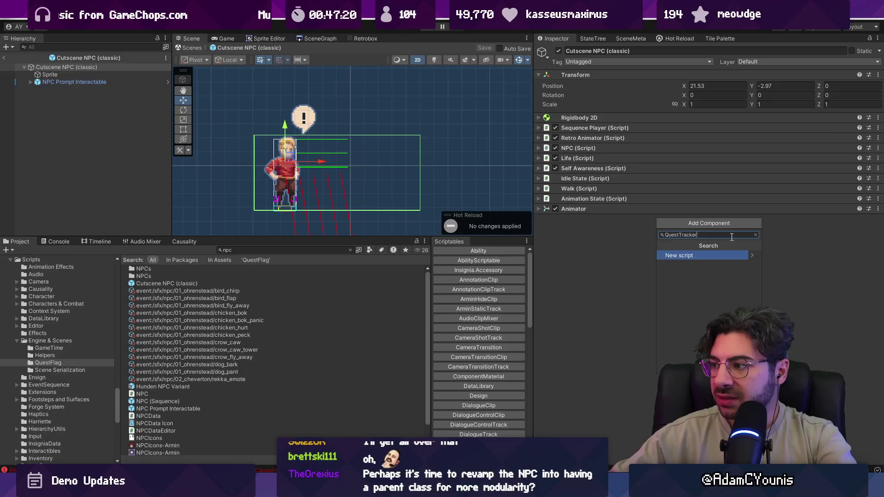
pyautogui.hotkey('shift', 'Home')
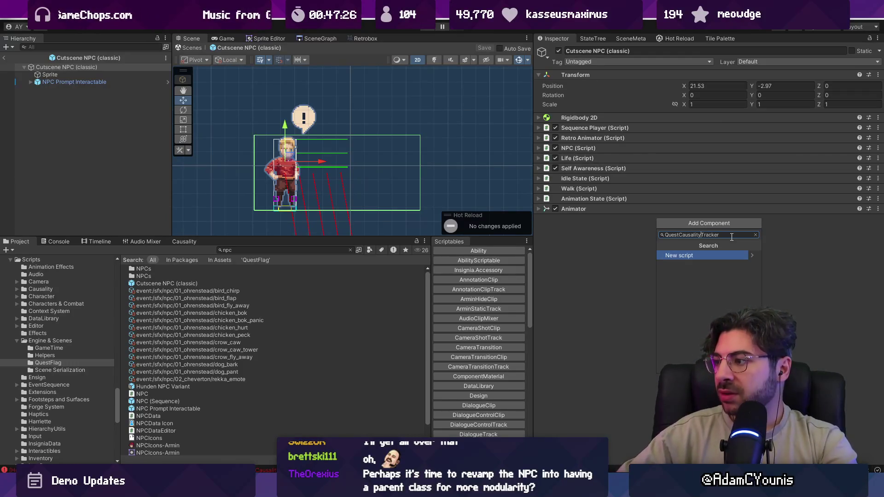
pyautogui.press('Return')
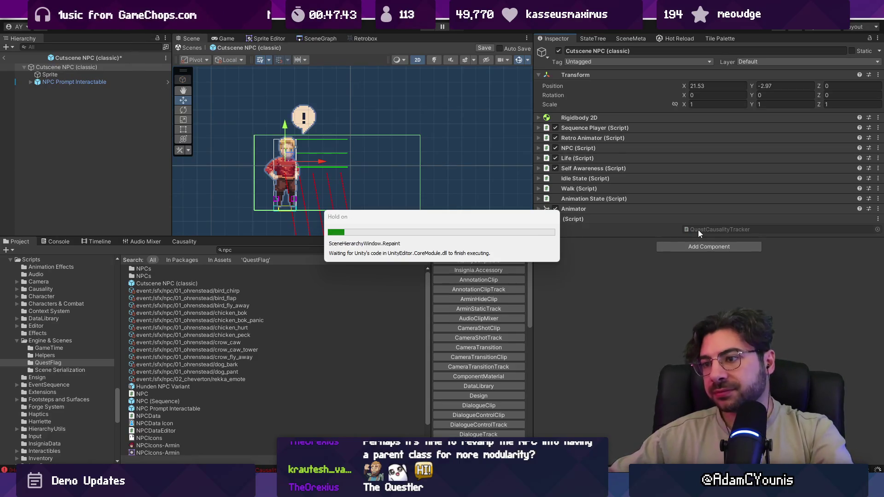
pyautogui.doubleClick(697, 228)
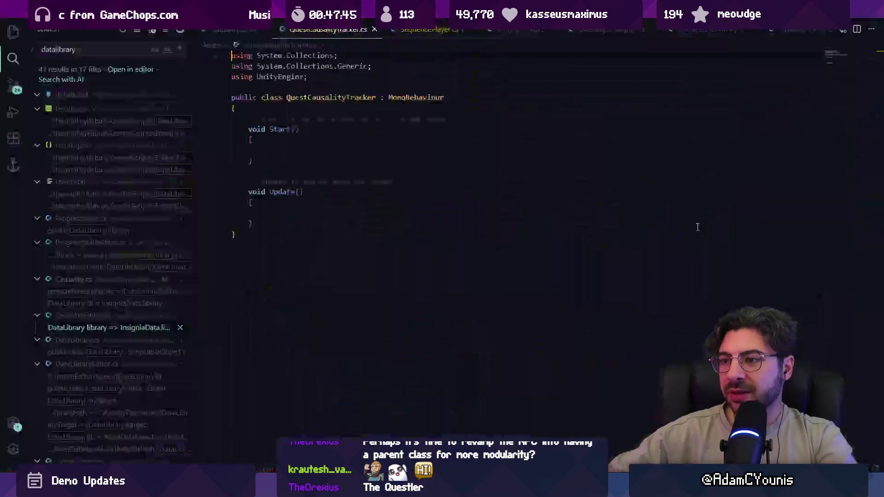
# Step: Make the class implement IItemHandler and save the script
pyautogui.click(376, 106)
pyautogui.click(467, 106)
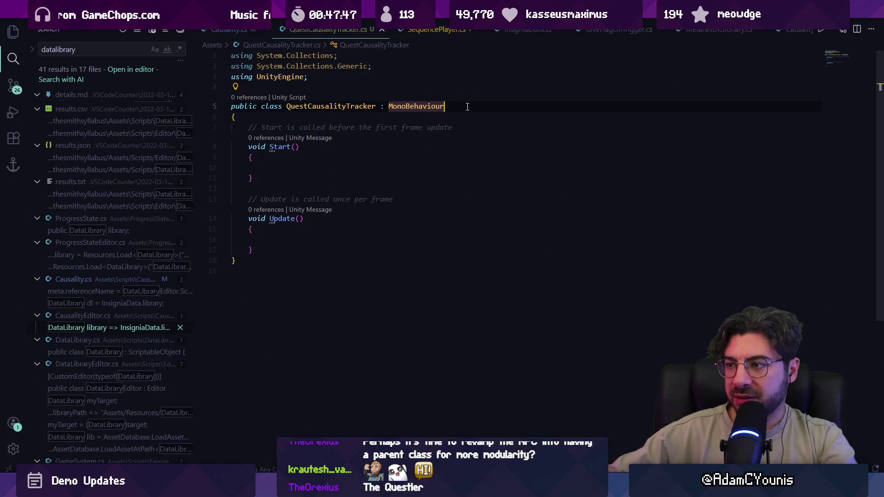
pyautogui.write(', IItem')
pyautogui.press('Return')
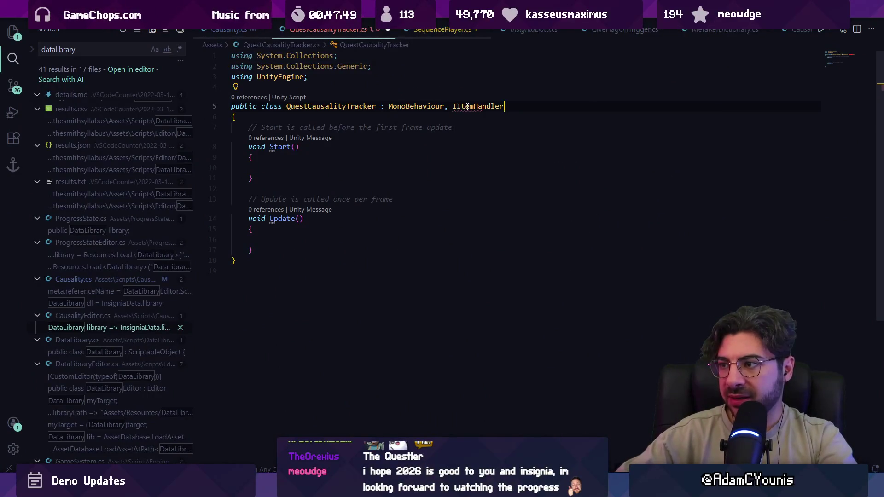
pyautogui.hotkey('ctrl', 's')
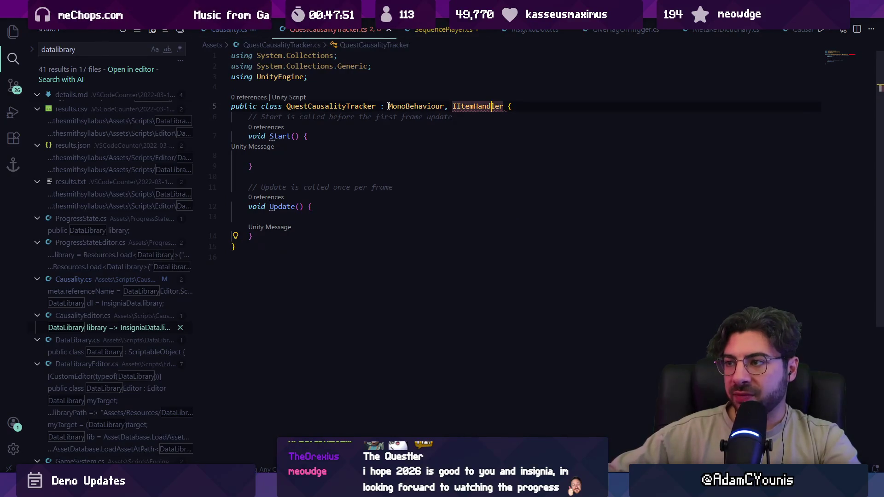
# Step: Generate the IItemHandler method stubs, move them below Update, and remove the extra blank lines
pyautogui.click(236, 86)
pyautogui.click(280, 133)
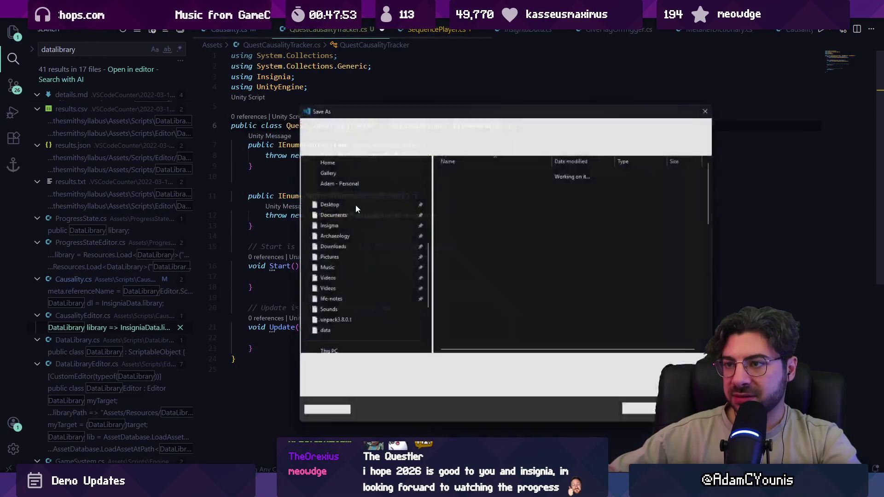
pyautogui.press('Down')
pyautogui.press('Down')
pyautogui.press('Down')
pyautogui.hotkey('shift', 'Up')
pyautogui.hotkey('shift', 'Up')
pyautogui.hotkey('shift', 'Up')
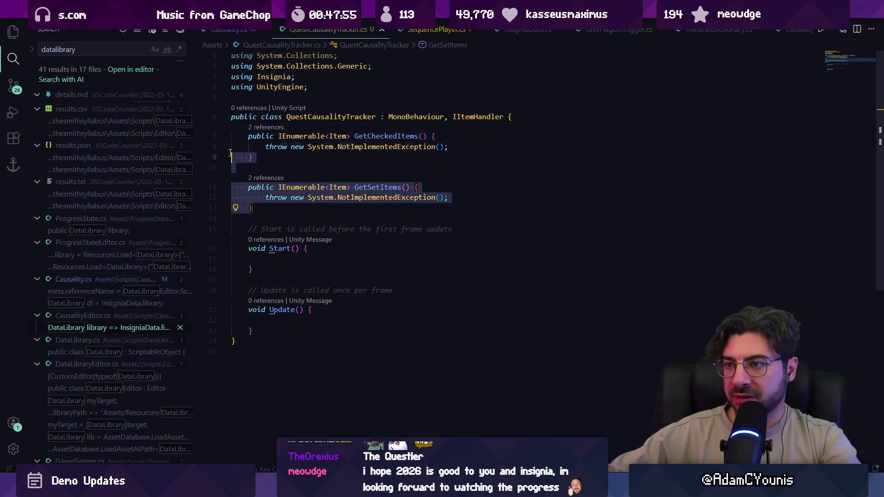
pyautogui.press('BackSpace')
pyautogui.hotkey('ctrl', 's')
pyautogui.hotkey('ctrl', 'z')
pyautogui.hotkey('ctrl', 'z')
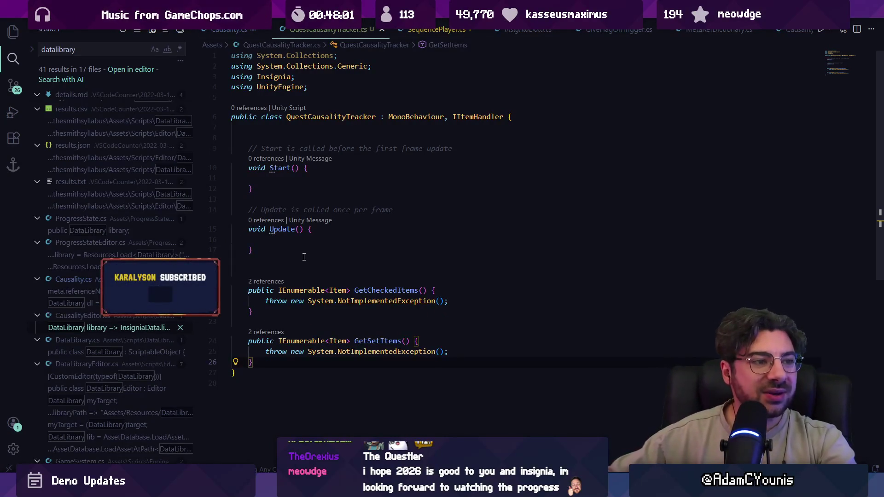
pyautogui.click(312, 260)
pyautogui.press('BackSpace')
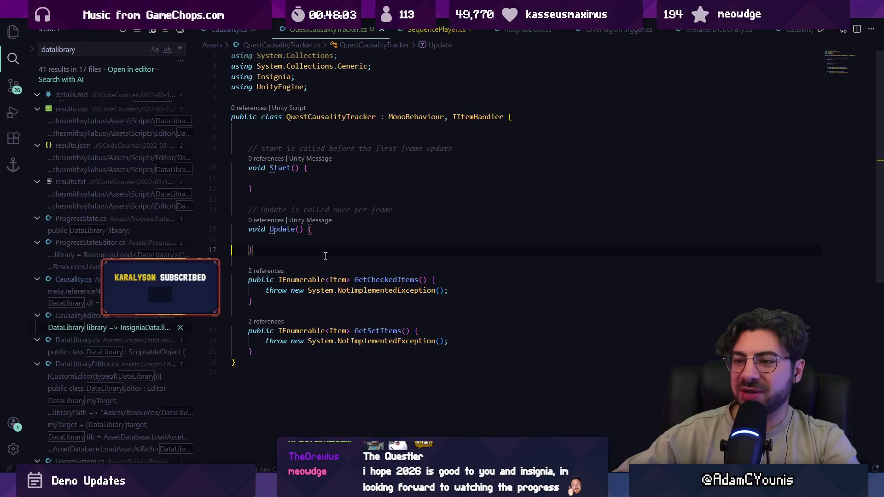
pyautogui.press('BackSpace')
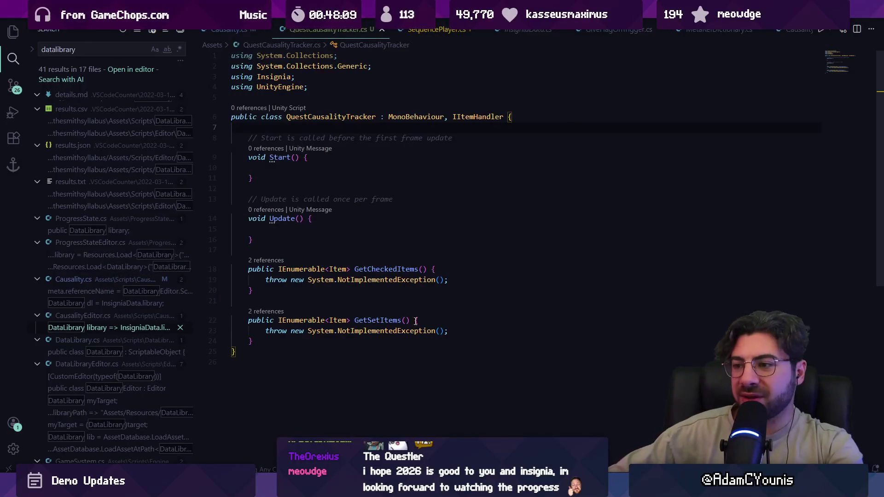
# Step: Replace GetCheckedItems' placeholder exception with 'return new Item[0];'
pyautogui.hotkey('shift', 'Up')
pyautogui.hotkey('shift', 'Up')
pyautogui.hotkey('shift', 'Up')
pyautogui.hotkey('shift', 'Home')
pyautogui.press('BackSpace')
pyautogui.write('return new Item[0')
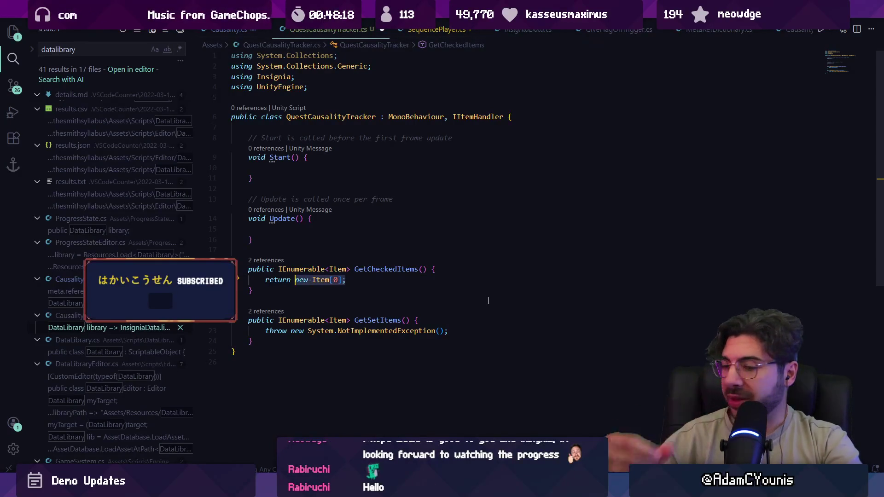
# Step: Make GetCheckedItems return 'new List<Item>()' and save the script
pyautogui.press('BackSpace')
pyautogui.write('List')
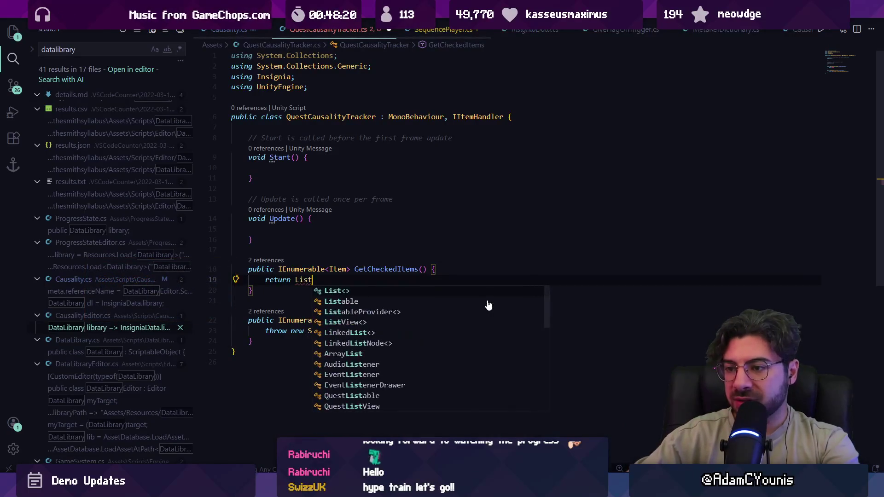
pyautogui.press('Tab')
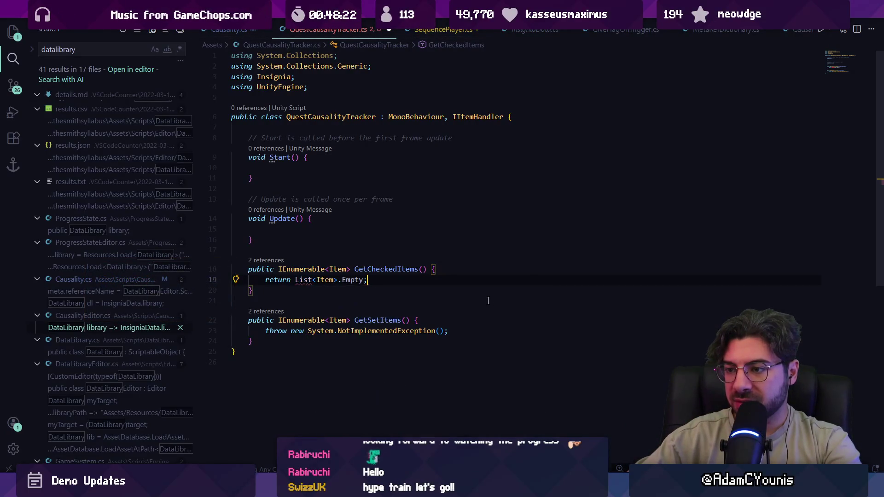
pyautogui.press('Delete')
pyautogui.hotkey('ctrl', 'Left')
pyautogui.hotkey('ctrl', 'Left')
pyautogui.hotkey('ctrl', 'Right')
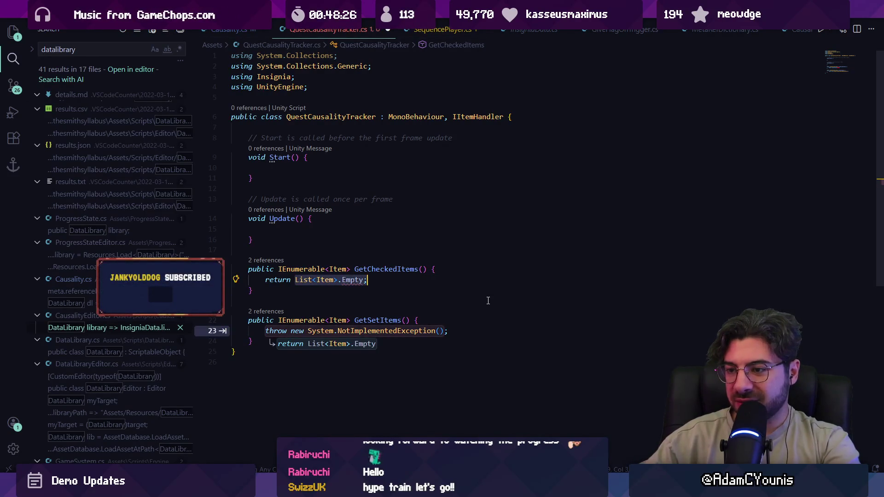
pyautogui.write('new Lis')
pyautogui.press('Tab')
pyautogui.write('(')
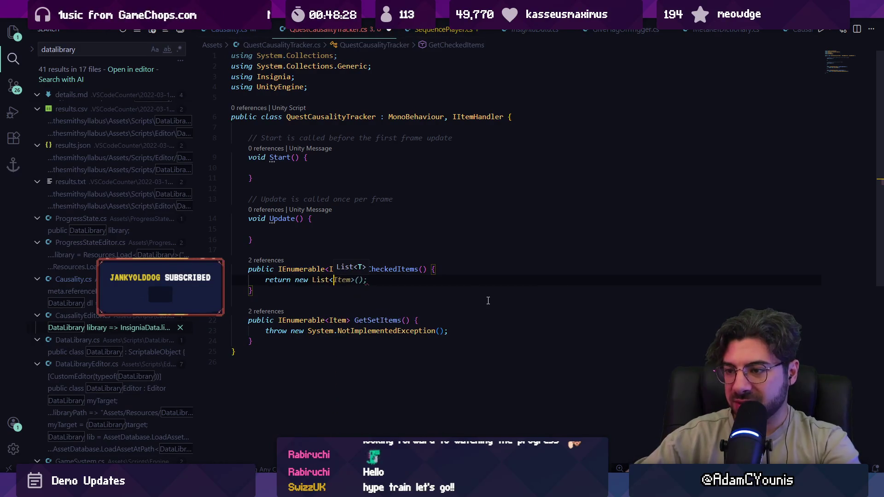
pyautogui.hotkey('ctrl', 's')
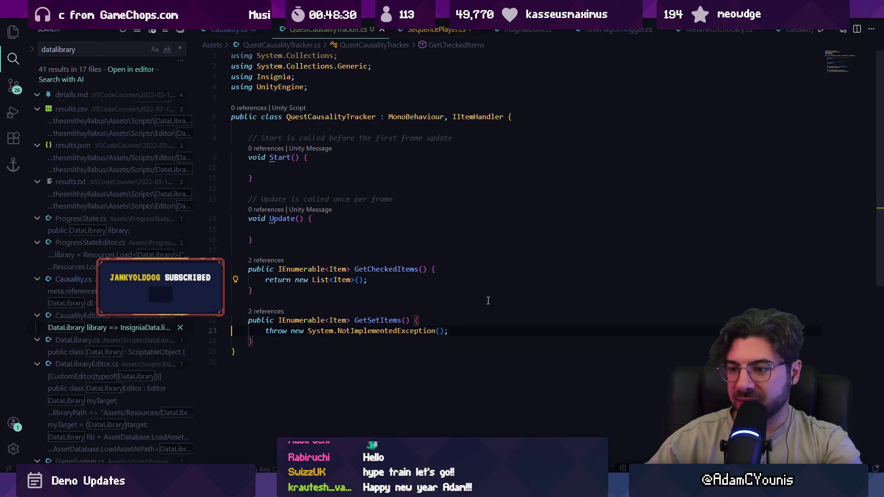
# Step: Try suggested bodies for GetSetItems, add a GetComponent<SequencePlayer> line, then select it for replacement
pyautogui.press('Tab')
pyautogui.press('Tab')
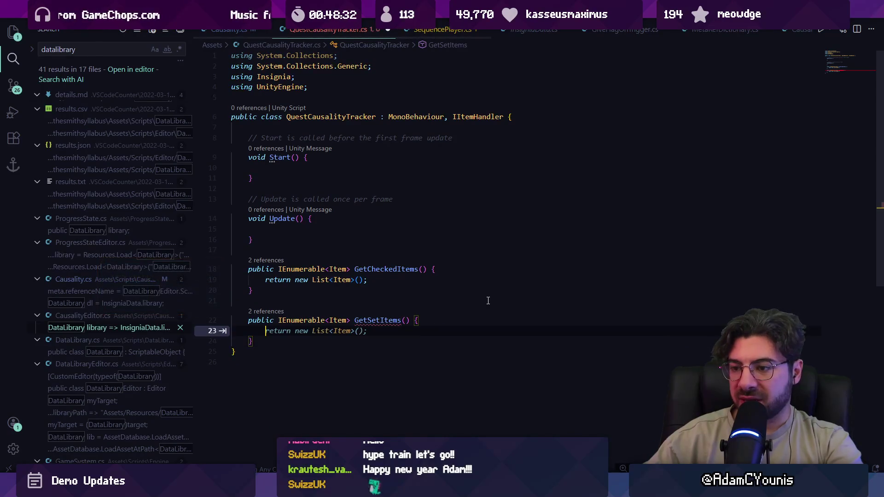
pyautogui.press('Tab')
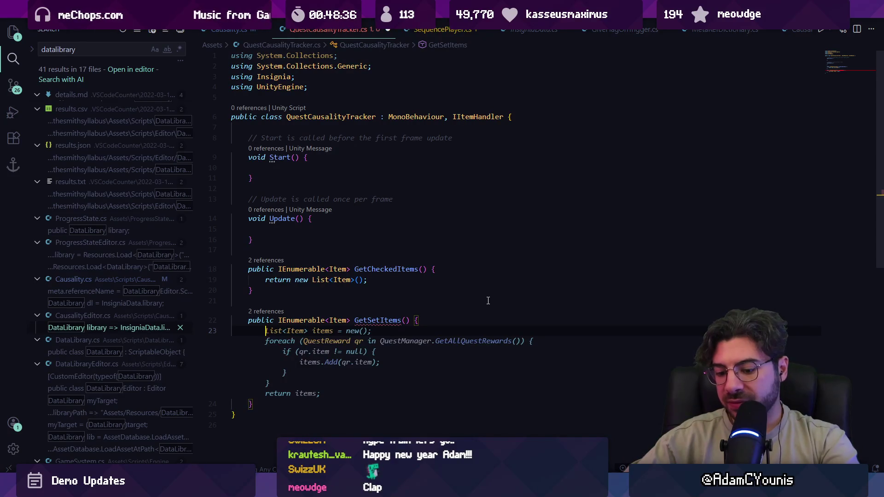
pyautogui.hotkey('ctrl', 'z')
pyautogui.write('foreach')
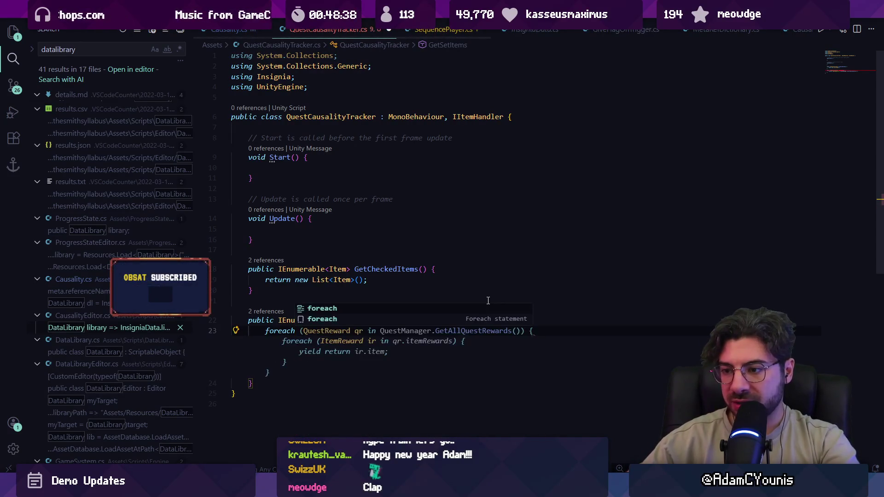
pyautogui.hotkey('ctrl', 'z')
pyautogui.hotkey('ctrl', 'z')
pyautogui.hotkey('ctrl', 'z')
pyautogui.write('GetComponent')
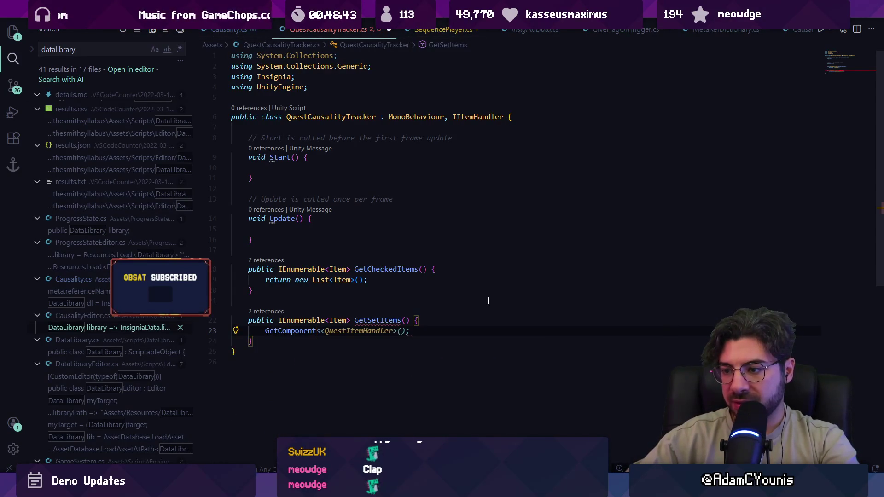
pyautogui.write('<Sequenceplaye')
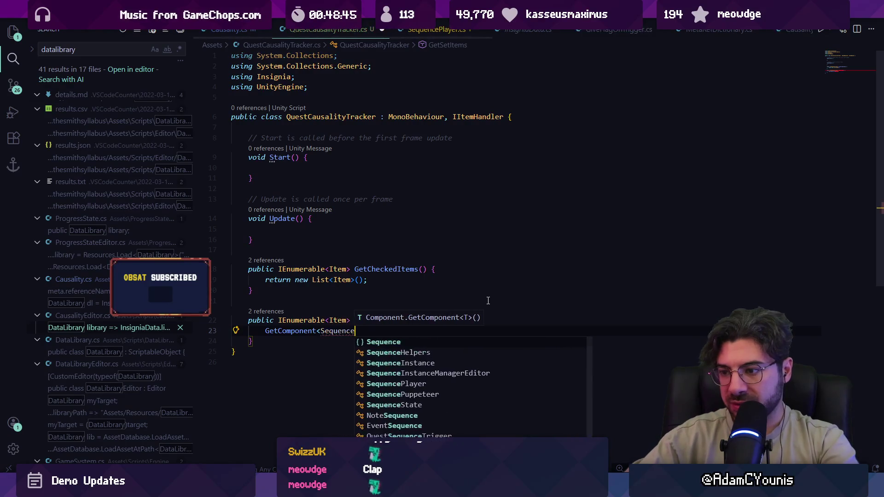
pyautogui.press('Tab')
pyautogui.write('>')
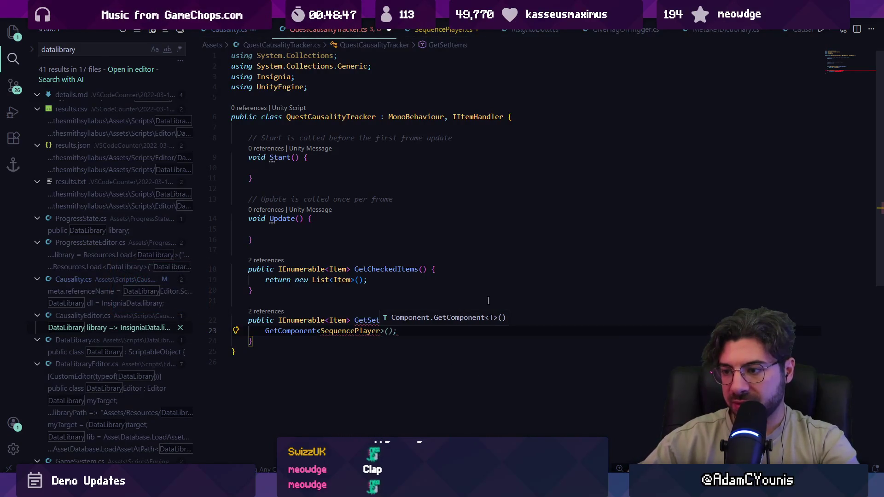
pyautogui.press('End')
pyautogui.hotkey('ctrl', 'shift', 'Left')
pyautogui.hotkey('ctrl', 'shift', 'Left')
pyautogui.hotkey('ctrl', 'shift', 'Left')
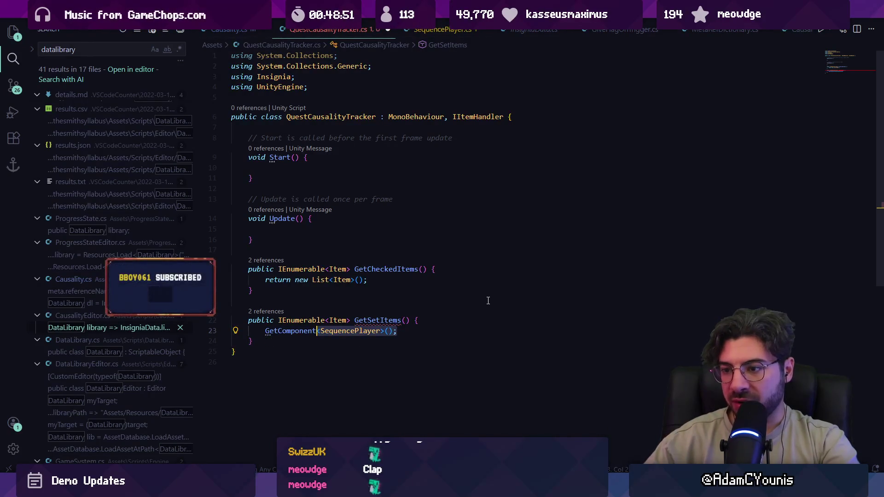
# Step: Write nested foreach loops over IFlagHandler components and their set flags, yielding QuestManager items
pyautogui.write('Foreach')
pyautogui.press('Tab')
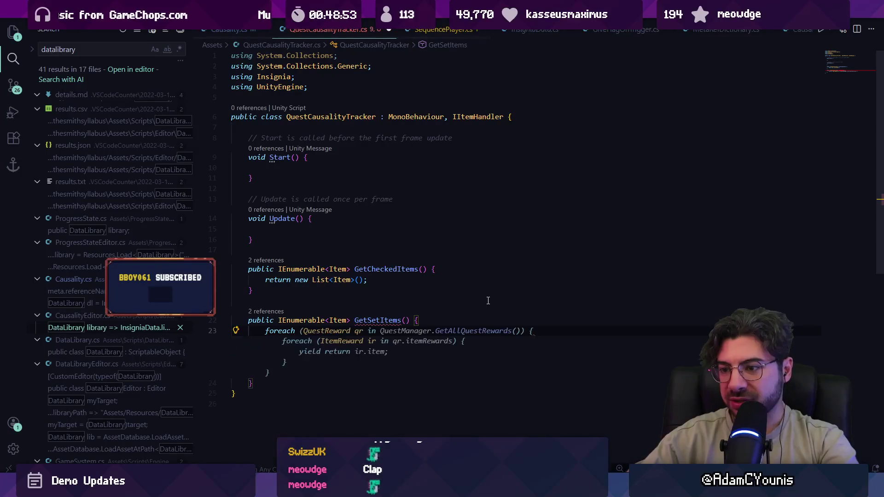
pyautogui.write('(I')
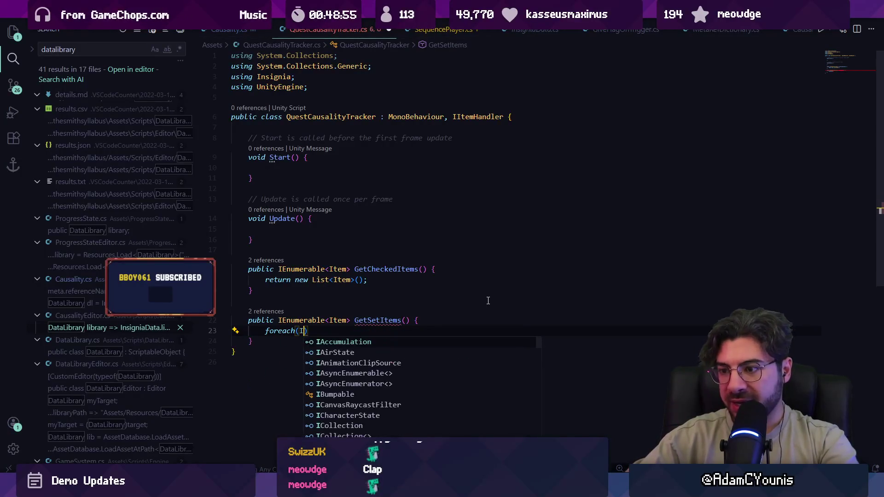
pyautogui.write('Quest')
pyautogui.press('BackSpace')
pyautogui.press('BackSpace')
pyautogui.press('BackSpace')
pyautogui.write('FlagHandler')
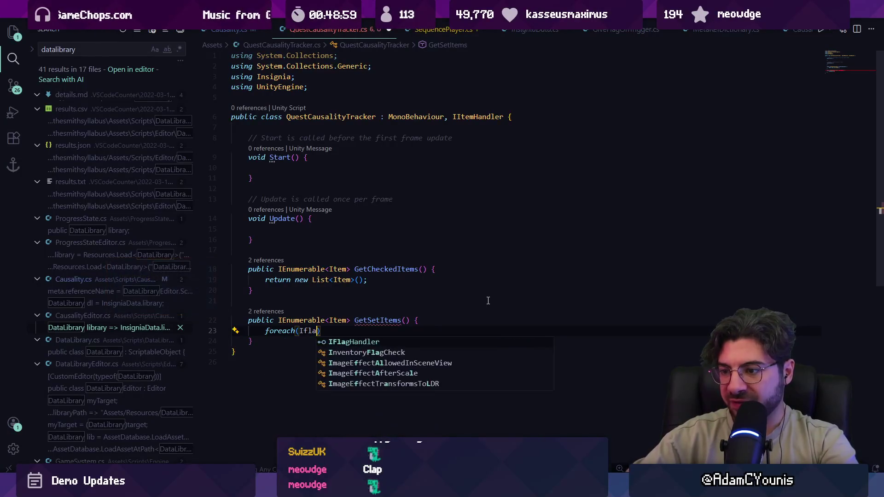
pyautogui.press('Tab')
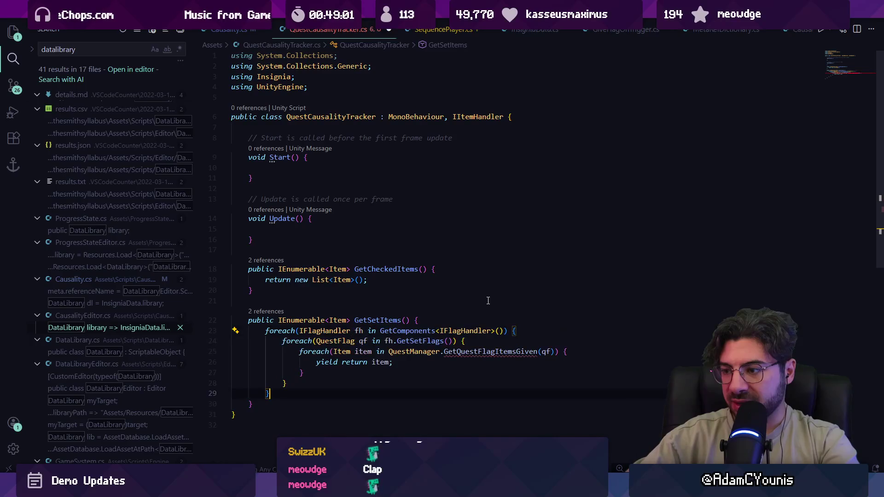
pyautogui.press('Up')
pyautogui.press('Up')
pyautogui.press('Up')
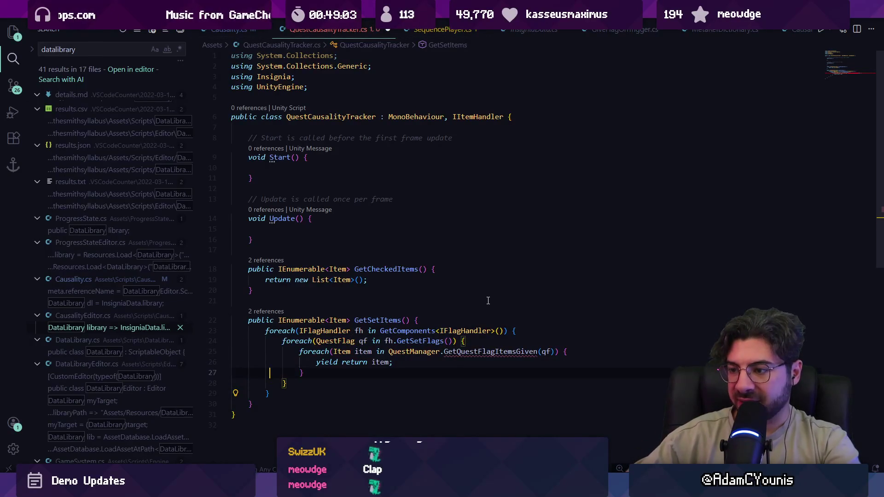
pyautogui.press('Down')
pyautogui.press('Down')
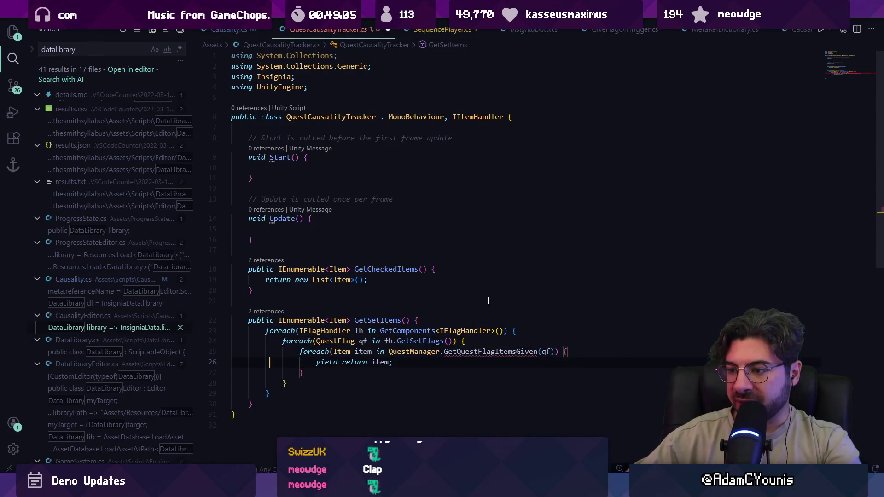
pyautogui.hotkey('shift', 'Down')
pyautogui.hotkey('shift', 'Down')
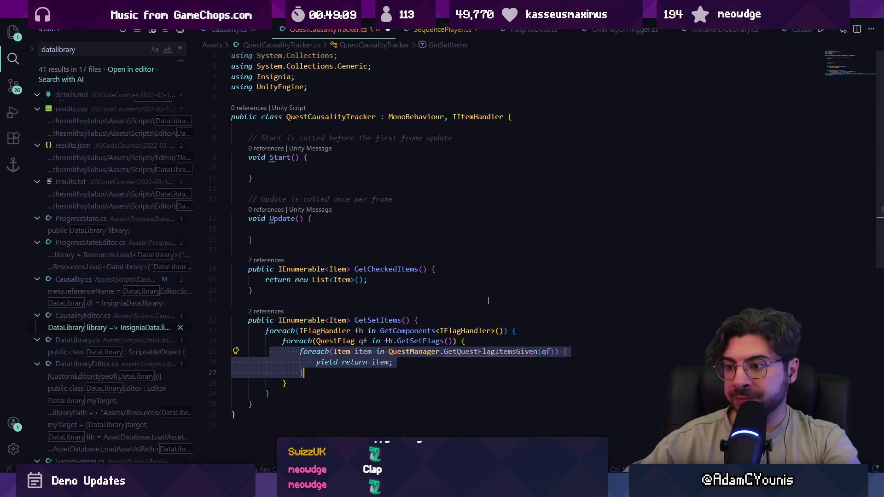
# Step: Remove the 'public QuestFlag flag;' field from line 7 and save
pyautogui.click(481, 133)
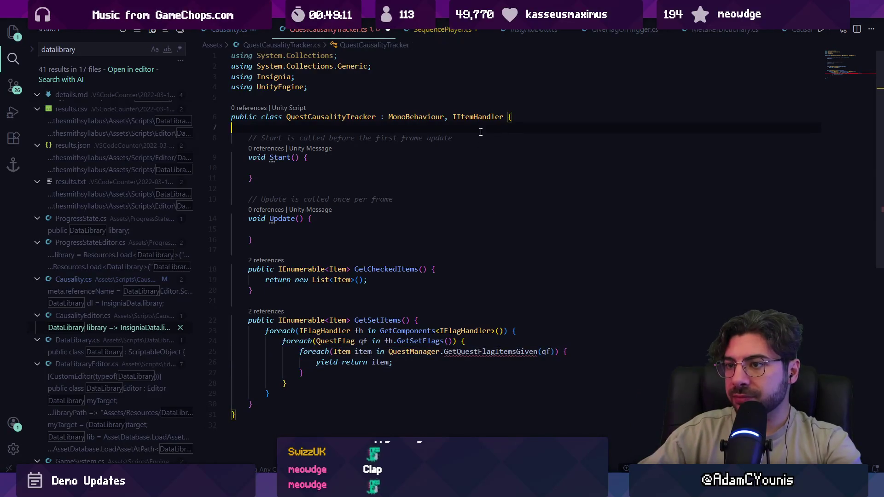
pyautogui.write('public QuestFlag flag;')
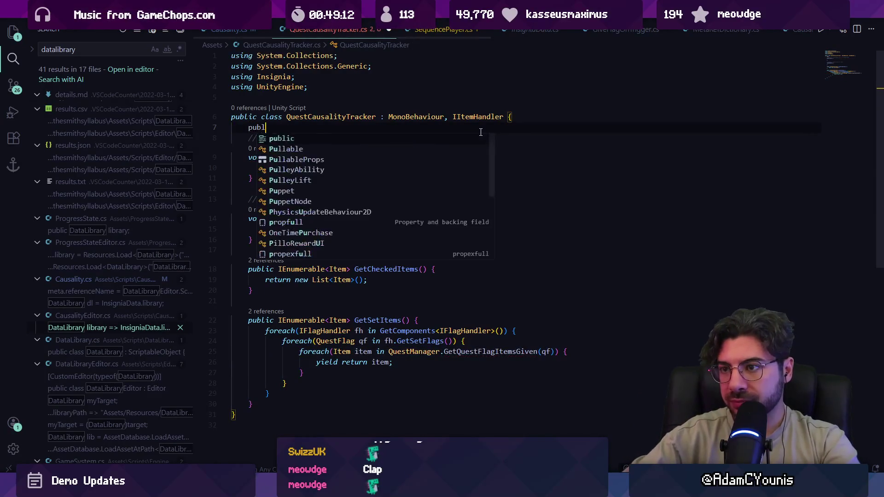
pyautogui.hotkey('ctrl', 'Left')
pyautogui.hotkey('ctrl', 'Left')
pyautogui.hotkey('ctrl', 'Left')
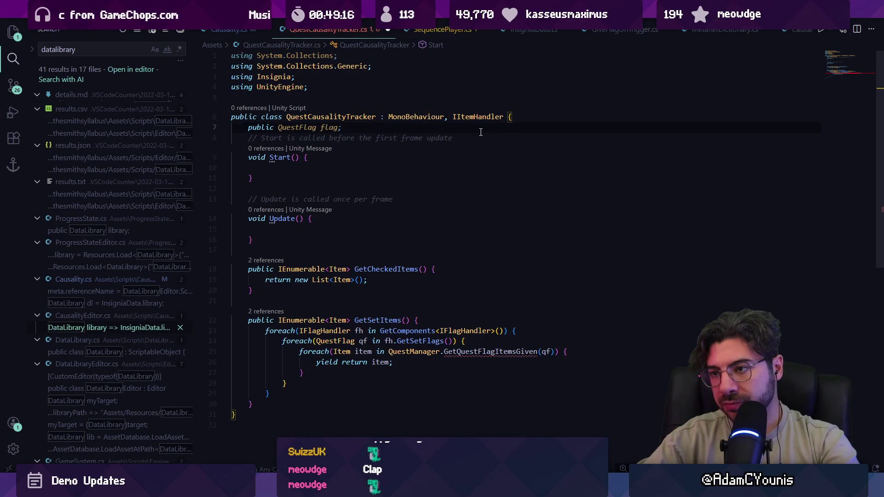
pyautogui.hotkey('shift', 'End')
pyautogui.write('D')
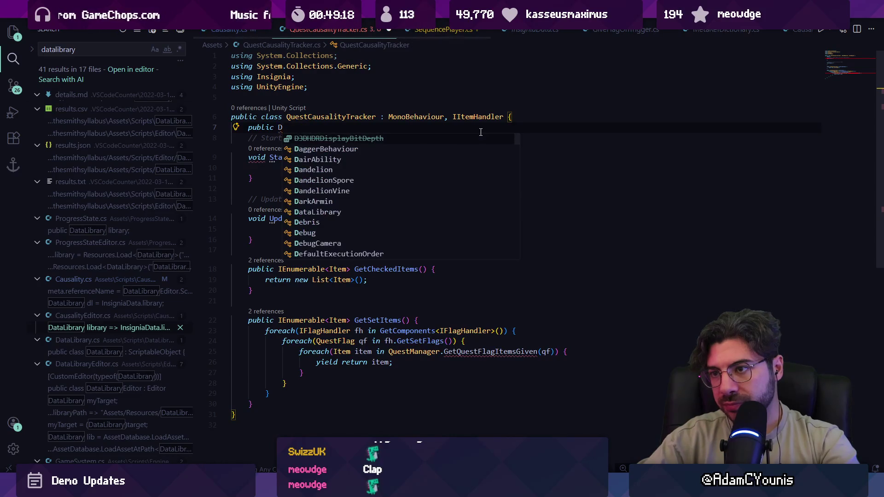
pyautogui.hotkey('ctrl', 'z')
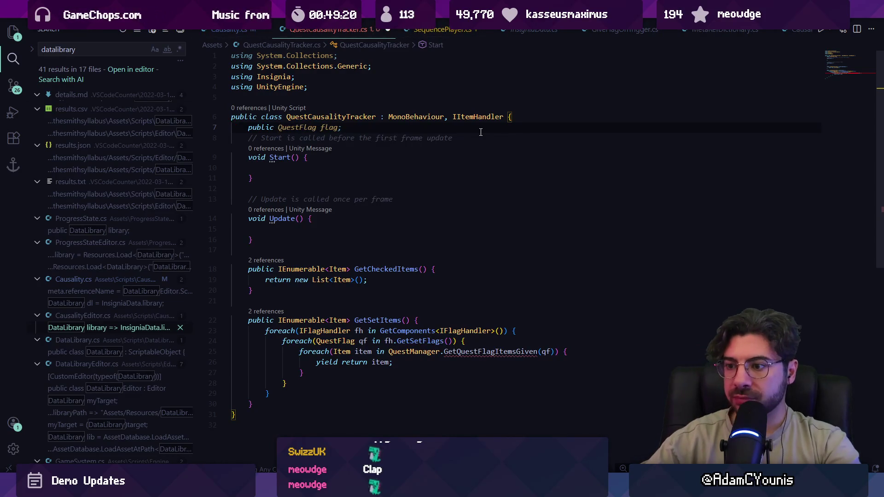
pyautogui.hotkey('shift', 'End')
pyautogui.press('BackSpace')
pyautogui.hotkey('shift', 'Home')
pyautogui.press('BackSpace')
pyautogui.hotkey('ctrl', 's')
# Step: Review the GetSetItems signature and discard a suggested GetAllSetItems method
pyautogui.click(483, 351)
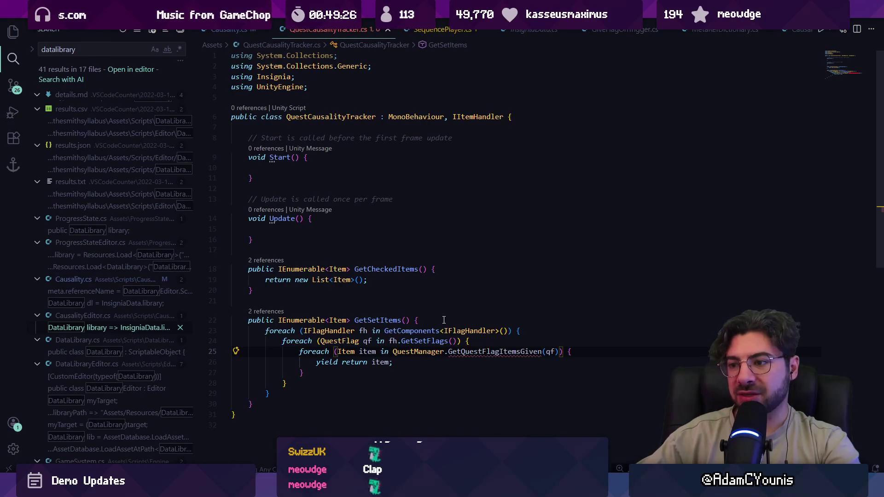
pyautogui.click(435, 317)
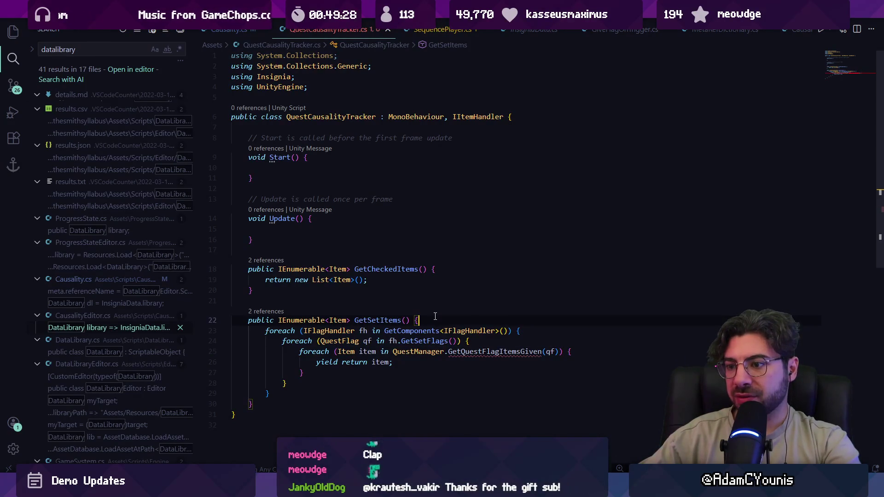
pyautogui.click(406, 320)
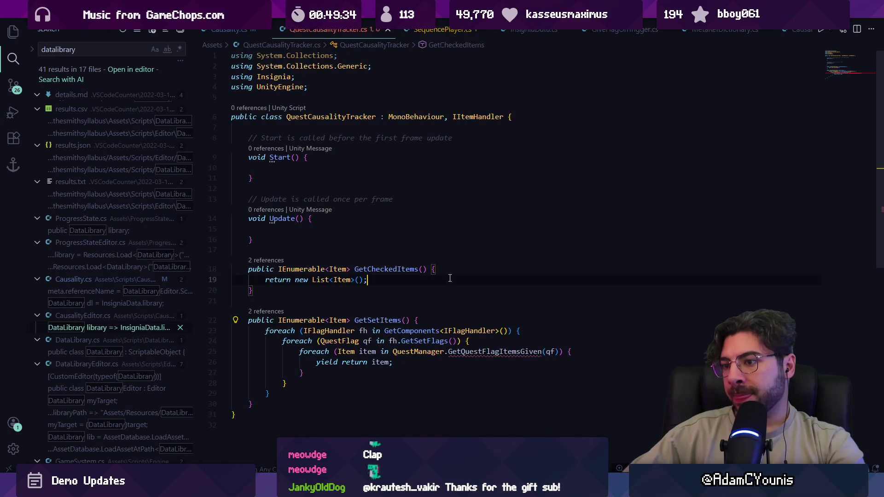
pyautogui.click(344, 131)
pyautogui.press('Return')
pyautogui.write('public')
pyautogui.press('Tab')
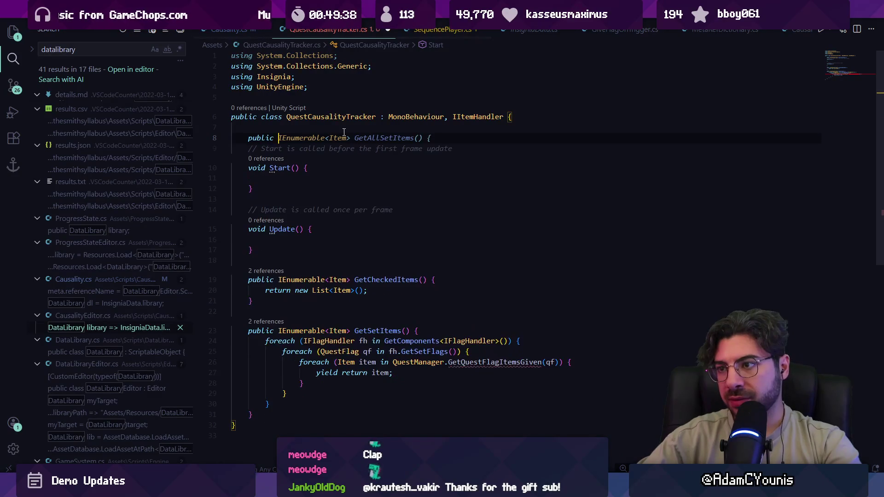
pyautogui.hotkey('ctrl', 'z')
pyautogui.hotkey('shift', 'Up')
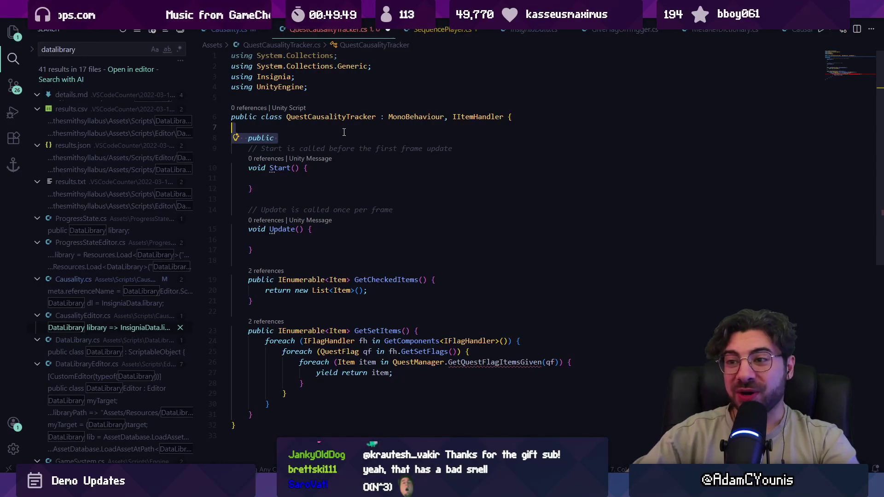
# Step: Add the field 'public DataLibrary library;' and save
pyautogui.write('public Data')
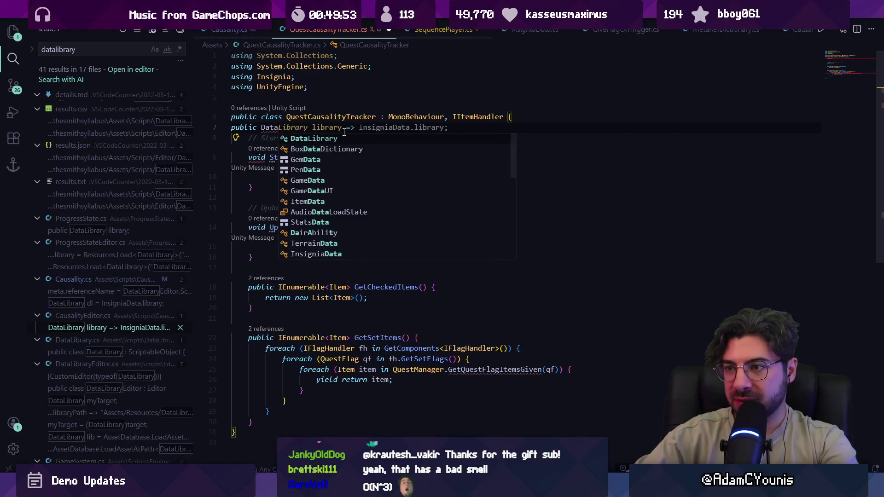
pyautogui.press('Tab')
pyautogui.hotkey('ctrl', 's')
pyautogui.write(';')
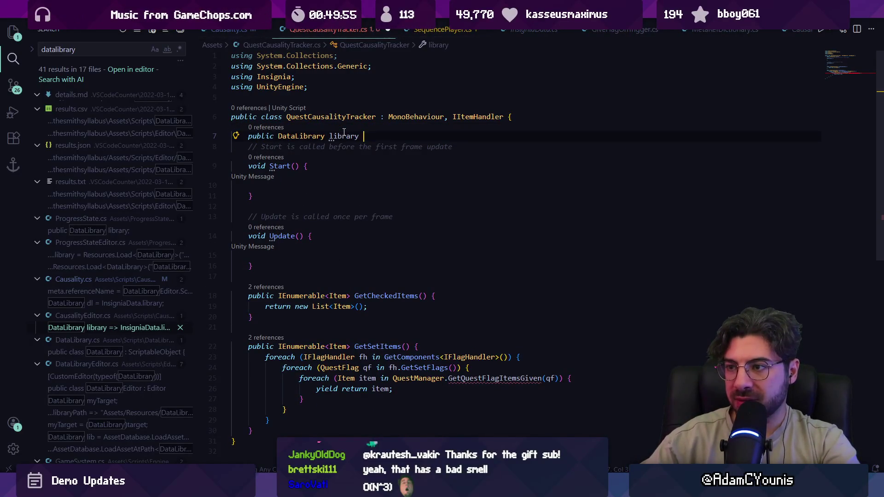
pyautogui.press('Return')
pyautogui.press('Return')
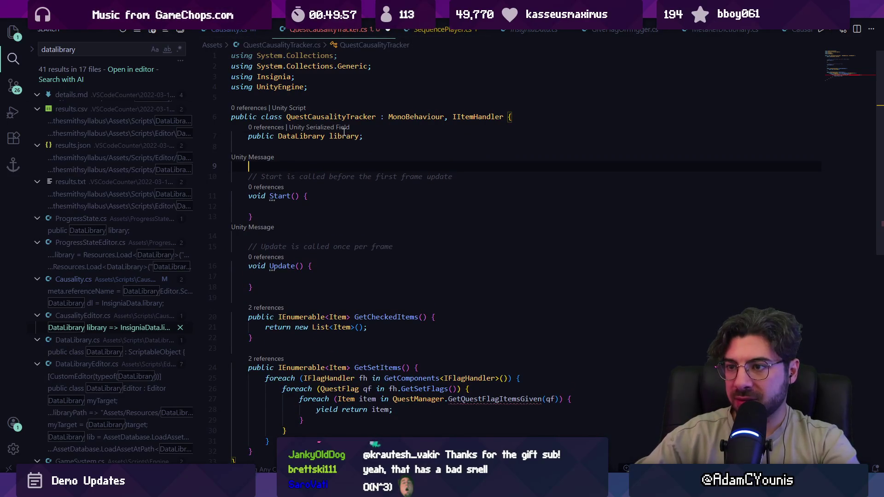
# Step: Add OnEnable and a GetSetItems opening check assigning InsigniaData.library when library is null
pyautogui.write('void OnEnable () {')
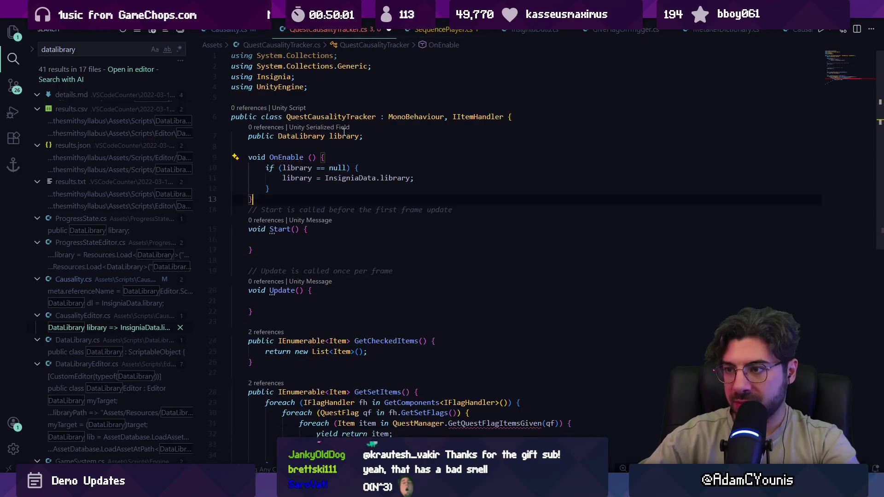
pyautogui.press('Tab')
pyautogui.scroll(-4, 415, 260)
pyautogui.click(444, 286)
pyautogui.press('Return')
pyautogui.press('Return')
pyautogui.write('if(')
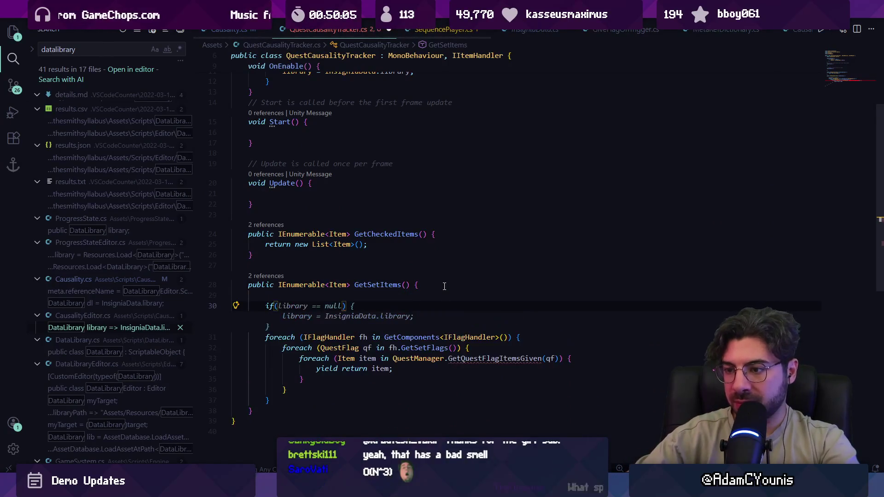
pyautogui.press('Tab')
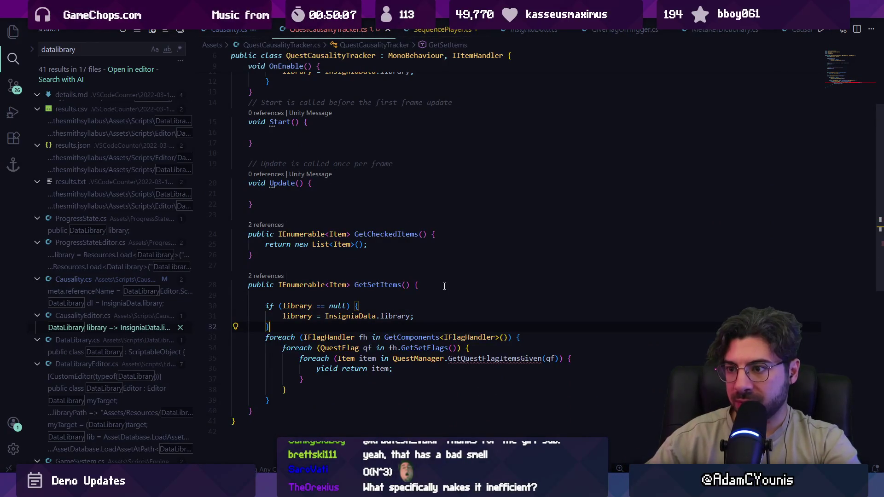
pyautogui.scroll(4, 392, 246)
pyautogui.moveTo(283, 198); pyautogui.dragTo(230, 182)
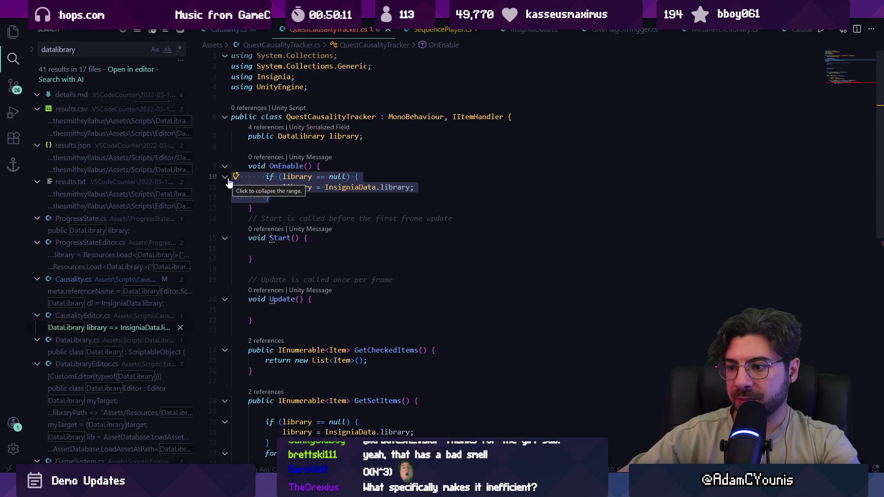
# Step: Delete the OnEnable null-check block and the inner QuestManager item loop in GetSetItems
pyautogui.press('BackSpace')
pyautogui.scroll(-4, 382, 229)
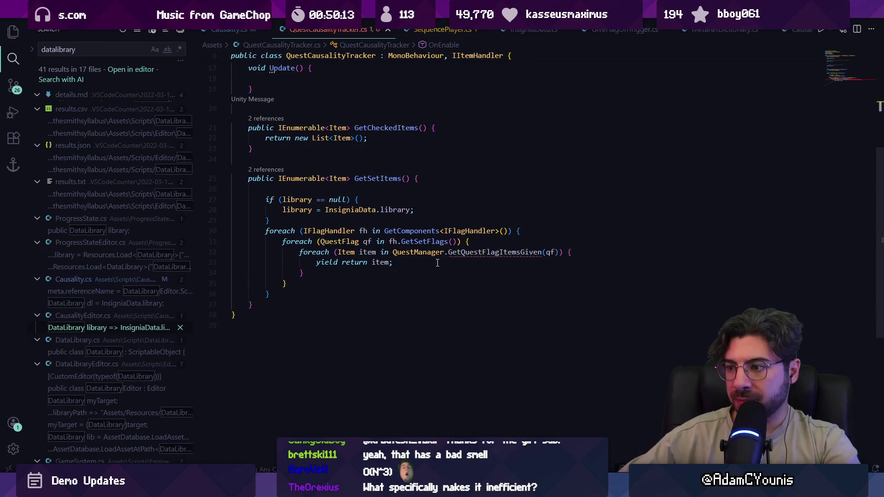
pyautogui.click(436, 262)
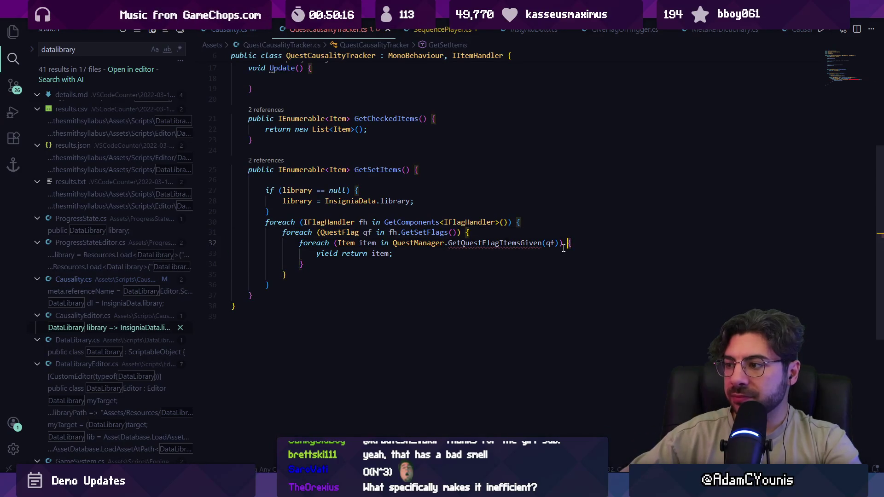
pyautogui.hotkey('ctrl', 'shift', 'Left')
pyautogui.hotkey('ctrl', 'shift', 'Left')
pyautogui.hotkey('ctrl', 'shift', 'Left')
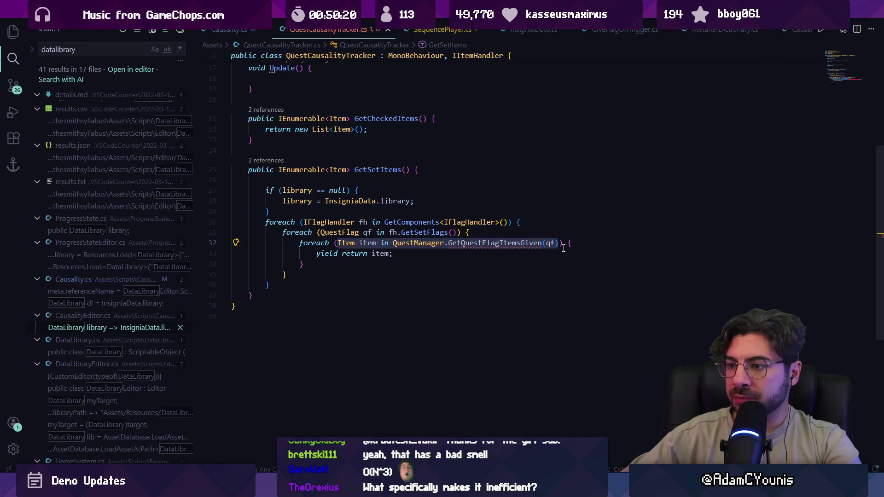
pyautogui.press('Down')
pyautogui.press('Down')
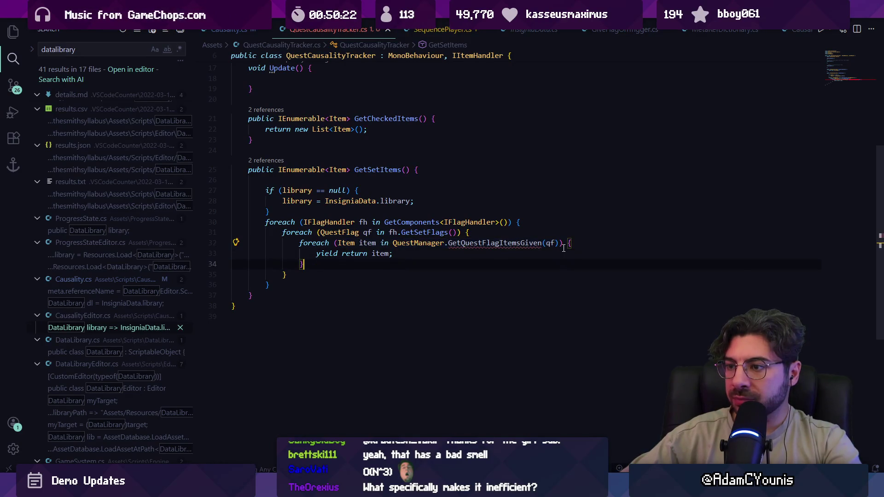
pyautogui.hotkey('shift', 'Down')
pyautogui.hotkey('shift', 'Down')
pyautogui.hotkey('shift', 'End')
pyautogui.press('Delete')
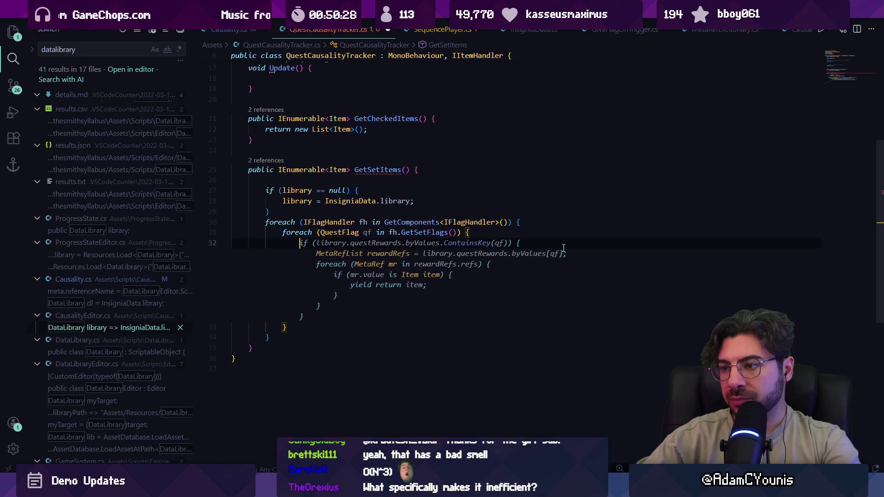
# Step: Insert a suggested foreach loop in place of the removed inner loop
pyautogui.write('if')
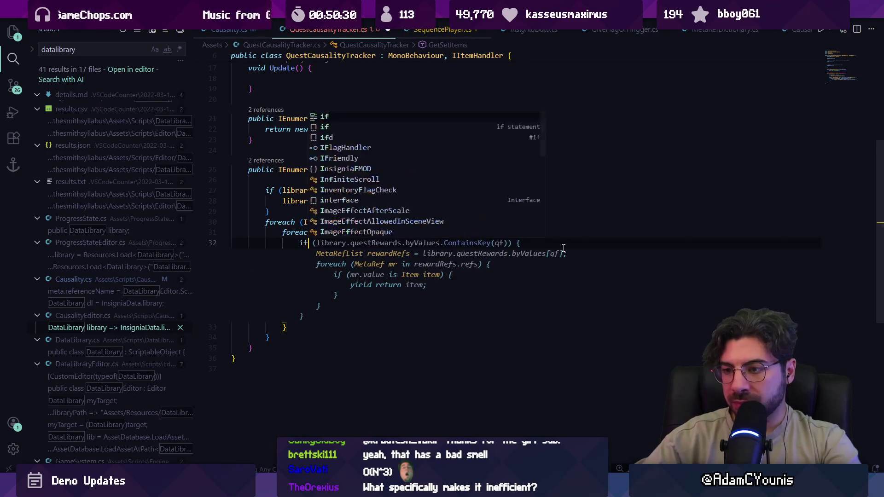
pyautogui.write('(libvra')
pyautogui.write('ary.all')
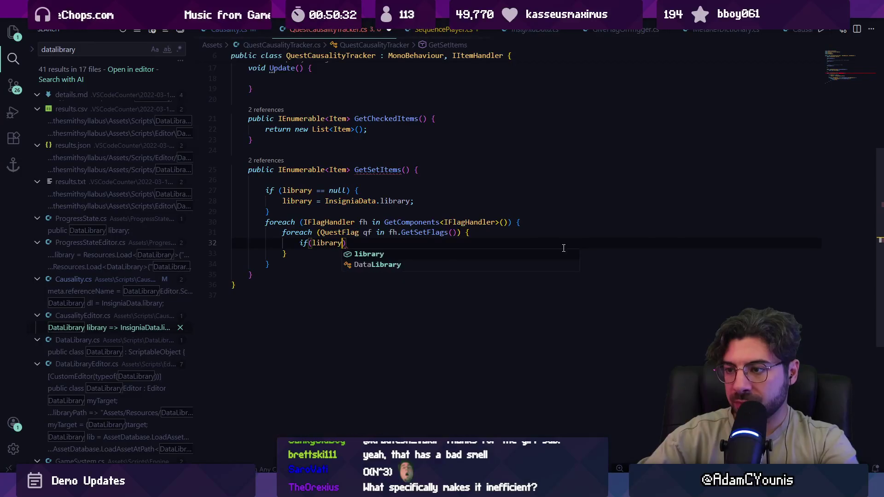
pyautogui.hotkey('shift', 'Home')
pyautogui.write('foreach')
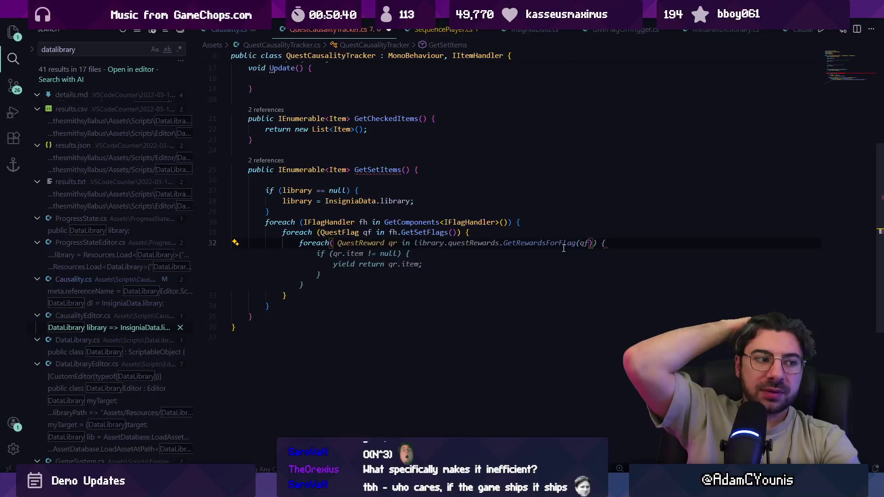
pyautogui.press('Tab')
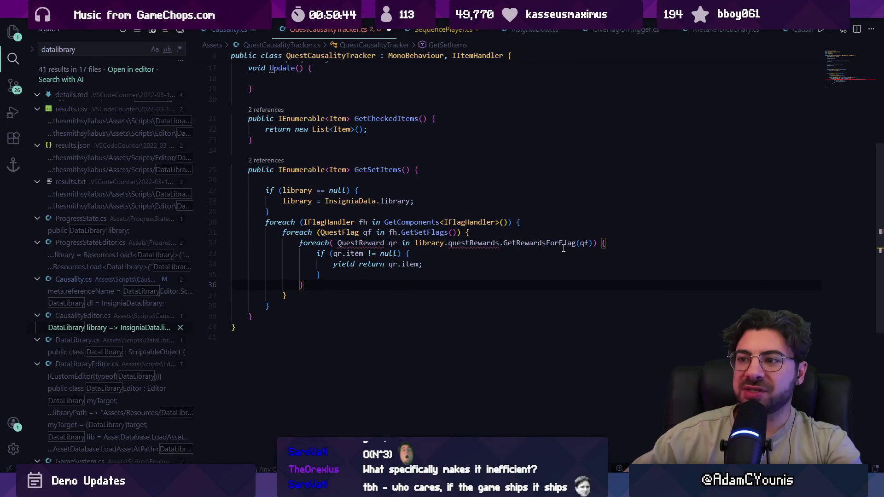
pyautogui.scroll(1, 515, 234)
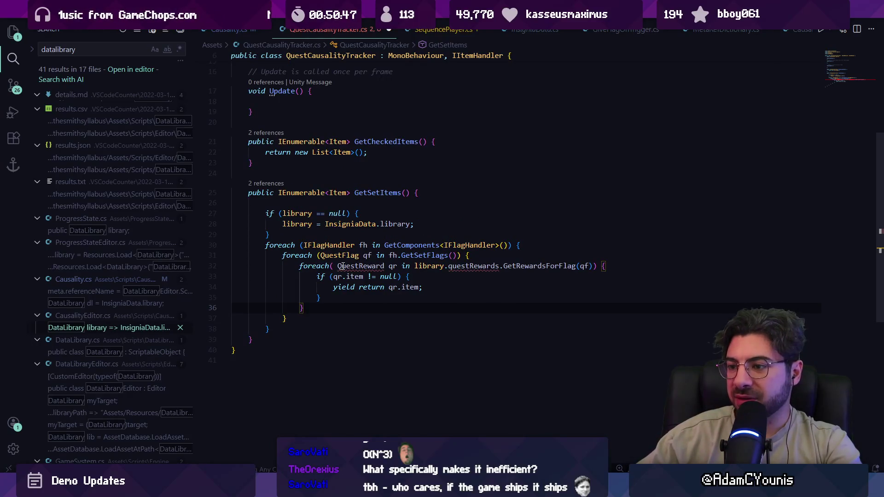
pyautogui.press('BackSpace')
# Step: Change the loop to iterate 'Quest q' over library.allQuests and save
pyautogui.hotkey('ctrl', 'shift', 'Right')
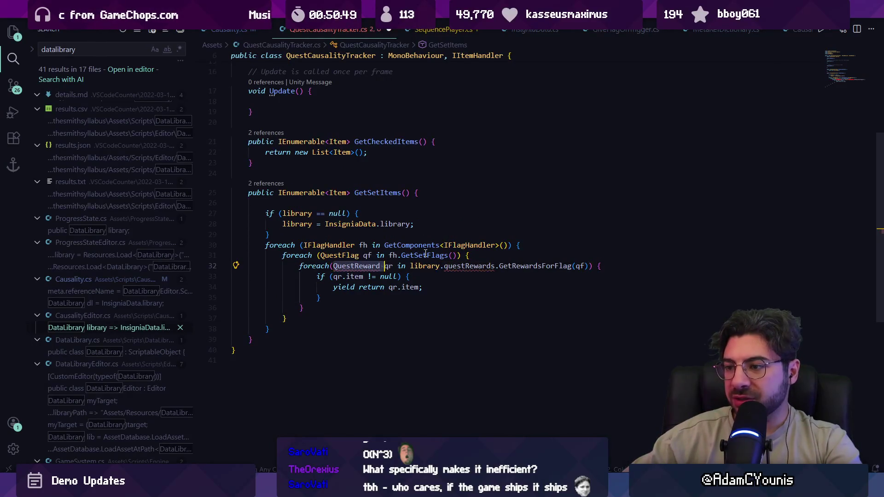
pyautogui.write('Quest')
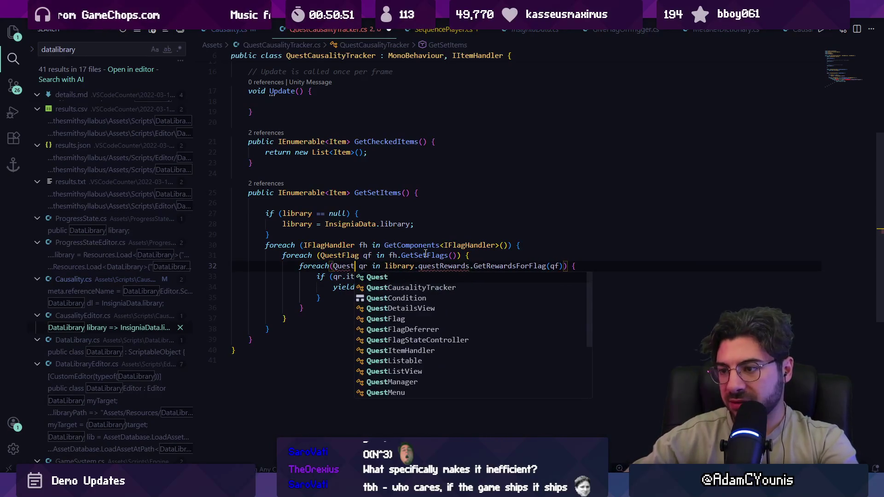
pyautogui.press('Right')
pyautogui.hotkey('ctrl', 'Delete')
pyautogui.write('q')
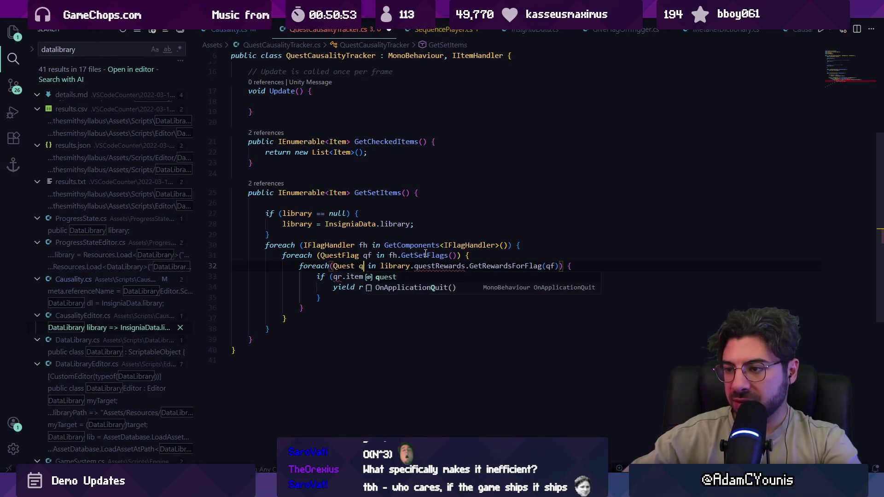
pyautogui.hotkey('ctrl', 'Right')
pyautogui.hotkey('ctrl', 'Right')
pyautogui.press('Right')
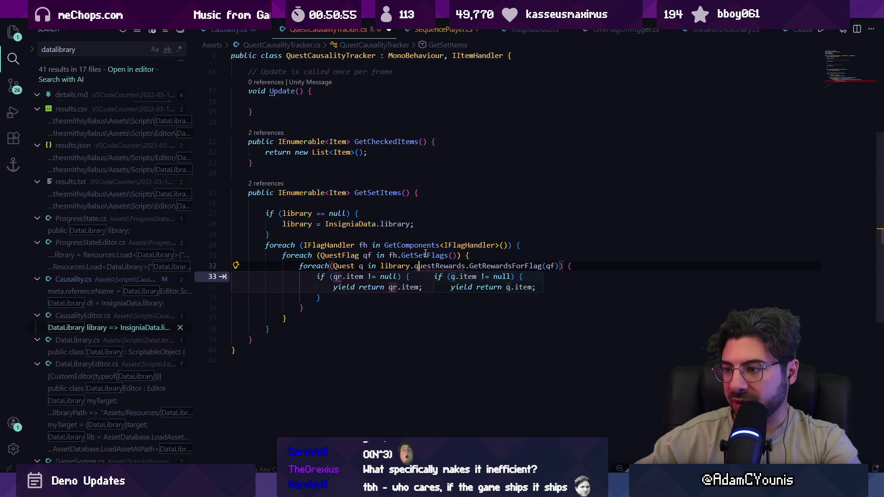
pyautogui.hotkey('ctrl', 'shift', 'Right')
pyautogui.hotkey('ctrl', 'shift', 'Right')
pyautogui.write('allA')
pyautogui.press('Tab')
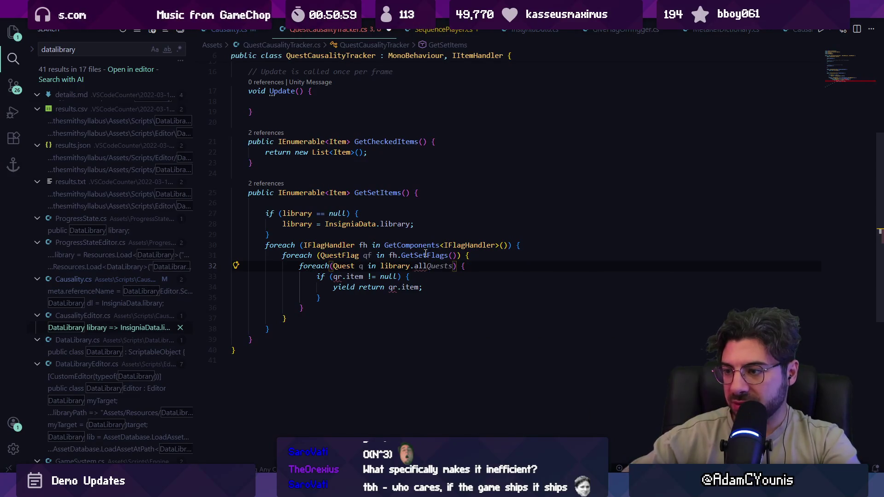
pyautogui.hotkey('ctrl', 's')
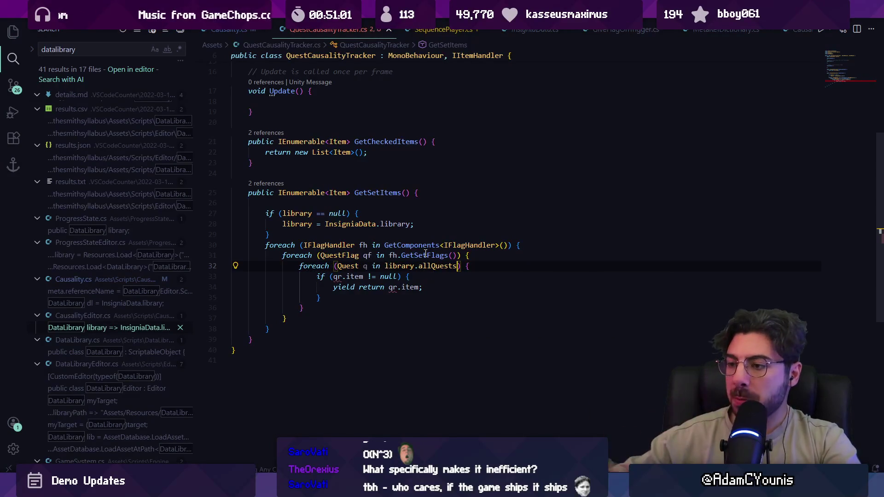
# Step: Begin a .Where filter on library.allQuests
pyautogui.write('where')
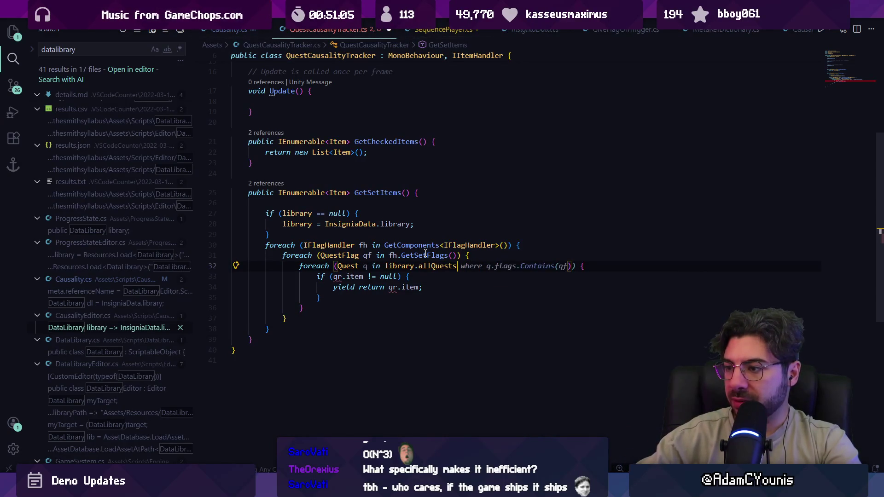
pyautogui.press('BackSpace')
pyautogui.press('BackSpace')
pyautogui.press('BackSpace')
pyautogui.write('.where')
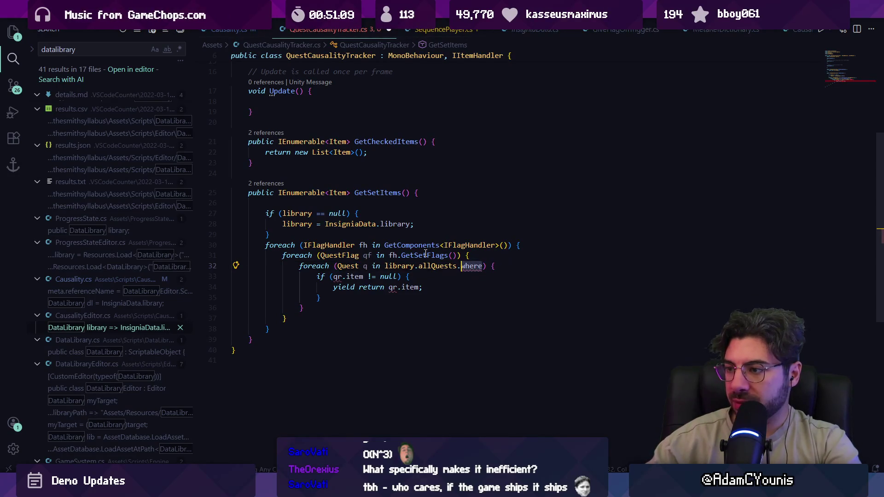
pyautogui.scroll(6, 322, 138)
pyautogui.click(317, 99)
# Step: Add 'using System.Linq;' to the imports
pyautogui.write('using Systemn.Linq;')
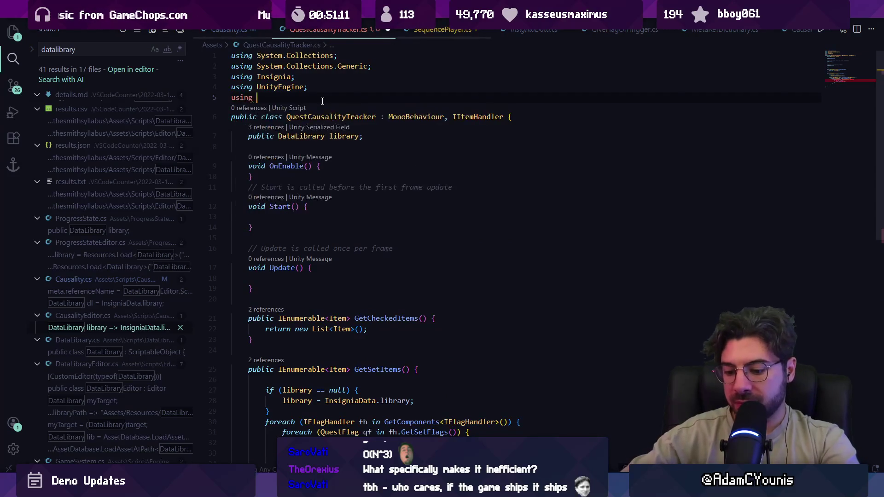
pyautogui.press('BackSpace')
pyautogui.hotkey('shift', 'End')
pyautogui.write('.l')
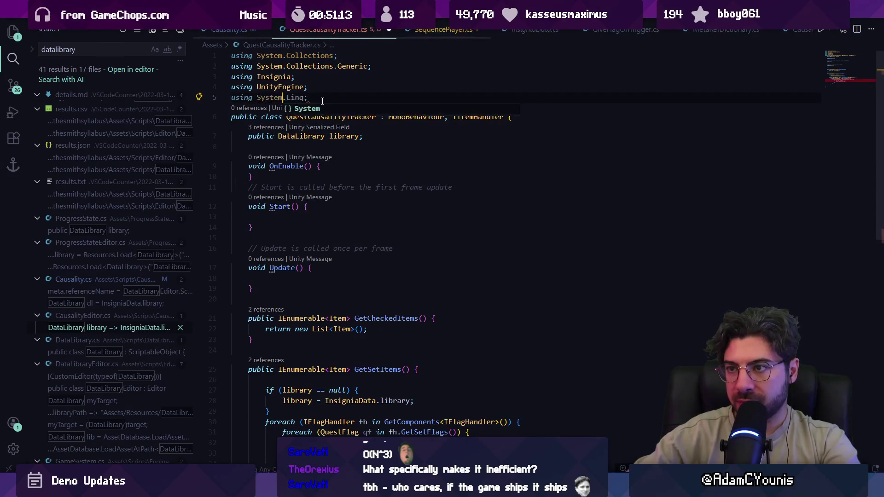
pyautogui.press('Tab')
pyautogui.write(';')
# Step: Filter allQuests with Where(qu => qu.flags.Contains(qf) && qu.reward != null)
pyautogui.scroll(-6, 322, 184)
pyautogui.click(461, 304)
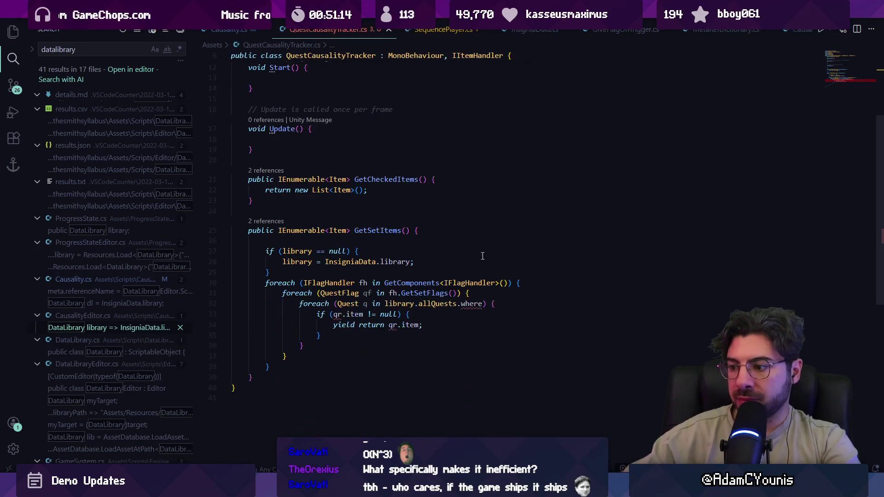
pyautogui.write('where')
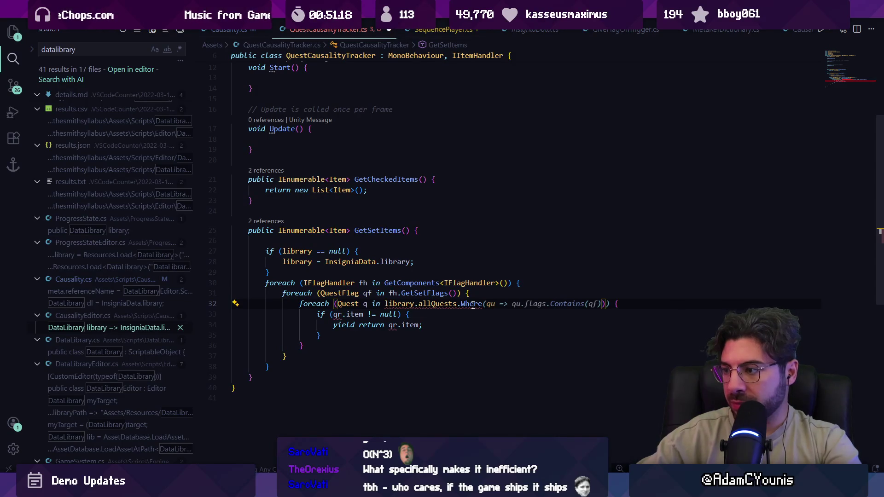
pyautogui.press('Tab')
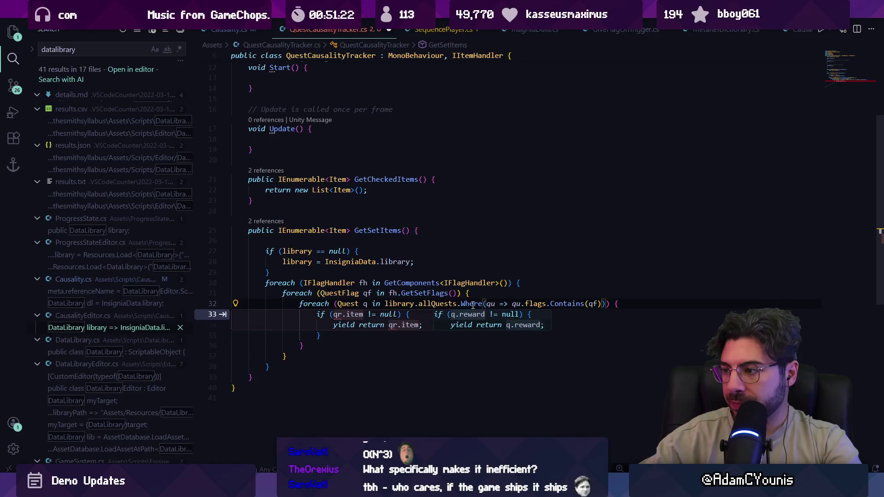
pyautogui.press('Tab')
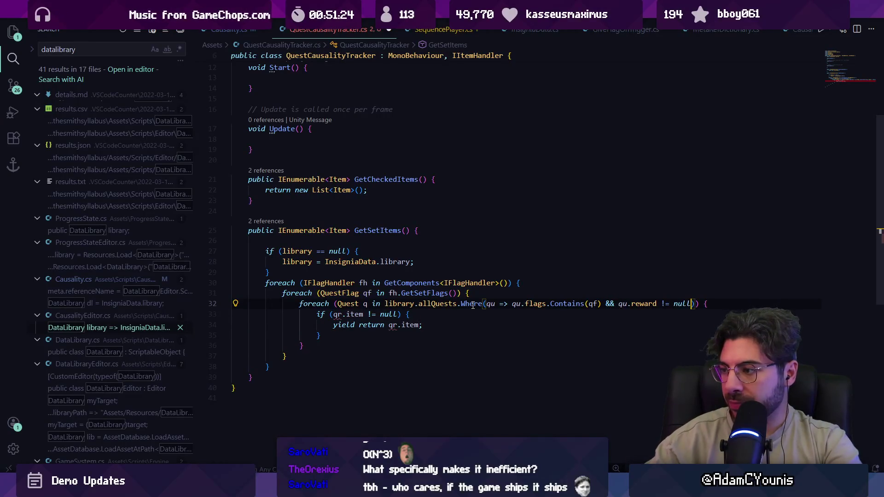
# Step: Make the loop yield return q.reward directly, without an item null-check
pyautogui.press('Tab')
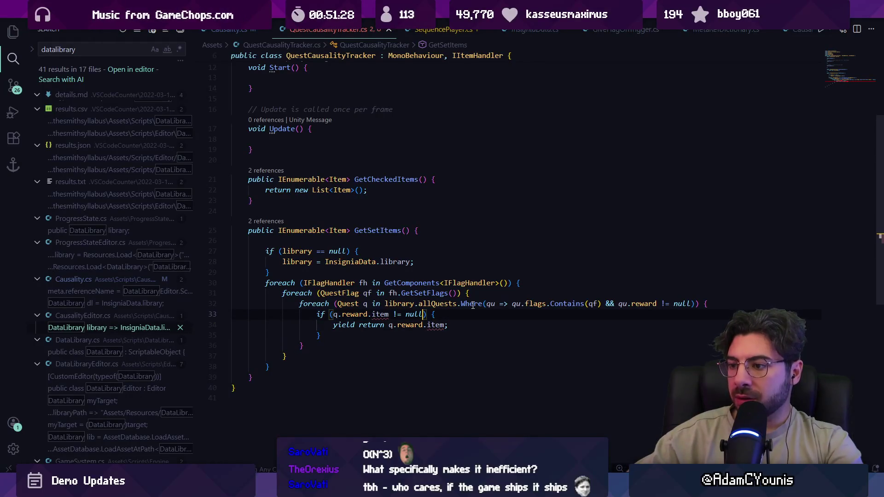
pyautogui.hotkey('ctrl', 'z')
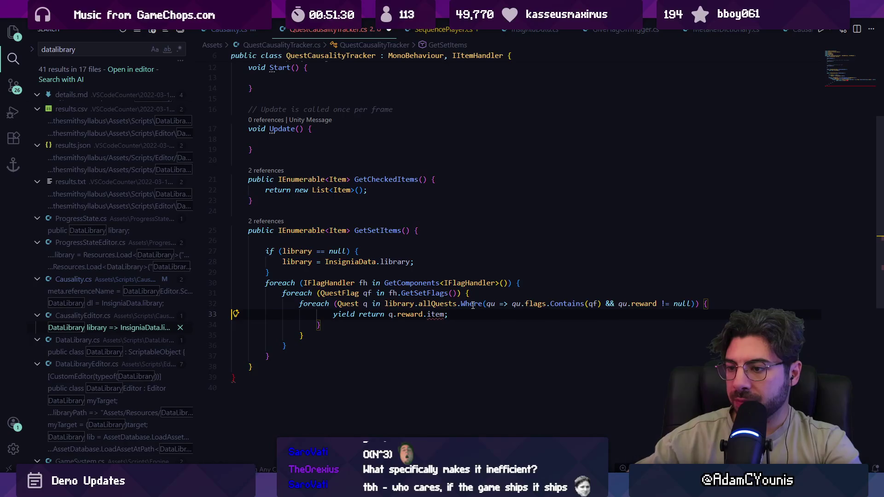
pyautogui.hotkey('ctrl', 'z')
pyautogui.hotkey('ctrl', 'z')
pyautogui.hotkey('ctrl', 'z')
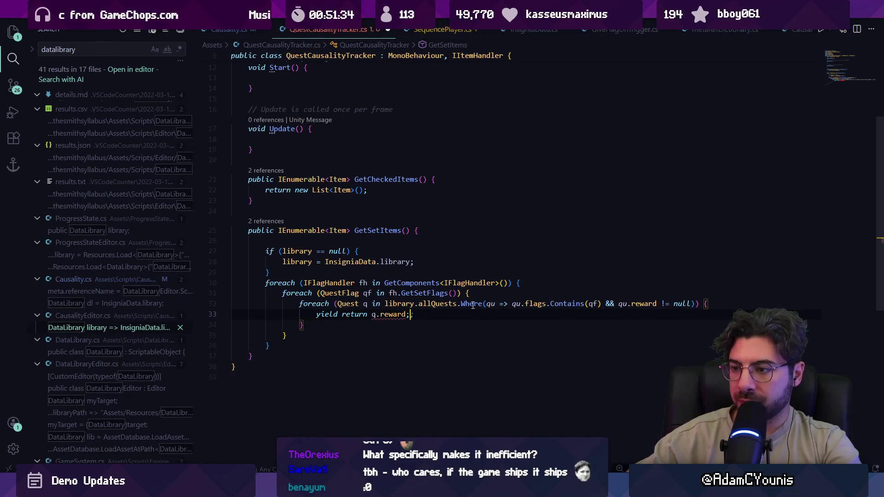
pyautogui.hotkey('shift', 'alt', 'Right')
pyautogui.hotkey('shift', 'alt', 'Right')
pyautogui.press('End')
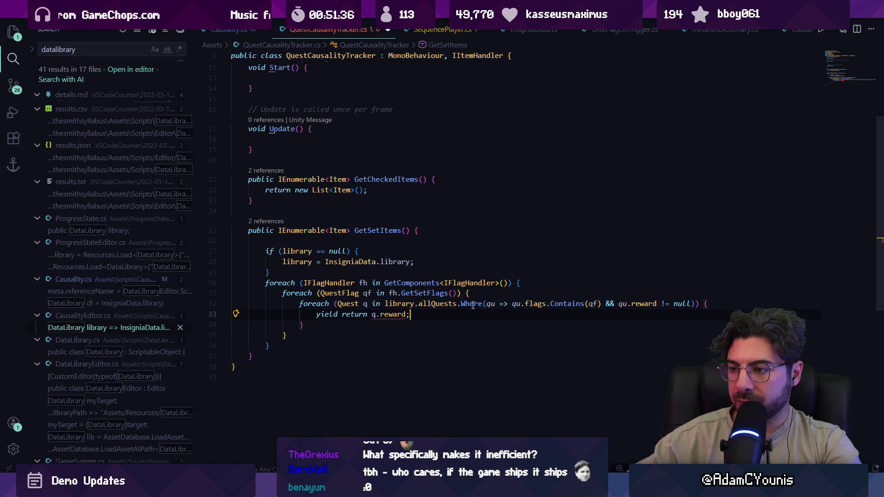
pyautogui.hotkey('ctrl', 'Left')
pyautogui.press('Left')
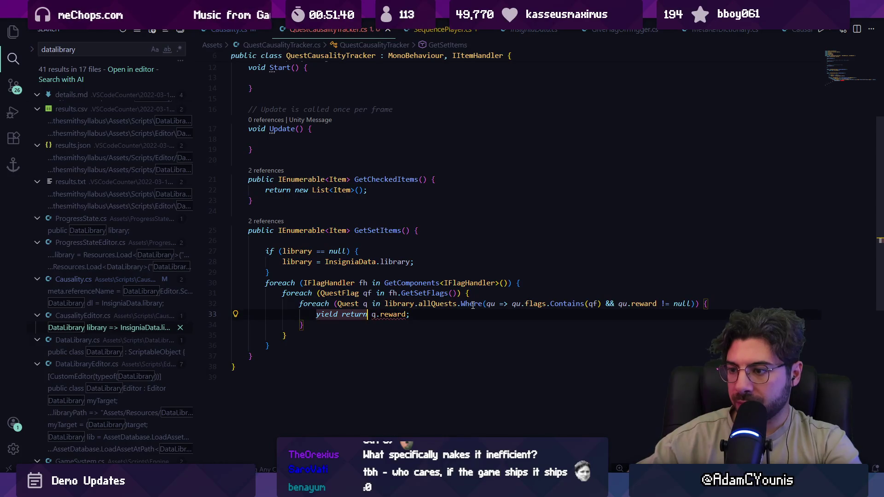
pyautogui.press('Up')
pyautogui.press('Up')
pyautogui.press('Up')
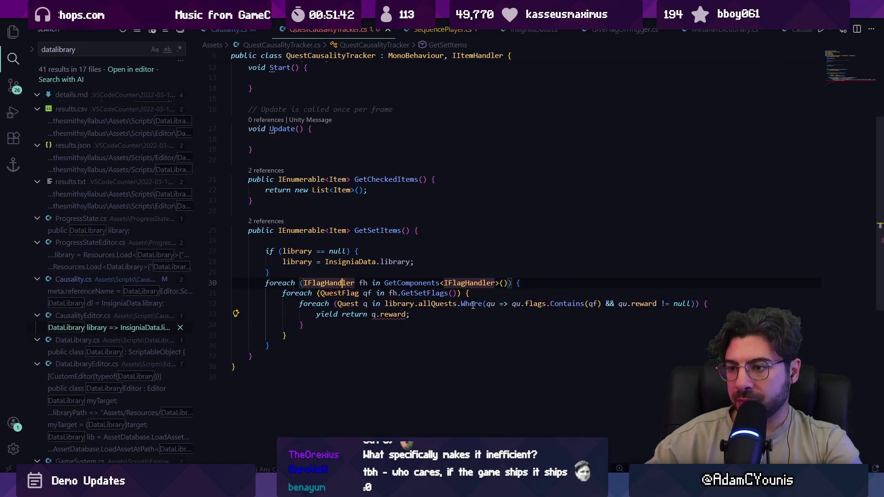
# Step: Declare 'List<Item> items = new();' at the top of GetSetItems and save the script
pyautogui.write('List item')
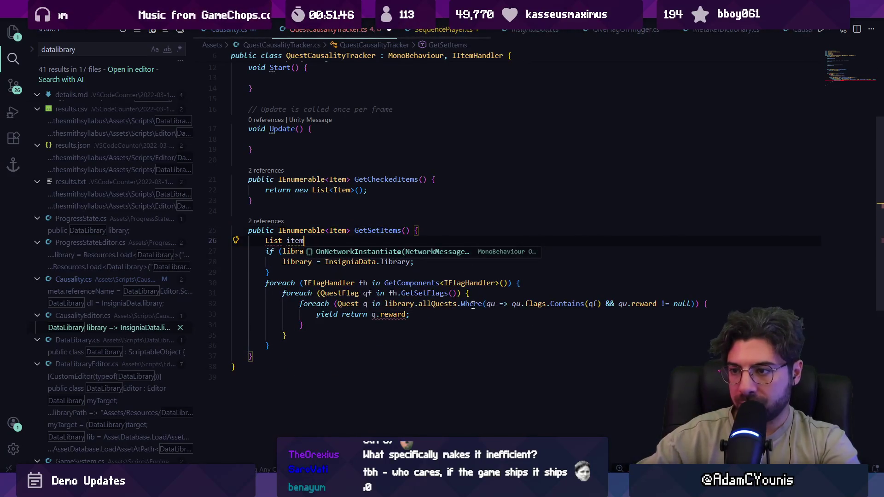
pyautogui.press('BackSpace')
pyautogui.press('BackSpace')
pyautogui.press('BackSpace')
pyautogui.write('Item')
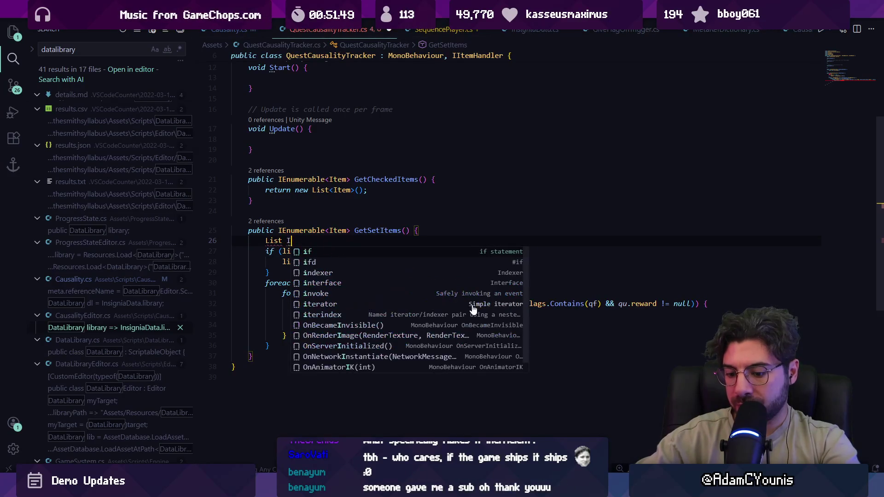
pyautogui.press('BackSpace')
pyautogui.hotkey('ctrl', 'Left')
pyautogui.press('BackSpace')
pyautogui.write('<')
pyautogui.hotkey('ctrl', 'Right')
pyautogui.write('>')
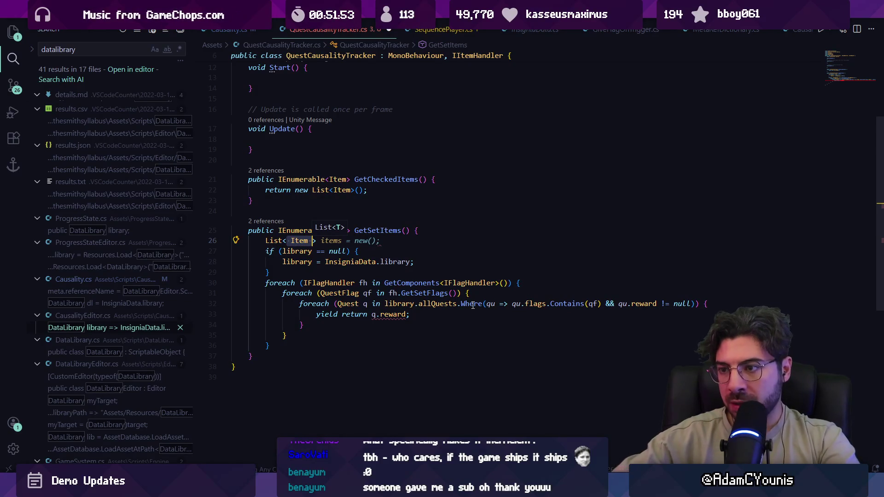
pyautogui.press('Tab')
pyautogui.hotkey('ctrl', 's')
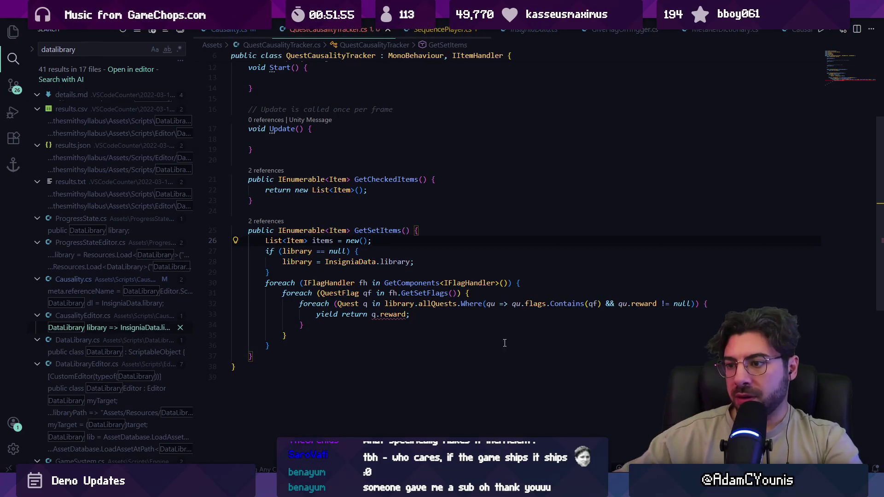
# Step: Replace the yield return line with 'items.Add(q.reward);' and save
pyautogui.click(429, 313)
pyautogui.hotkey('ctrl', 'shift', 'Left')
pyautogui.hotkey('ctrl', 'shift', 'Left')
pyautogui.hotkey('ctrl', 'shift', 'Left')
pyautogui.write('itme')
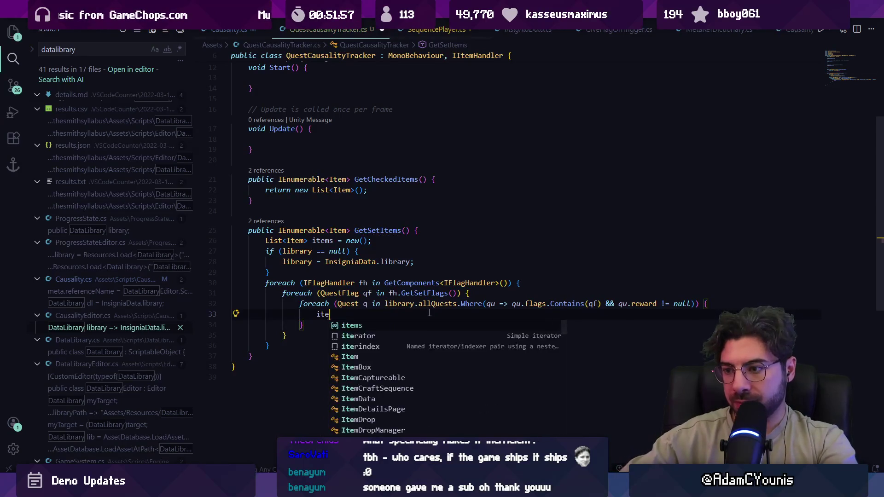
pyautogui.press('BackSpace')
pyautogui.press('BackSpace')
pyautogui.write('ems.Add(q.reward);')
pyautogui.hotkey('ctrl', 's')
# Step: Add 'return items;' after the loops and cast the added reward 'as Item', then save
pyautogui.press('Down')
pyautogui.press('Down')
pyautogui.press('Down')
pyautogui.press('Return')
pyautogui.write('return items;')
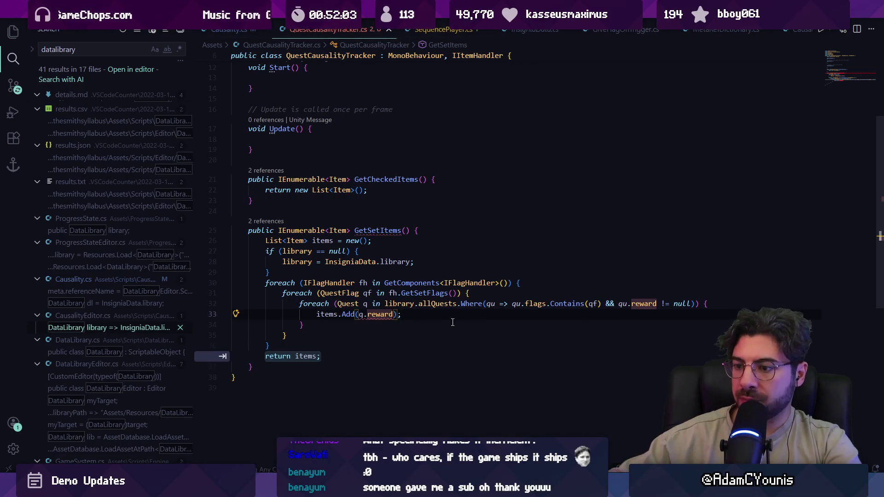
pyautogui.moveTo(382, 312)
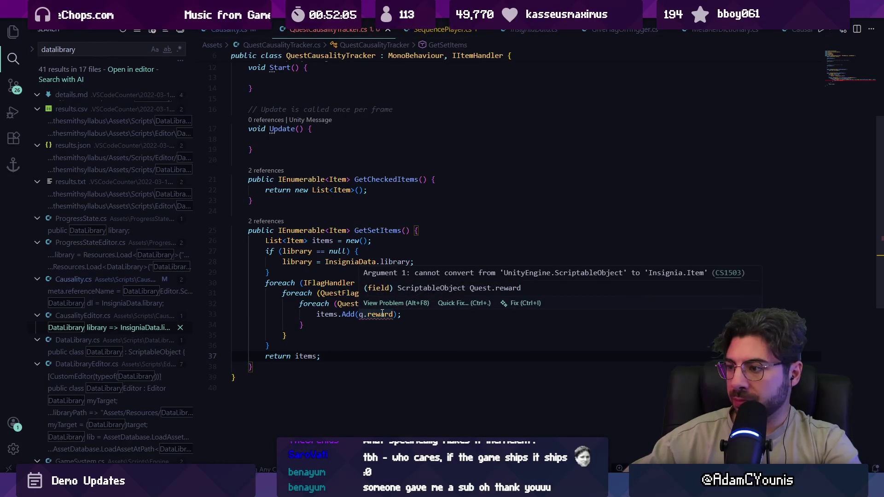
pyautogui.click(380, 313)
pyautogui.click(366, 314)
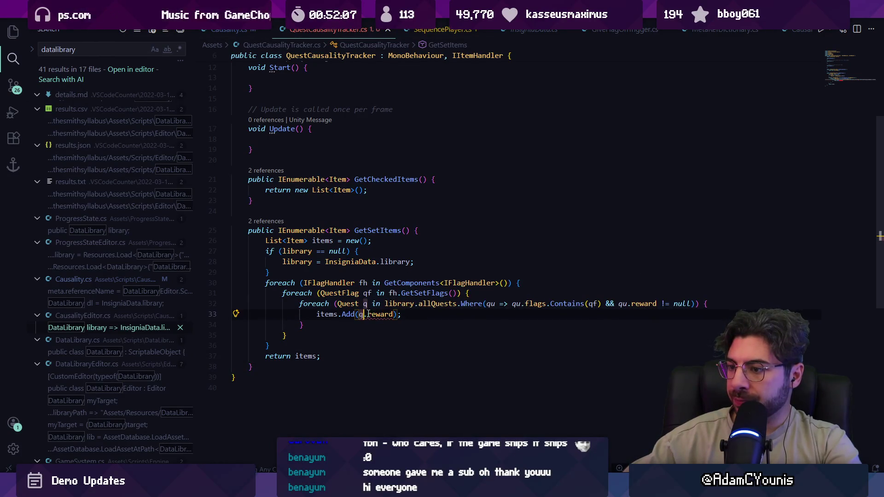
pyautogui.click(295, 240)
pyautogui.click(338, 231)
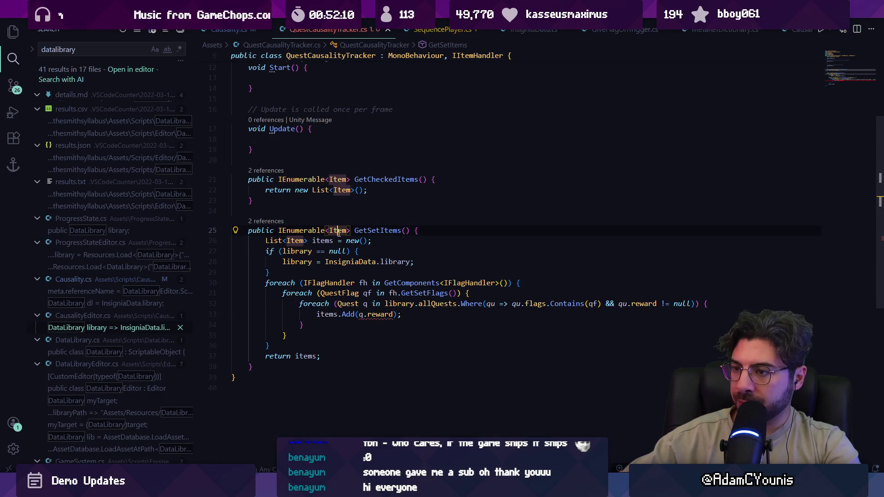
pyautogui.click(390, 314)
pyautogui.write('as Item')
pyautogui.hotkey('ctrl', 's')
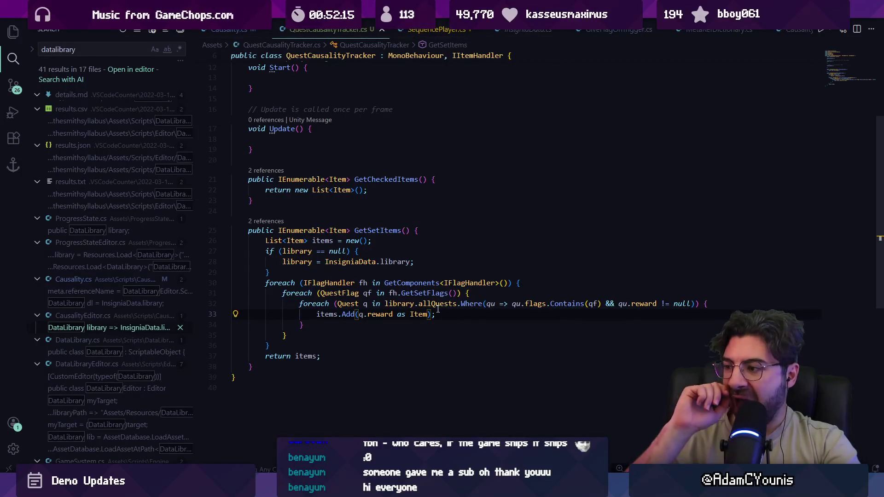
# Step: Wrap the add call inside an 'if (q.reward is Item i)' block
pyautogui.press('Down')
pyautogui.hotkey('ctrl', 'shift', 'Return')
pyautogui.write('if(q.reward is Item)')
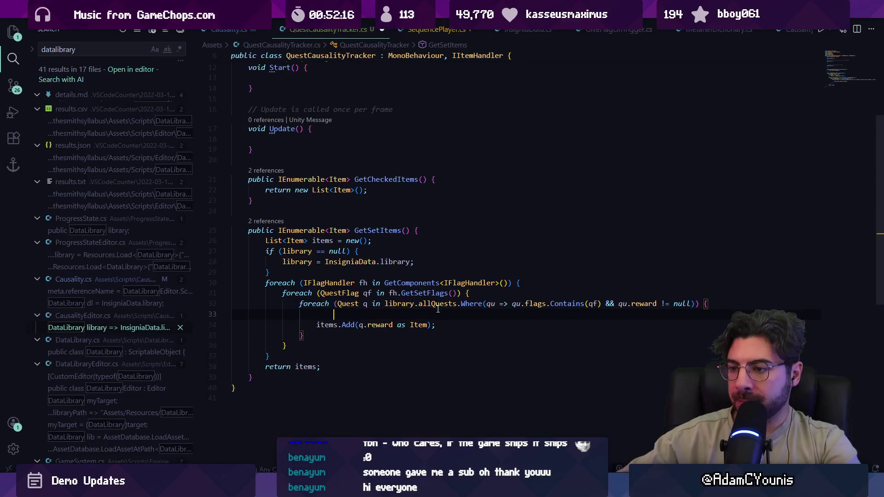
pyautogui.write(' i)P')
pyautogui.press('BackSpace')
pyautogui.write('{')
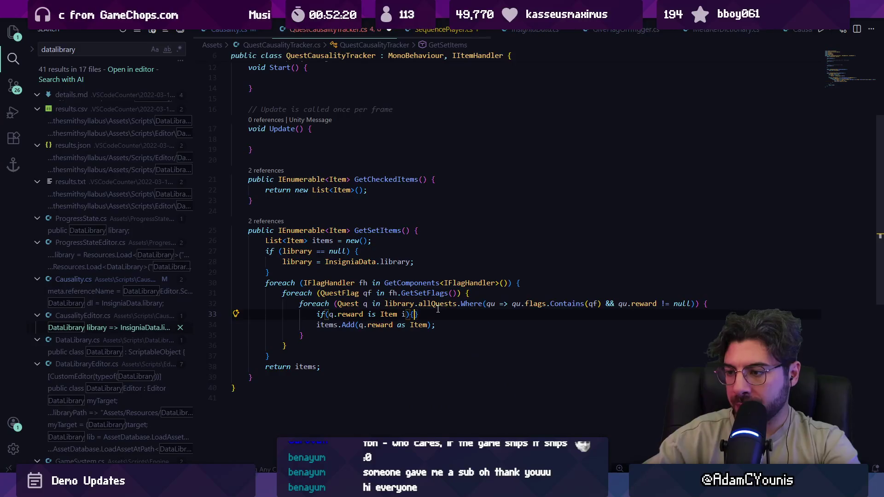
pyautogui.press('Return')
pyautogui.hotkey('alt', 'Down')
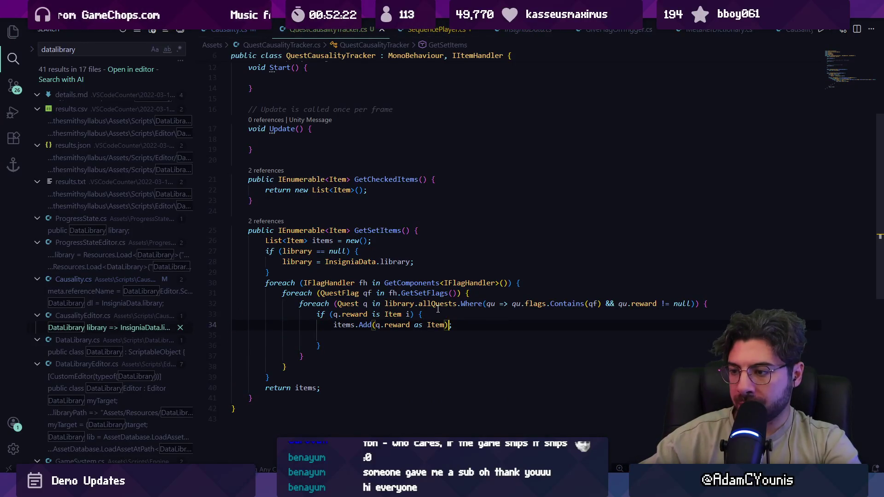
# Step: Remove the cast and stray blank line from the add call, then return to Unity
pyautogui.press('Left')
pyautogui.hotkey('ctrl', 'shift', 'Left')
pyautogui.hotkey('ctrl', 'shift', 'Left')
pyautogui.hotkey('ctrl', 'shift', 'Left')
pyautogui.press('BackSpace')
pyautogui.write('o')
pyautogui.press('BackSpace')
pyautogui.press('Down')
pyautogui.press('Delete')
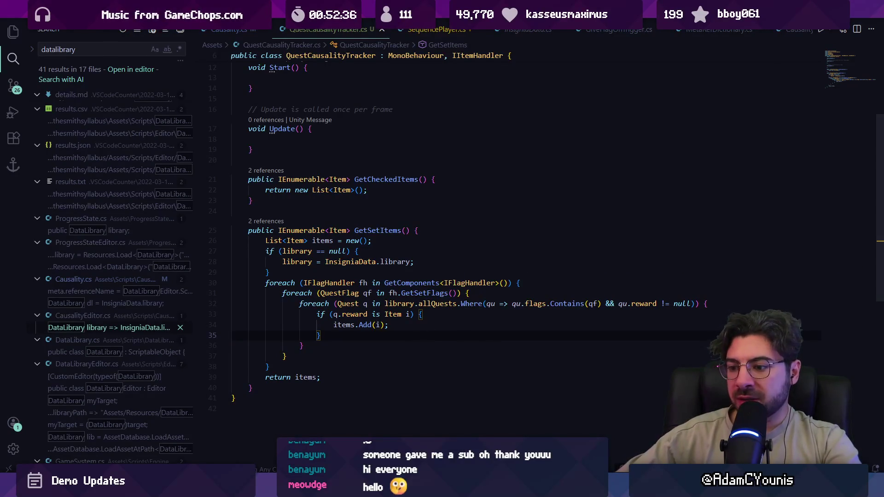
pyautogui.click(322, 428)
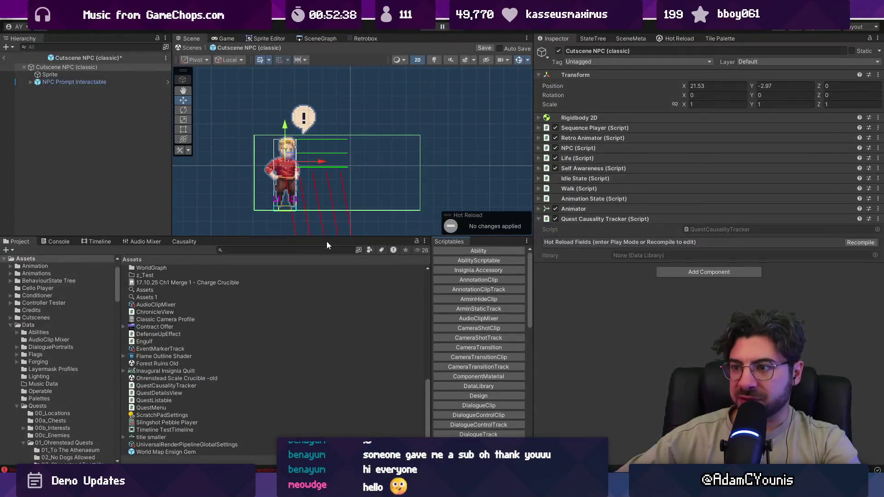
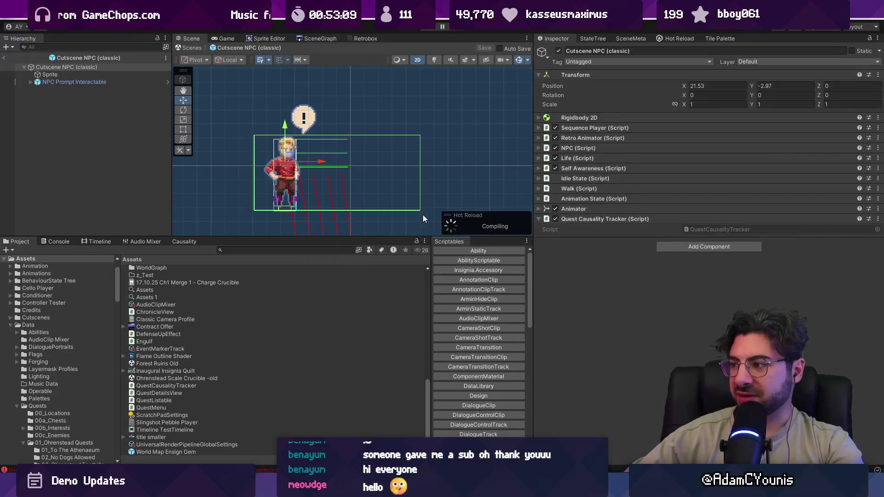
# Step: Leave prefab mode and add a Quest Causality Tracker to the Elderly Couple Sequence Player
pyautogui.click(5, 58)
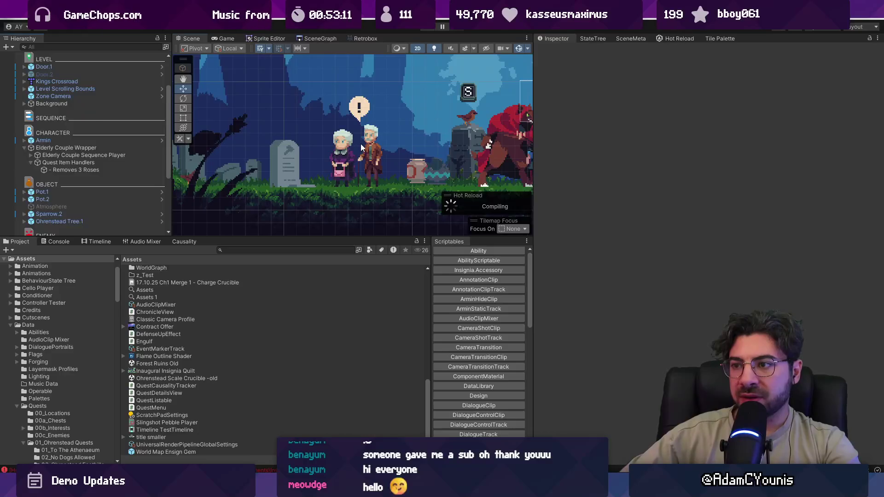
pyautogui.click(361, 143)
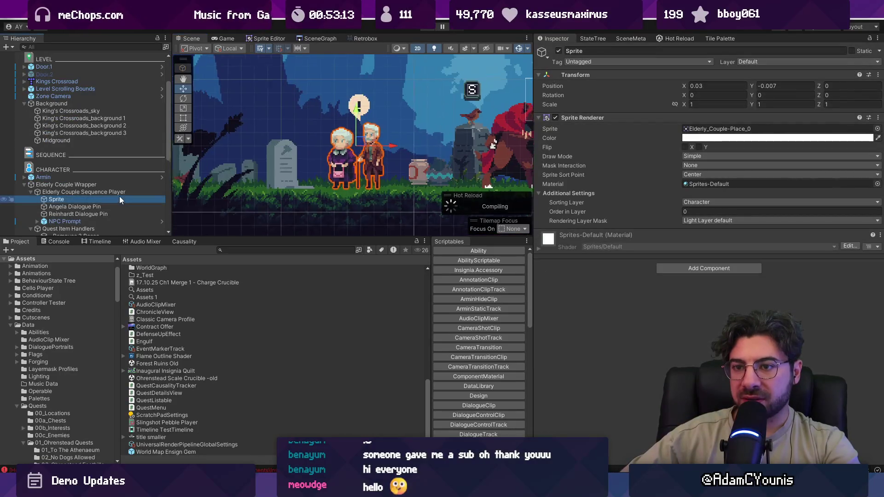
pyautogui.doubleClick(118, 192)
pyautogui.click(118, 184)
pyautogui.click(120, 190)
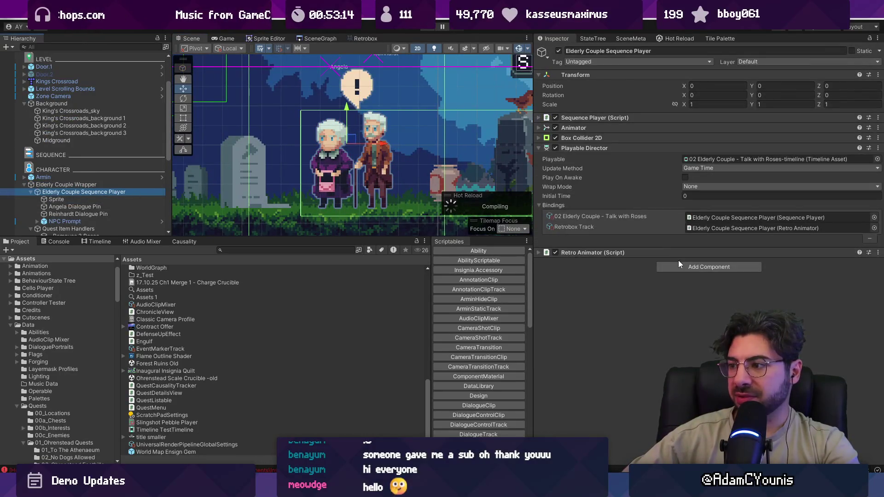
pyautogui.click(679, 265)
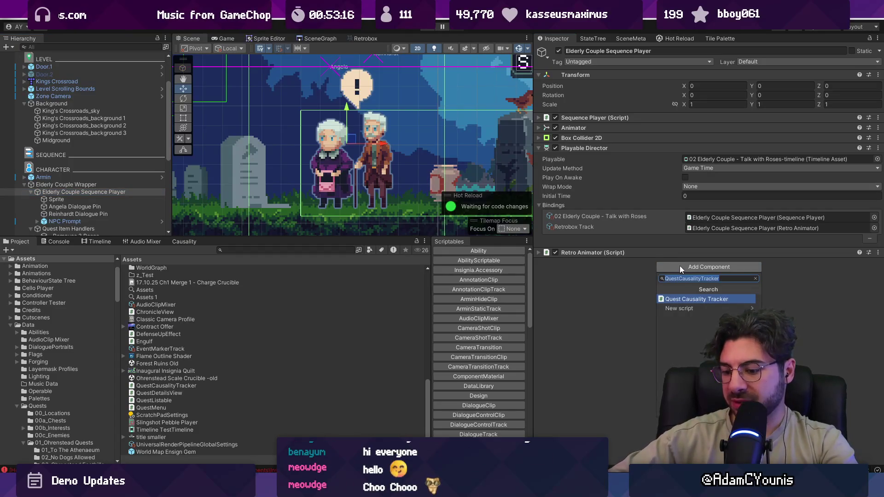
pyautogui.press('Return')
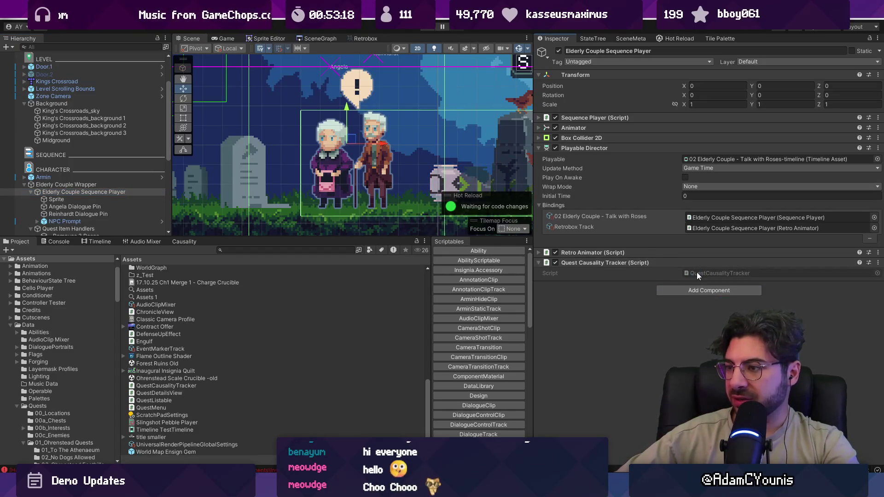
# Step: Show the Causality panel's item flags, then switch to the Scene Graph of levels
pyautogui.scroll(-2, 435, 183)
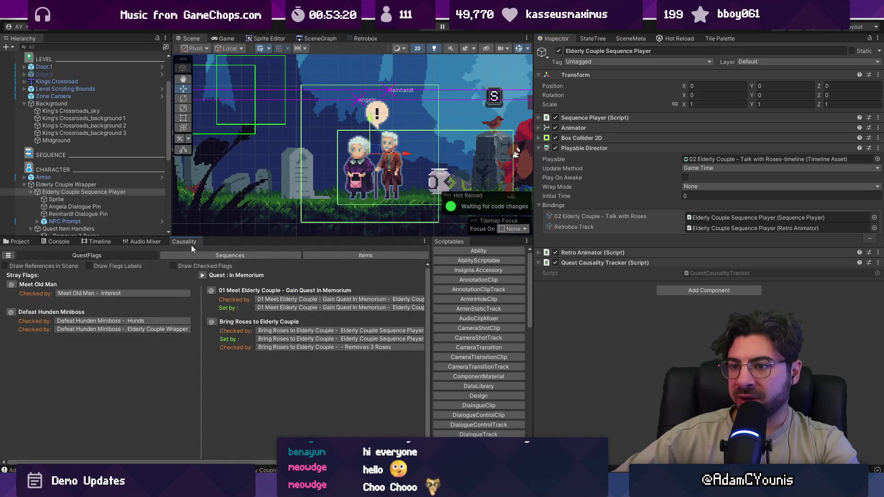
pyautogui.click(191, 244)
pyautogui.click(326, 256)
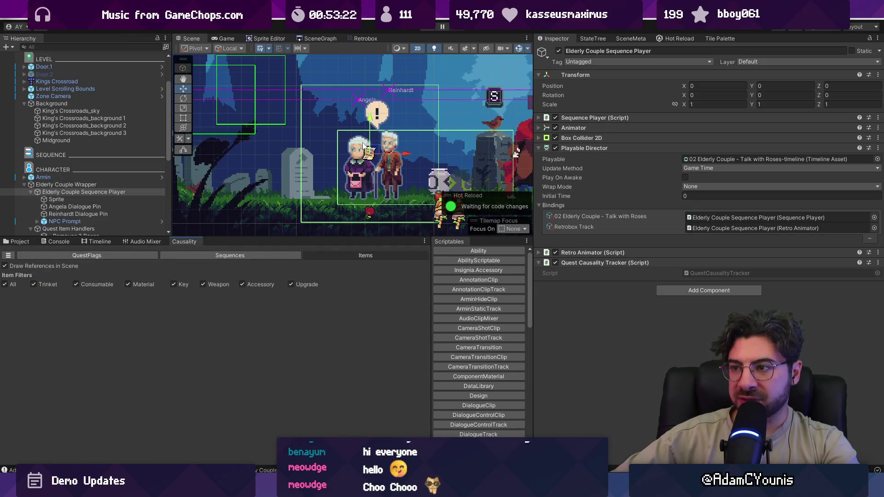
pyautogui.scroll(2, 369, 154)
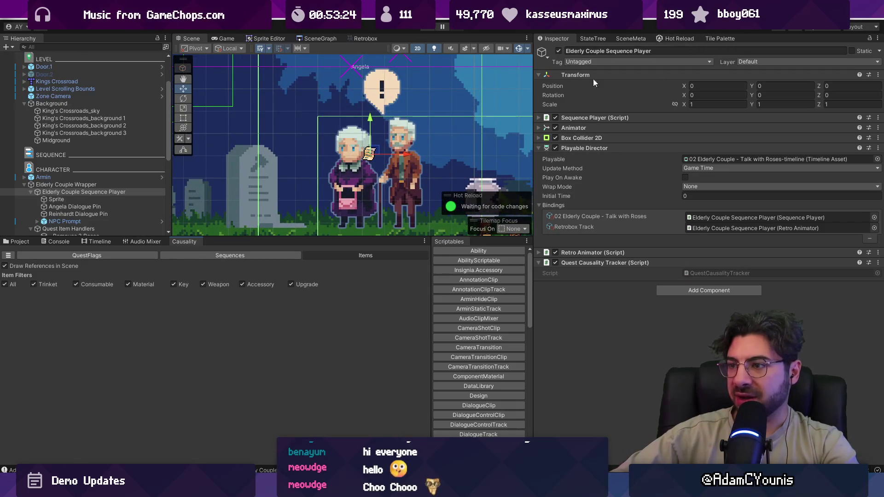
pyautogui.scroll(-4, 368, 166)
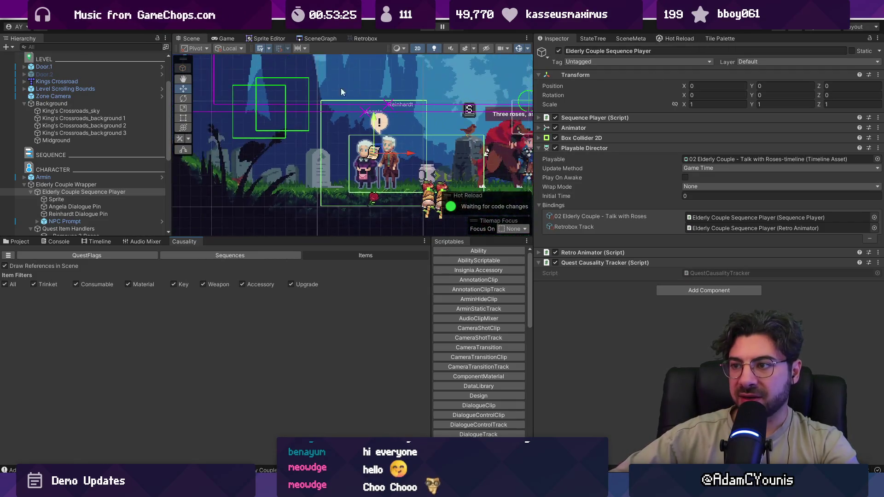
pyautogui.click(310, 38)
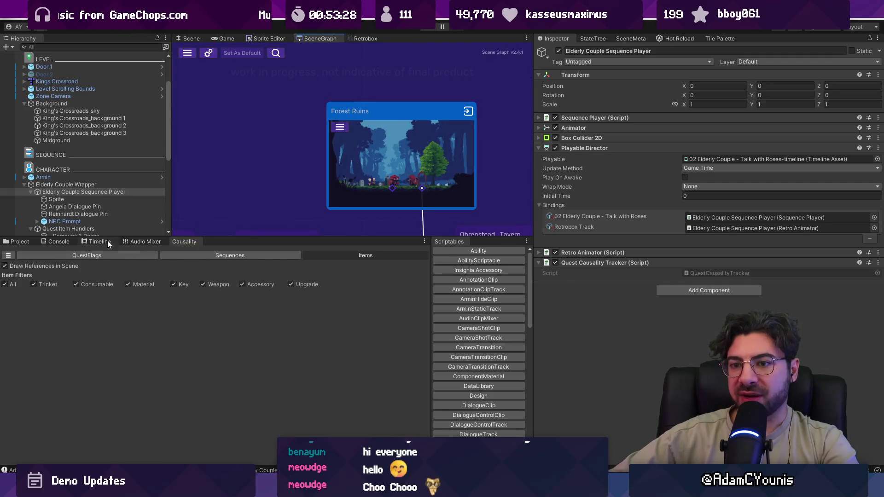
# Step: Open Ohrenstead Foothills 2 and add a Quest Causality Tracker to the guard Walter
pyautogui.scroll(-5, 310, 195)
pyautogui.scroll(10, 310, 196)
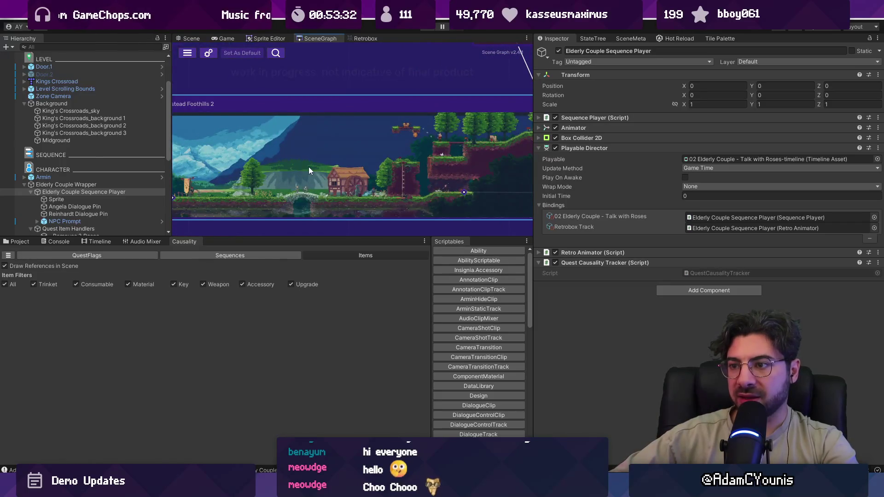
pyautogui.doubleClick(308, 170)
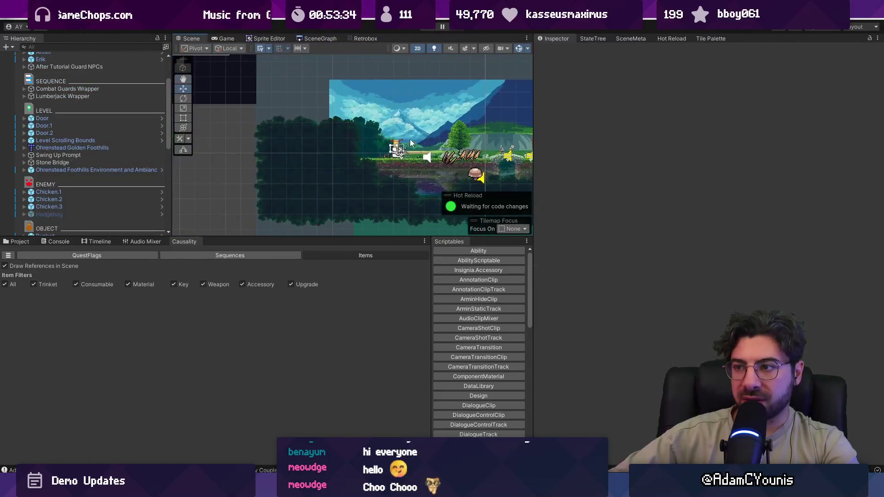
pyautogui.moveTo(304, 172); pyautogui.dragTo(368, 187)
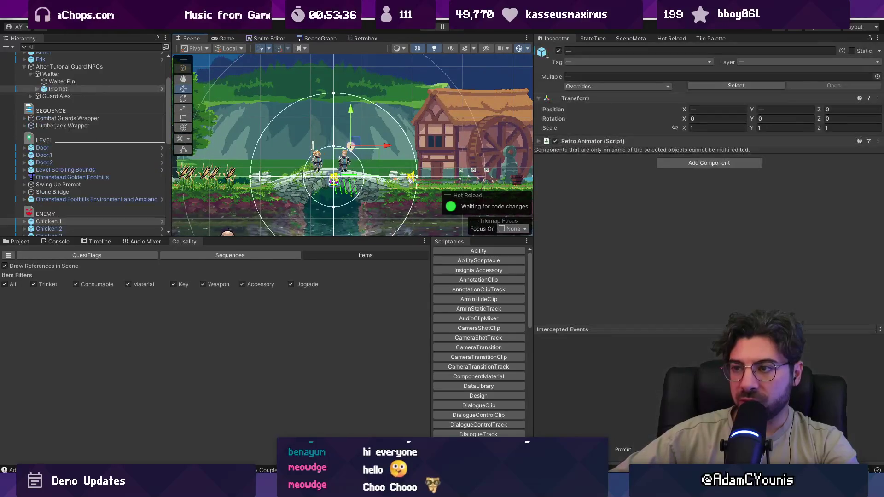
pyautogui.click(97, 74)
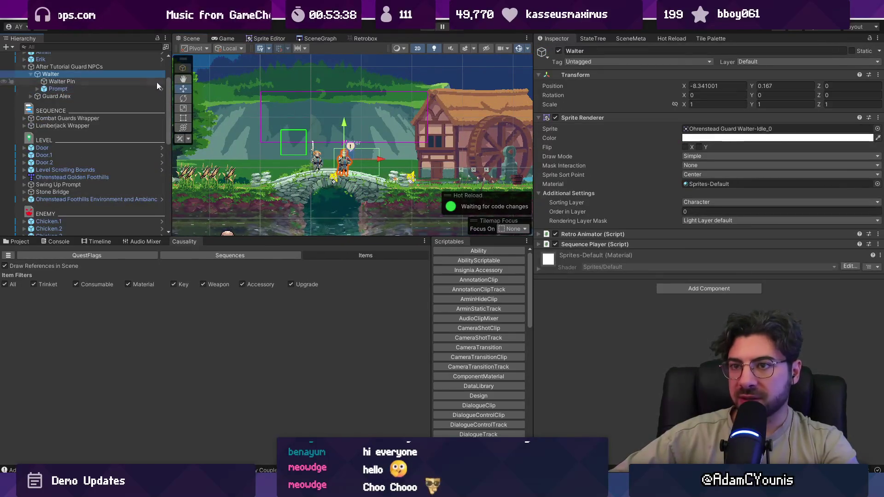
pyautogui.click(678, 288)
pyautogui.press('Return')
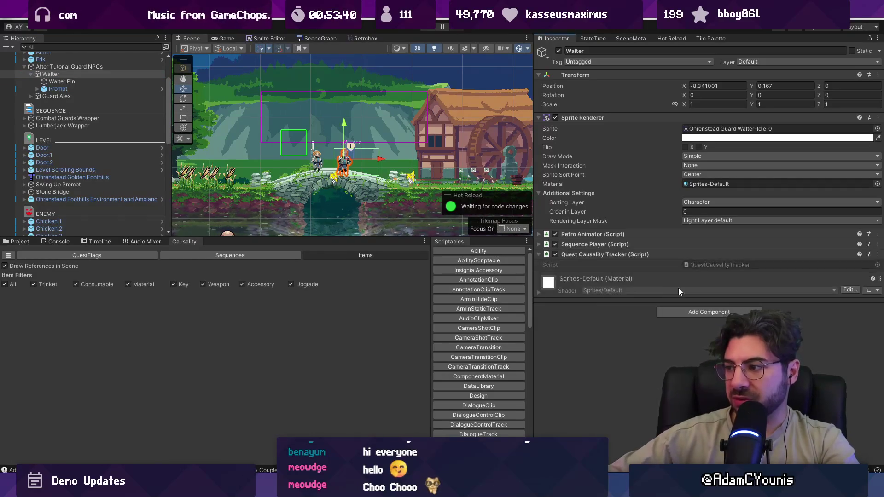
# Step: Save the changes from the Scene Graph and return to the Scene view
pyautogui.scroll(2, 344, 150)
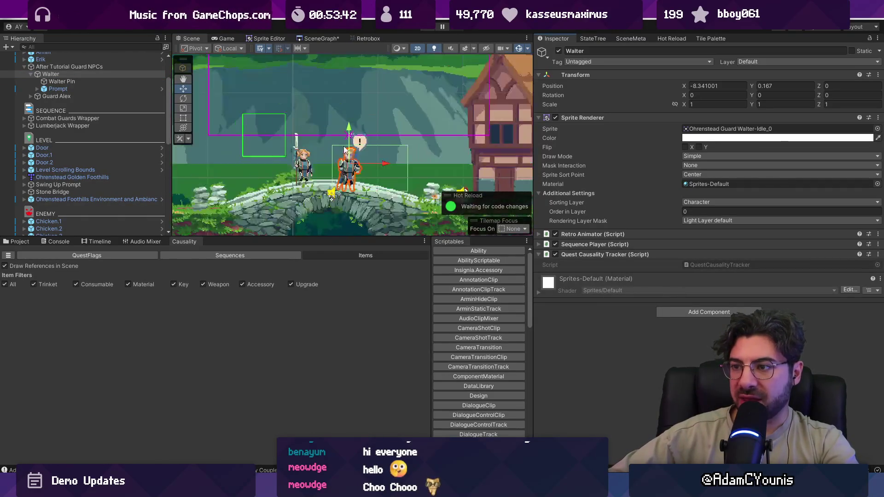
pyautogui.scroll(2, 345, 150)
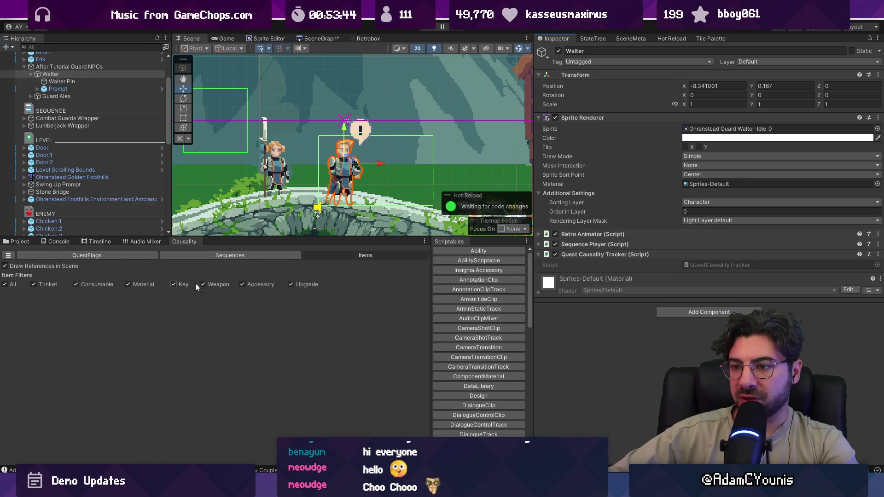
pyautogui.scroll(2, 338, 167)
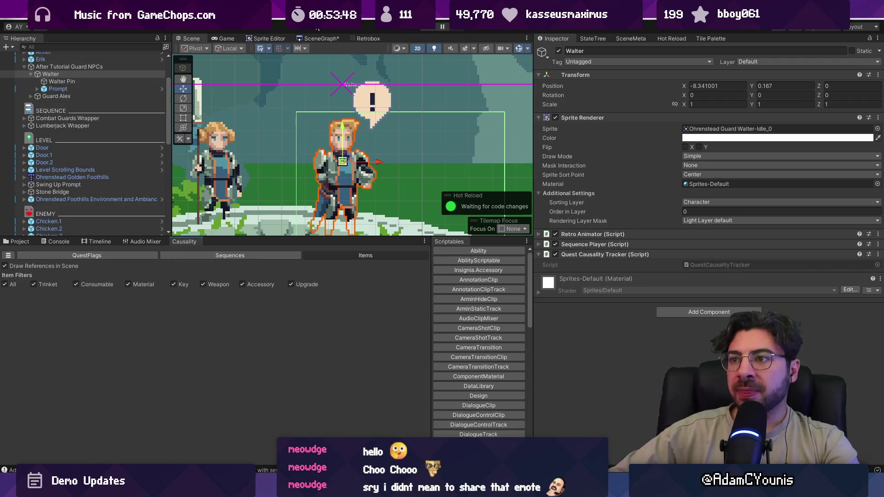
pyautogui.click(319, 38)
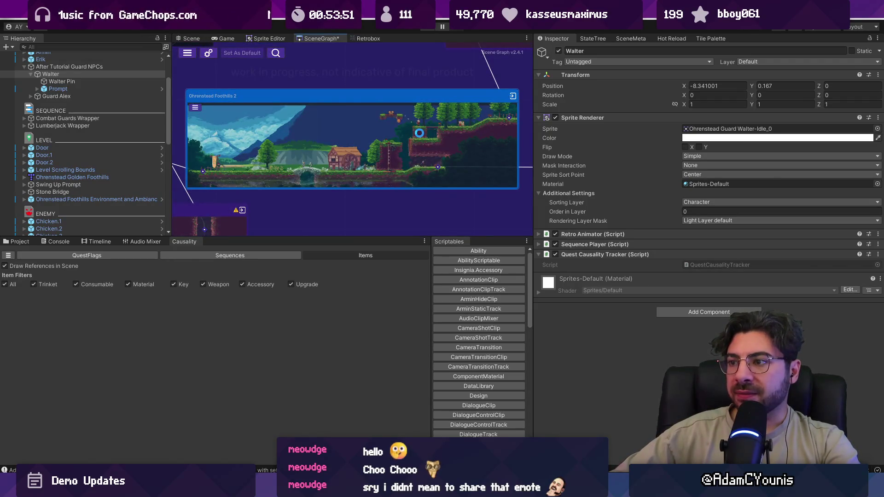
pyautogui.hotkey('ctrl', 's')
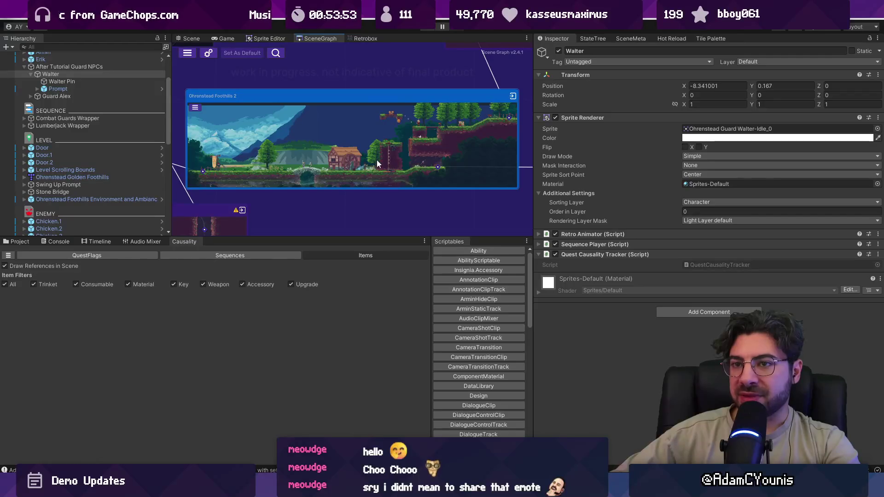
pyautogui.click(192, 40)
pyautogui.scroll(-5, 407, 179)
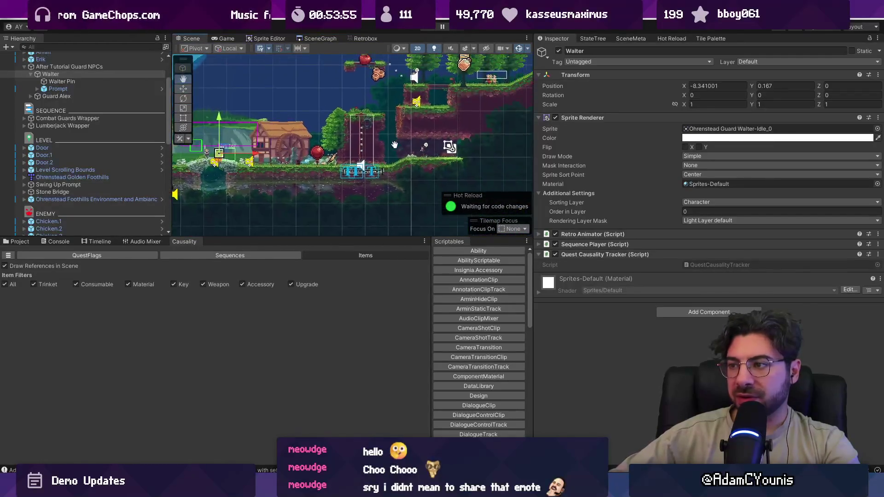
pyautogui.scroll(5, 421, 150)
# Step: Open Erik's prefab from the level and select its root object
pyautogui.click(407, 157)
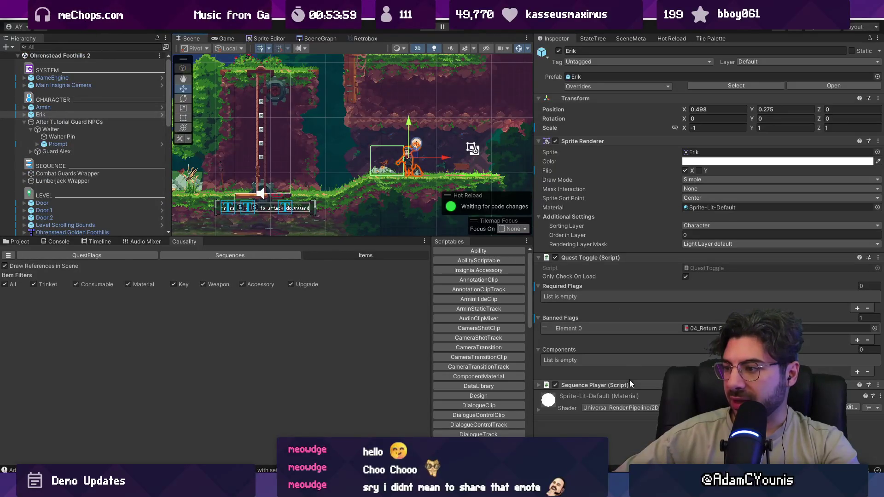
pyautogui.click(162, 114)
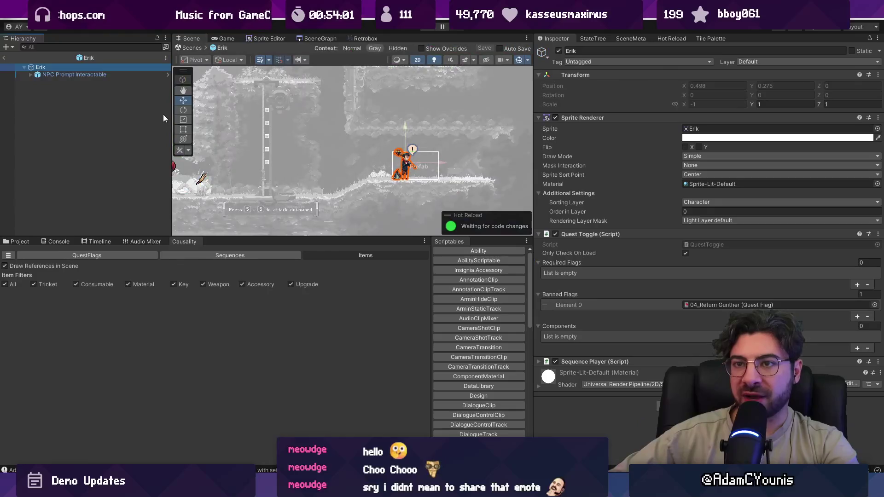
pyautogui.click(106, 77)
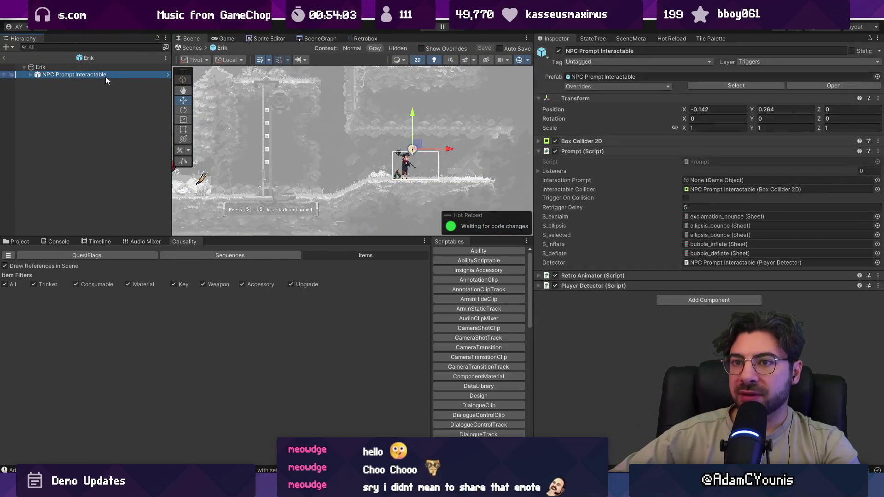
pyautogui.click(106, 68)
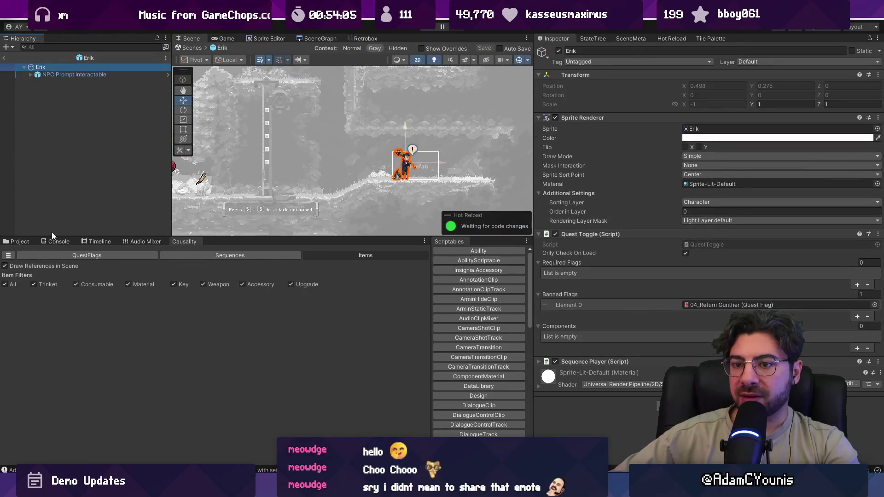
pyautogui.click(18, 241)
pyautogui.click(140, 360)
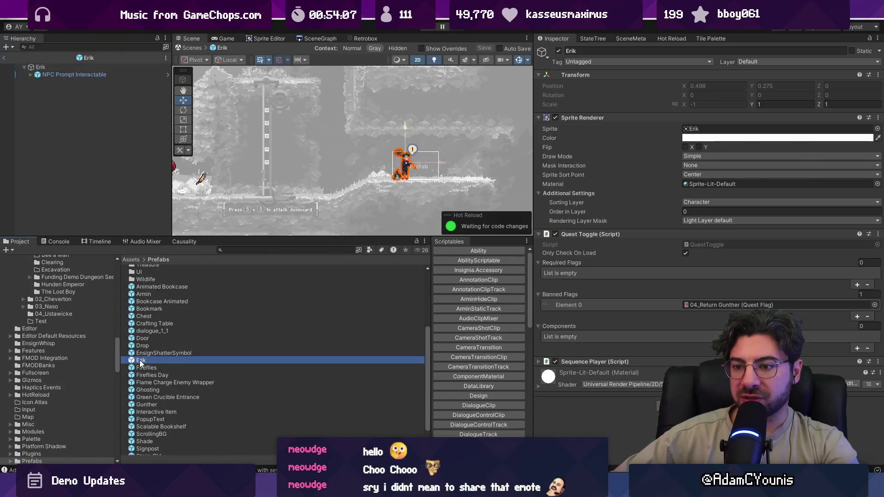
pyautogui.doubleClick(85, 75)
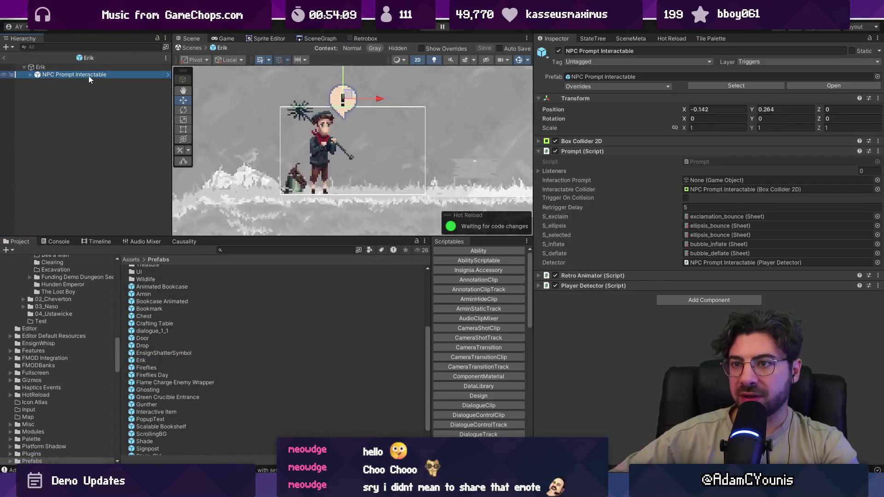
pyautogui.click(85, 67)
# Step: Add a Quest Causality Tracker to Erik, exit the prefab, and show Erik's Causality view
pyautogui.click(709, 330)
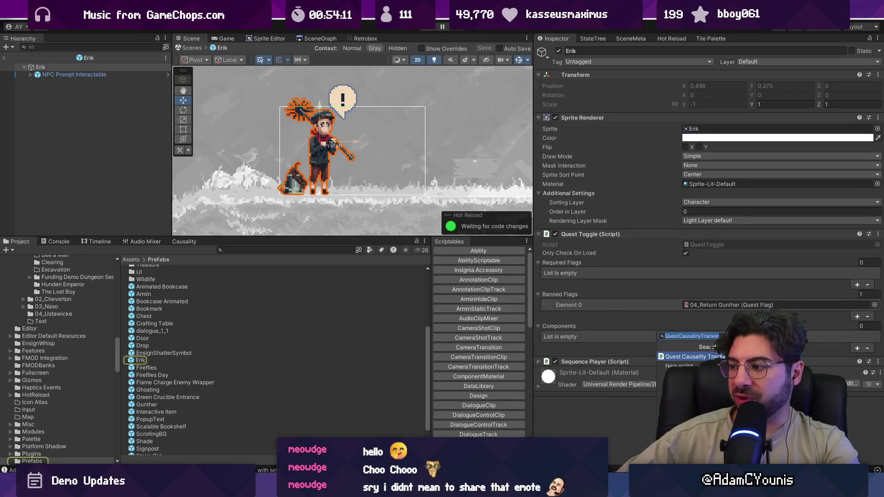
pyautogui.press('Return')
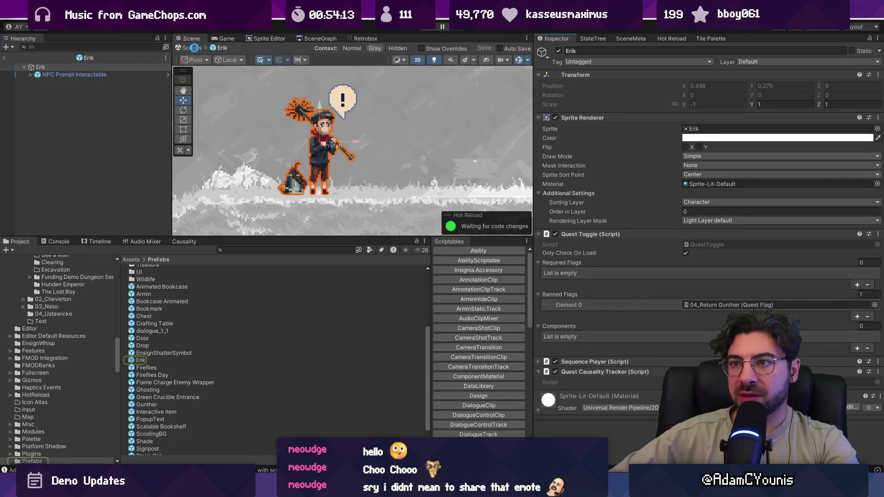
pyautogui.click(194, 47)
pyautogui.click(70, 115)
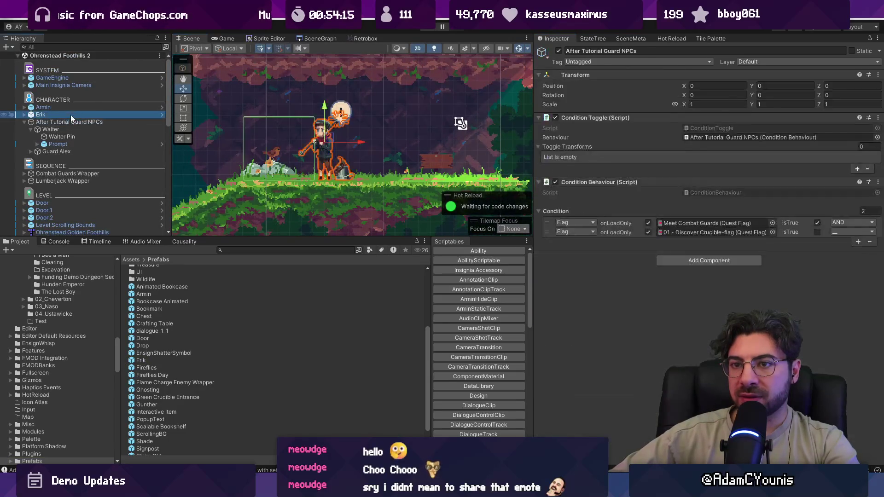
pyautogui.click(184, 242)
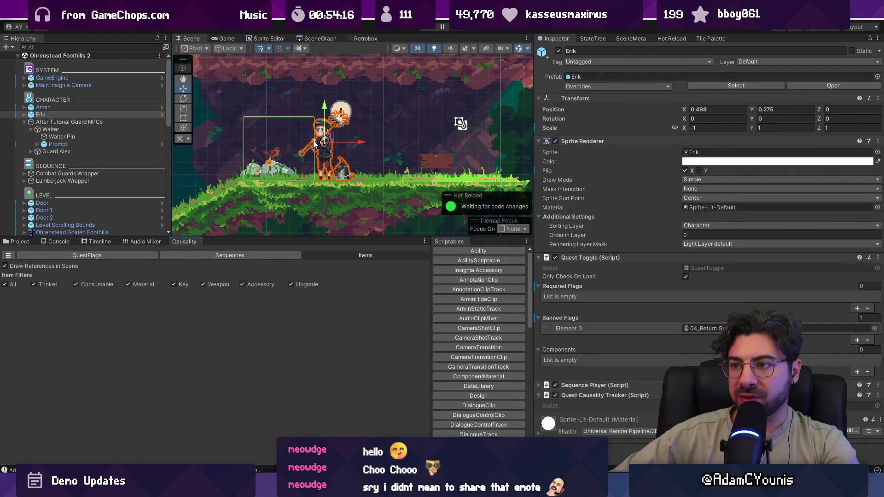
# Step: Select Lumberjack - Sequence Player, enable its Retro Animator, and save the scene
pyautogui.click(317, 38)
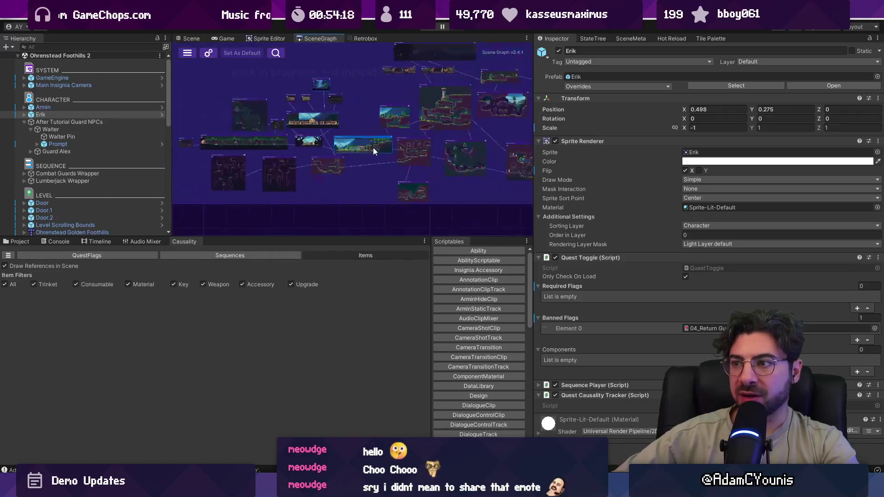
pyautogui.scroll(5, 391, 138)
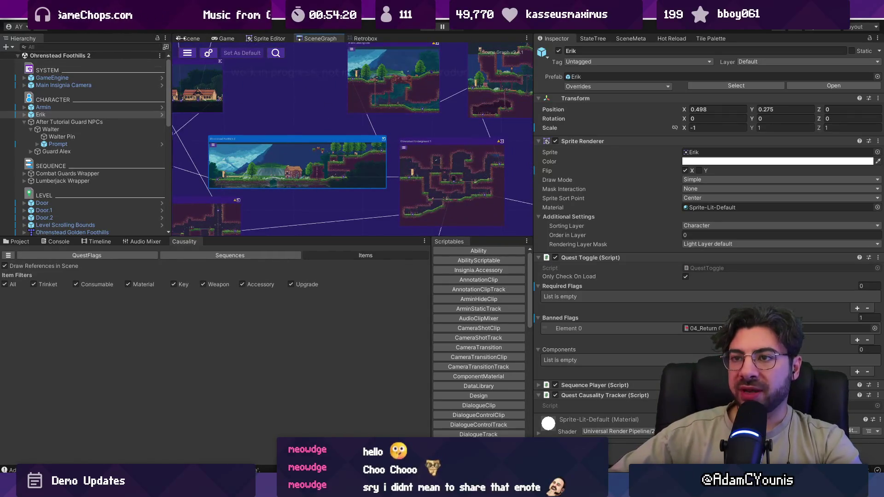
pyautogui.click(179, 38)
pyautogui.click(325, 171)
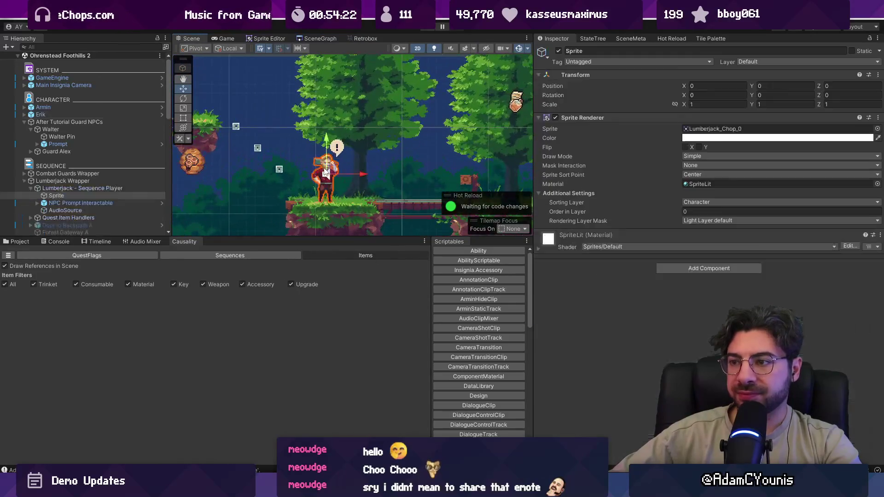
pyautogui.click(123, 188)
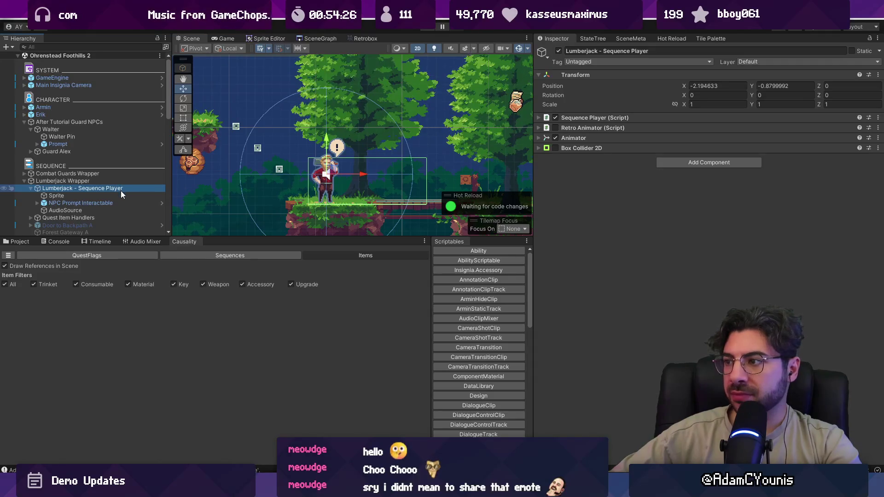
pyautogui.click(584, 128)
pyautogui.click(555, 127)
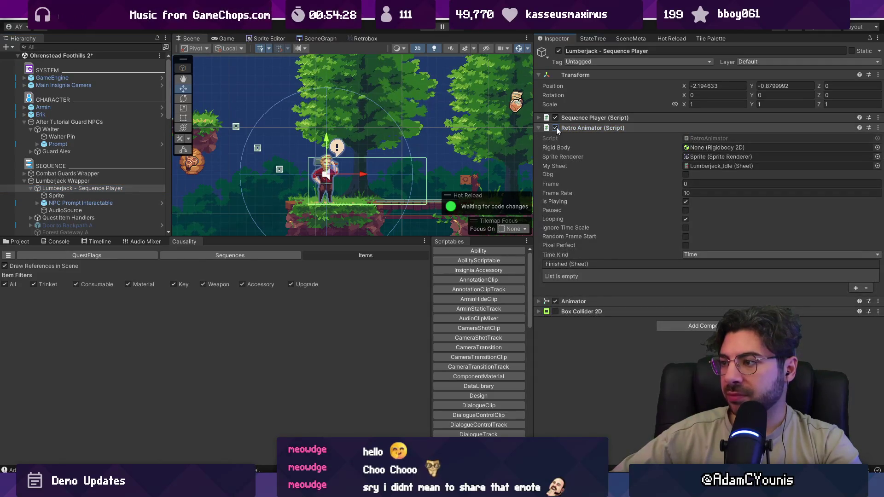
pyautogui.hotkey('ctrl', 's')
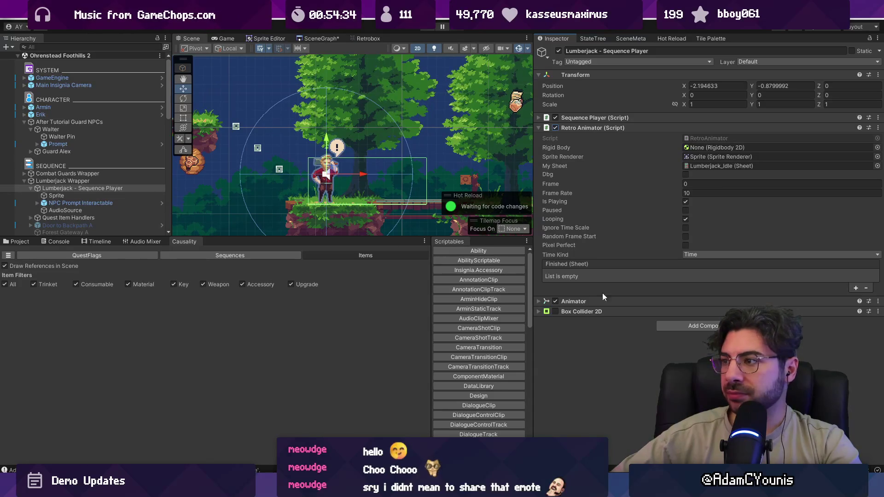
# Step: Add a Quest Causality Tracker to the lumberjack and save again
pyautogui.click(700, 326)
pyautogui.click(697, 356)
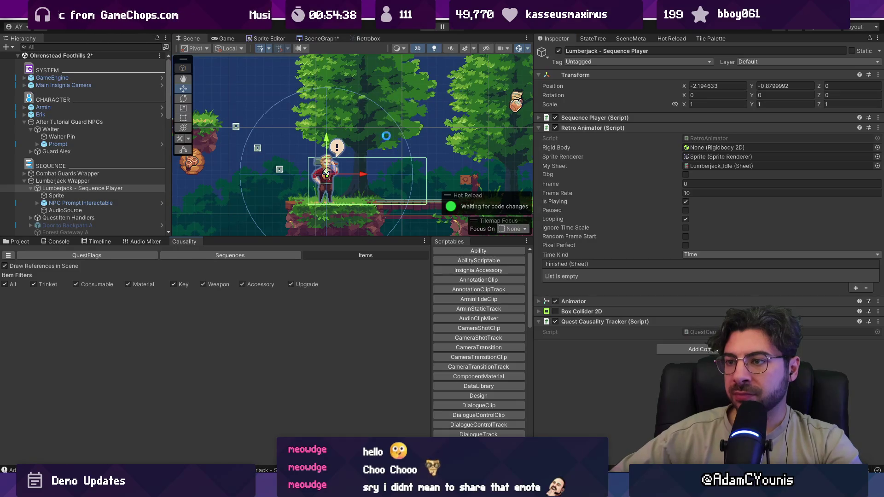
pyautogui.hotkey('ctrl', 's')
pyautogui.scroll(-5, 471, 113)
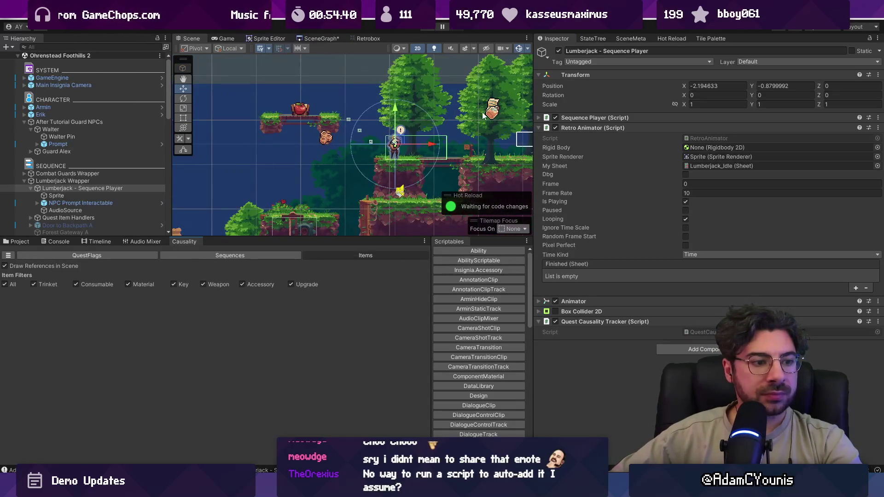
# Step: Select the Scarecrow and inspect its ArrowSpawner child in the Hierarchy
pyautogui.scroll(-3, 428, 127)
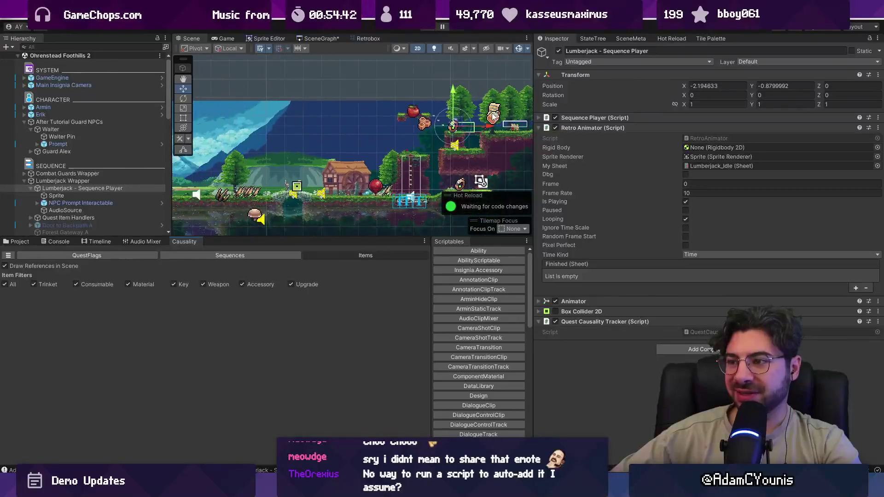
pyautogui.scroll(8, 428, 180)
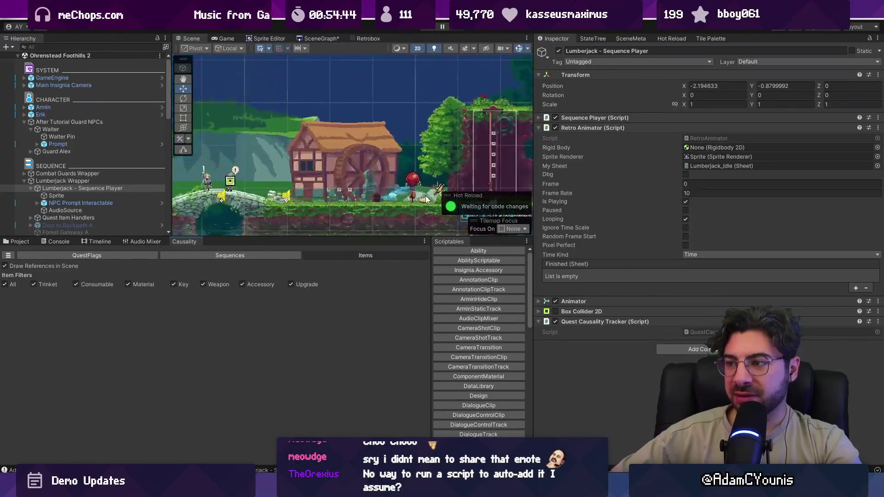
pyautogui.click(408, 183)
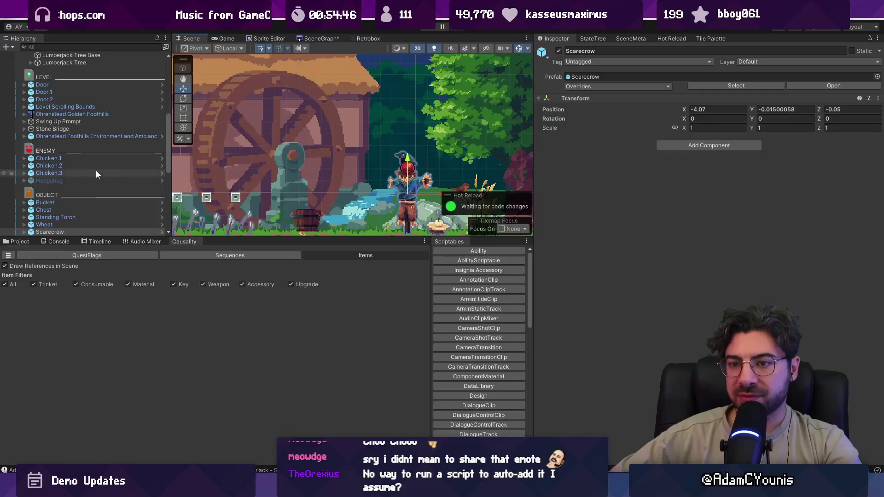
pyautogui.scroll(-2, 99, 174)
pyautogui.click(24, 205)
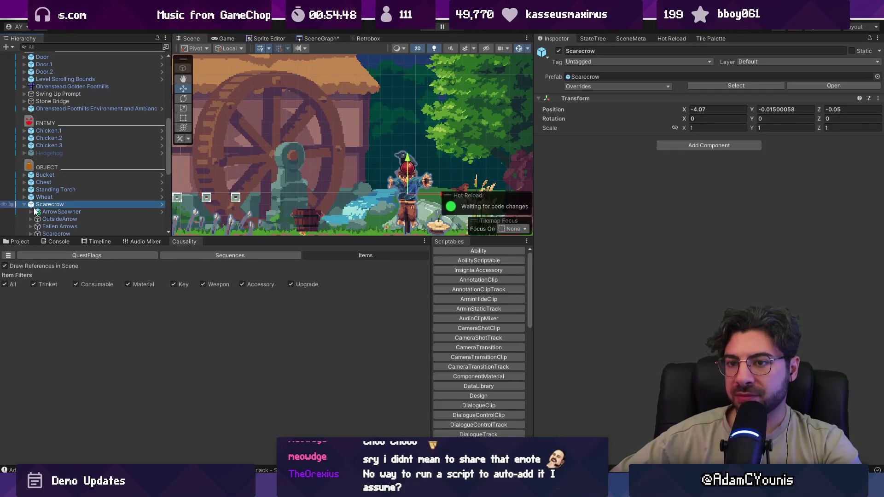
pyautogui.click(61, 211)
pyautogui.scroll(-2, 90, 157)
pyautogui.click(90, 150)
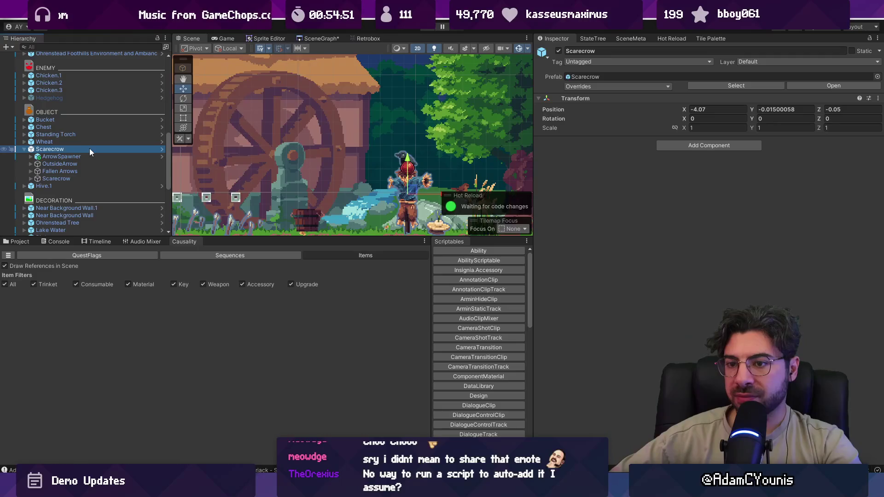
# Step: Open the Scarecrow prefab, inspect OutsideArrow, and return to Ohrenstead Foothills 2
pyautogui.click(21, 241)
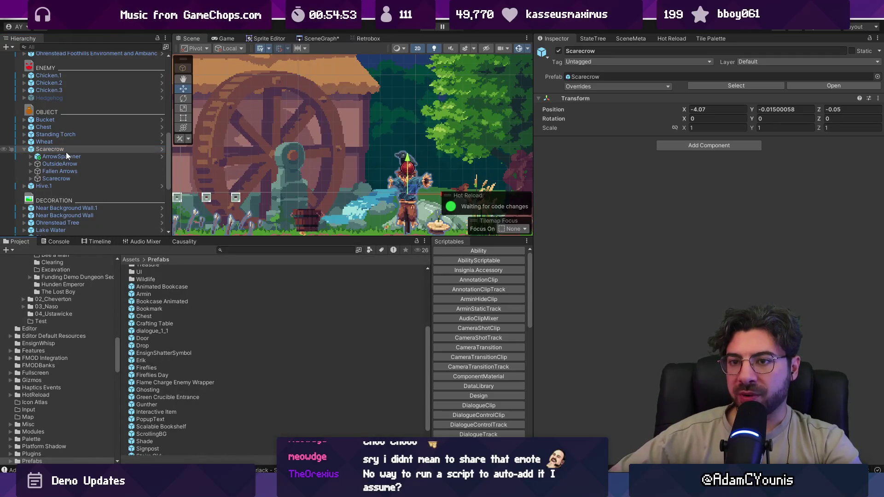
pyautogui.click(162, 149)
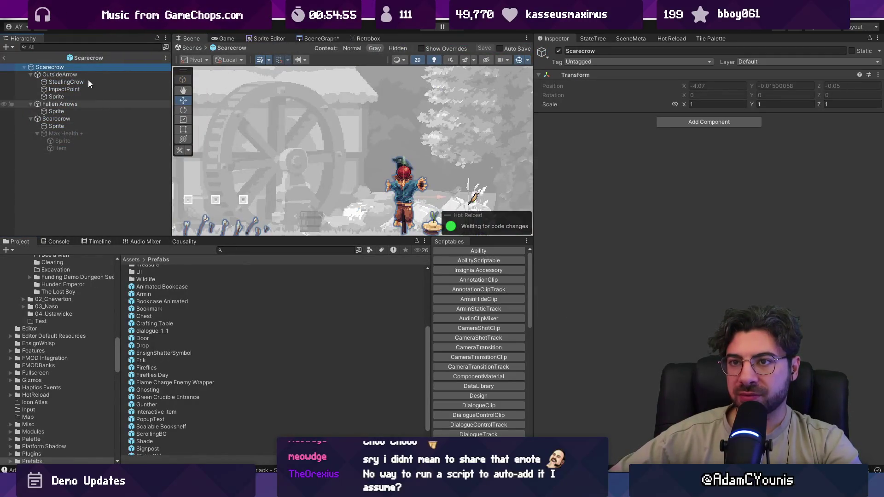
pyautogui.click(76, 59)
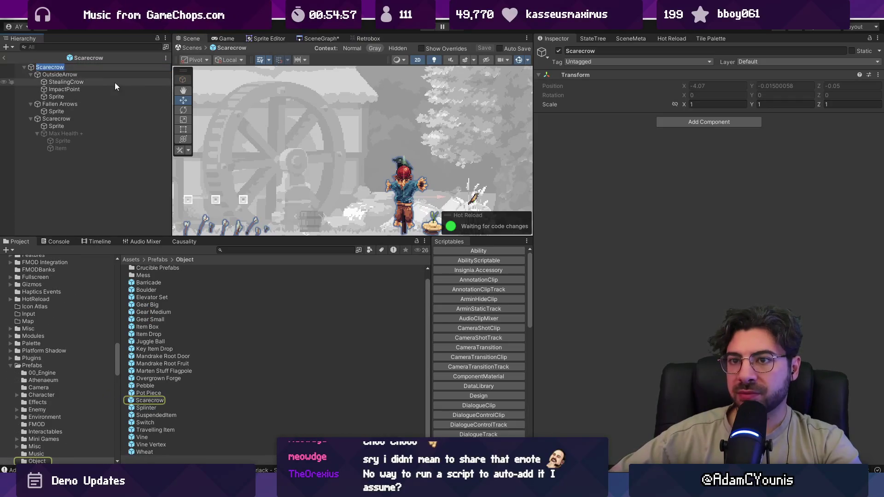
pyautogui.click(117, 75)
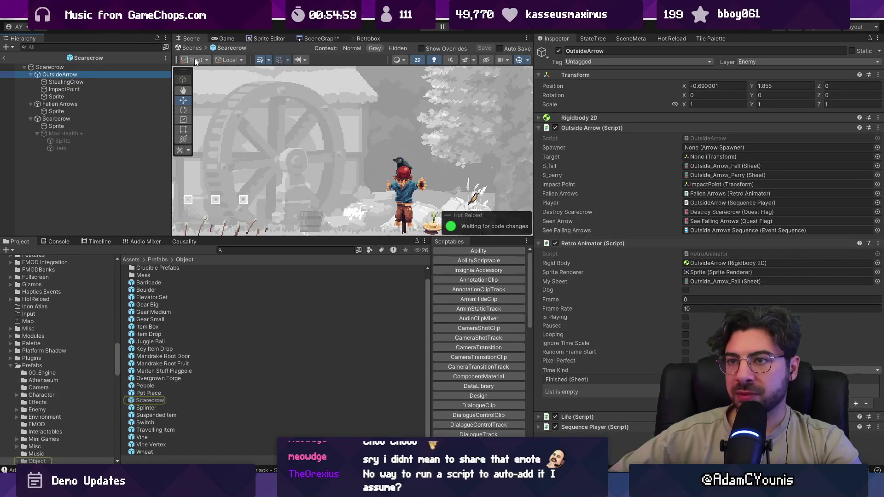
pyautogui.click(191, 48)
pyautogui.scroll(-5, 324, 137)
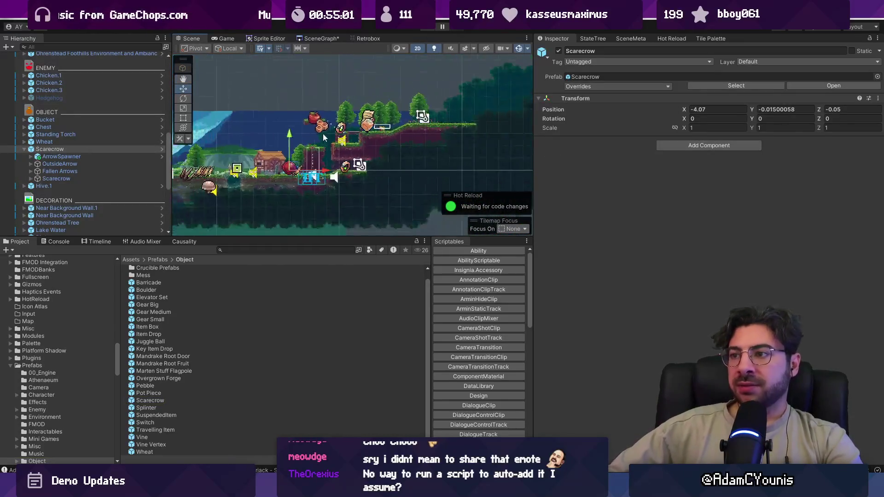
pyautogui.moveTo(314, 134); pyautogui.dragTo(415, 137)
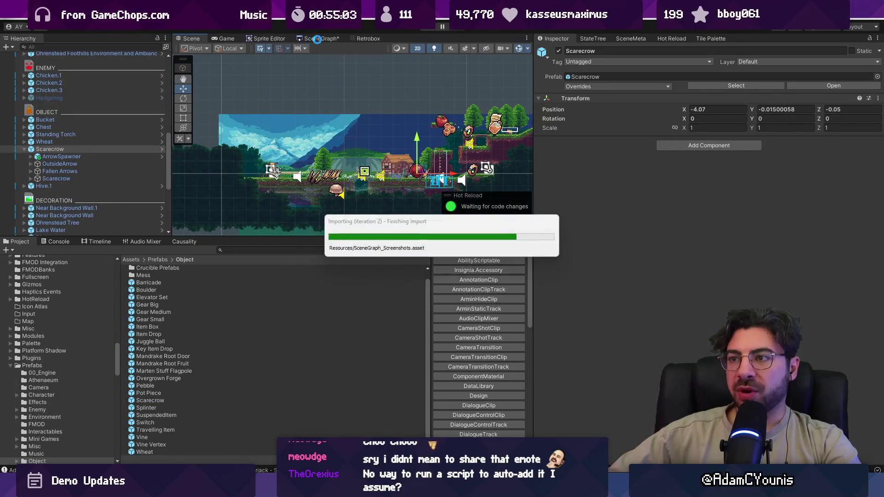
# Step: Survey the Scene Graph's dungeon and Ohrenstead nodes, then switch to QuestCausalityTracker.cs in the code editor
pyautogui.click(317, 38)
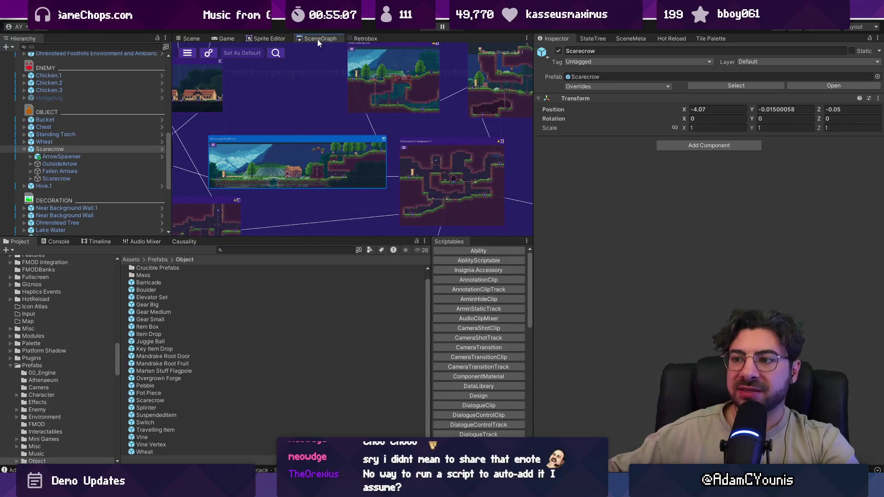
pyautogui.scroll(-2, 377, 173)
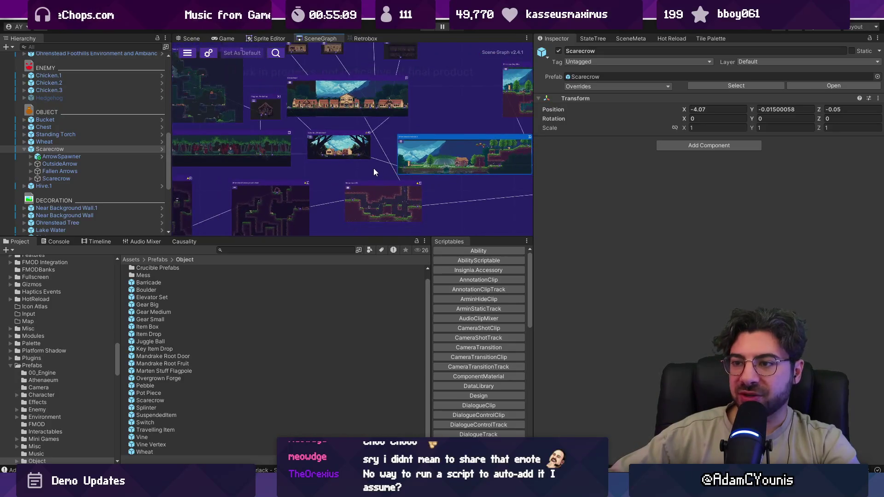
pyautogui.moveTo(371, 165)
pyautogui.mouseDown()
pyautogui.moveTo(456, 158)
pyautogui.moveTo(462, 136)
pyautogui.moveTo(432, 121)
pyautogui.moveTo(433, 170)
pyautogui.mouseUp()
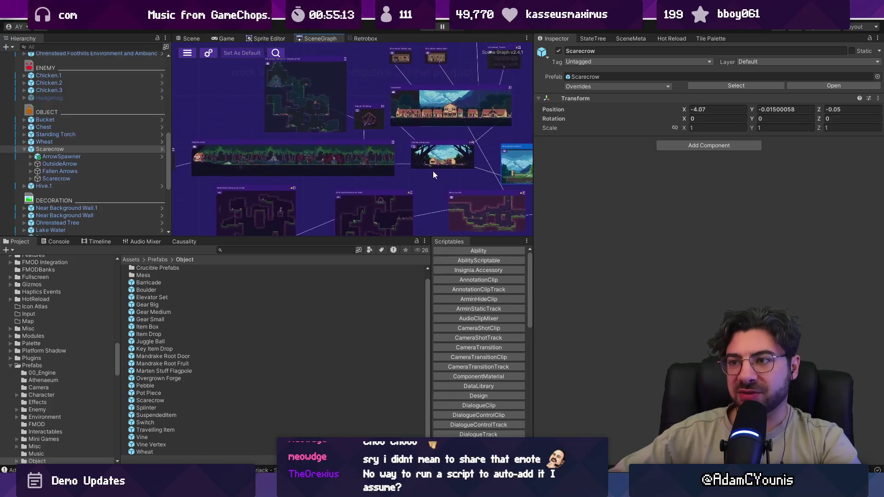
pyautogui.scroll(3, 369, 127)
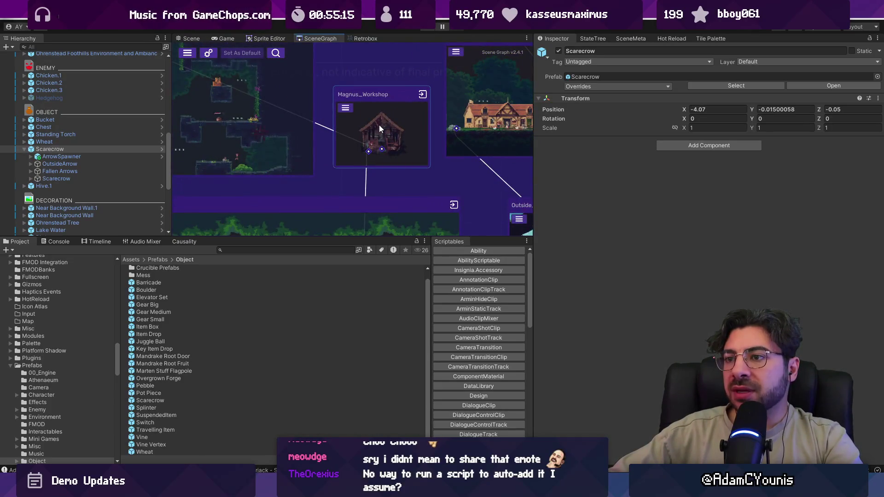
pyautogui.scroll(-2, 379, 126)
pyautogui.scroll(2, 465, 126)
pyautogui.moveTo(465, 126)
pyautogui.mouseDown()
pyautogui.moveTo(349, 130)
pyautogui.moveTo(252, 122)
pyautogui.mouseUp()
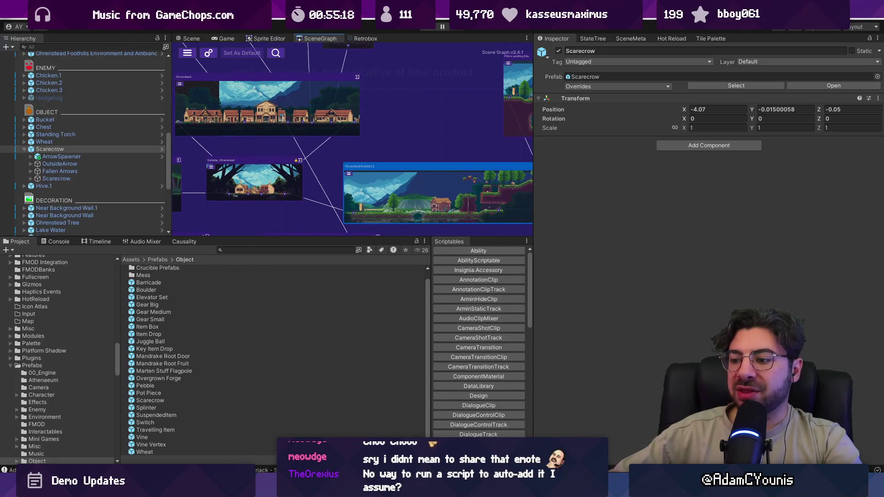
pyautogui.hotkey('alt', 'Tab')
pyautogui.tripleClick(340, 117)
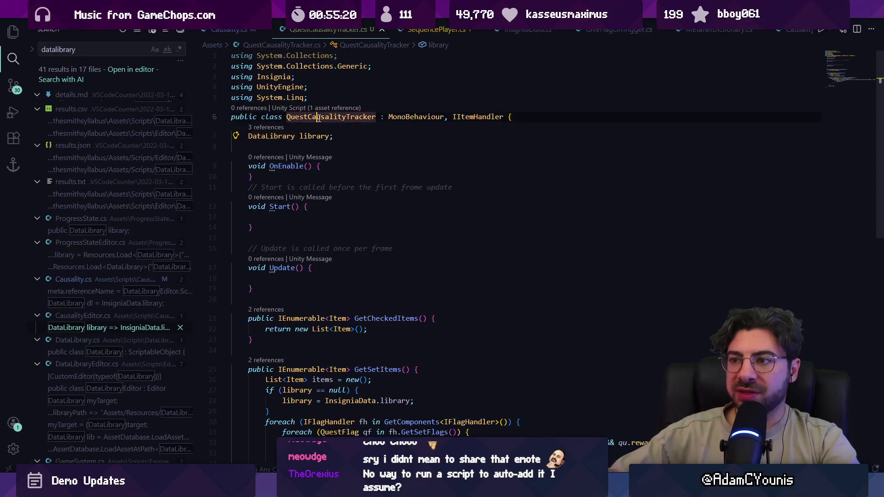
# Step: Delete the empty line inside Start() in QuestCausalityTracker.cs and return to Unity
pyautogui.click(353, 135)
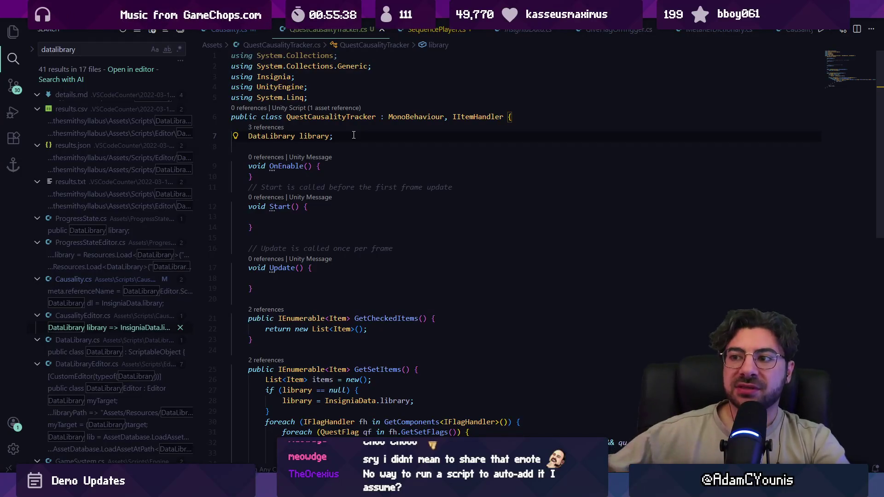
pyautogui.doubleClick(345, 118)
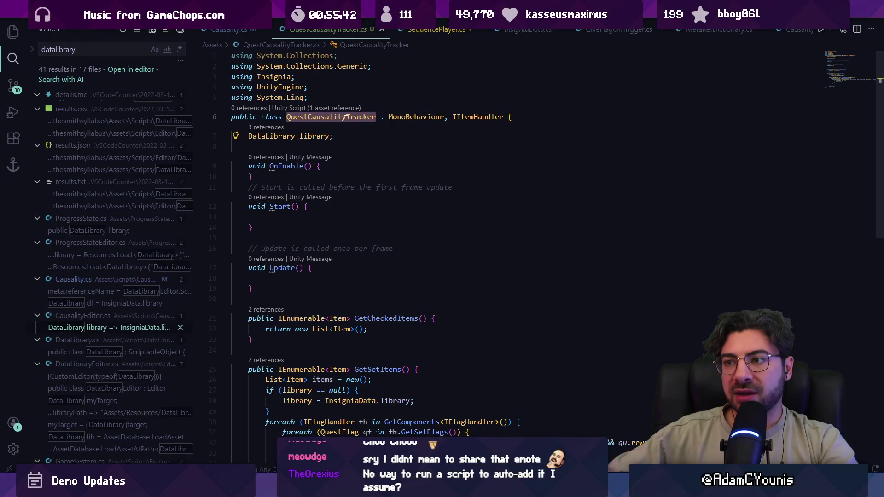
pyautogui.scroll(-3, 413, 195)
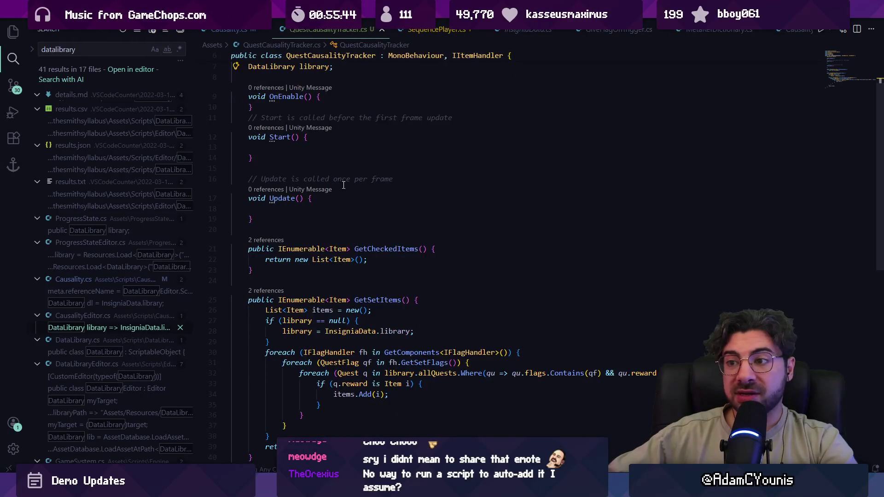
pyautogui.scroll(2, 283, 188)
pyautogui.press('BackSpace')
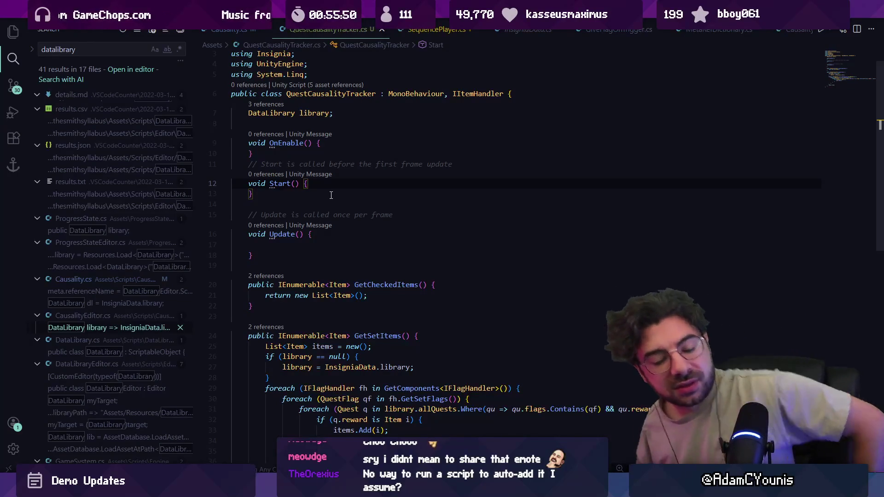
pyautogui.hotkey('alt', 'Tab')
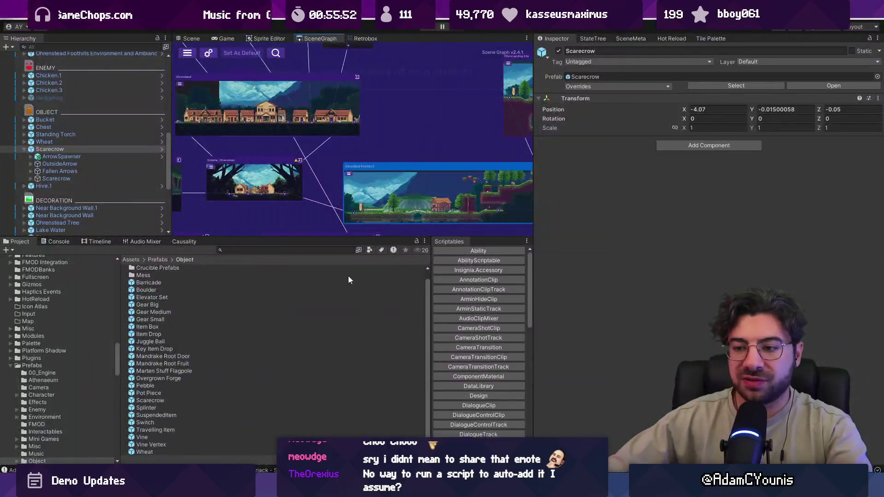
# Step: Enlarge the Scene Graph panel and pan toward Magnus_Workshop and Ohrenstead
pyautogui.moveTo(359, 236); pyautogui.dragTo(357, 342)
pyautogui.scroll(-3, 489, 231)
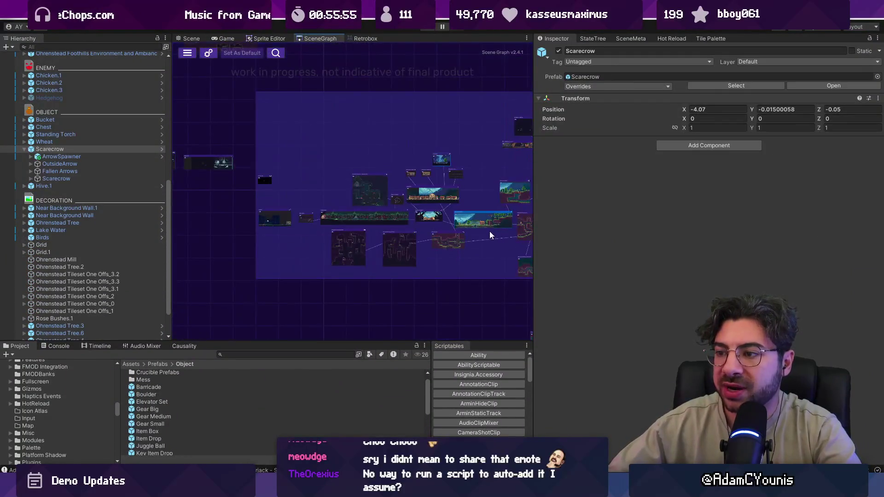
pyautogui.scroll(3, 303, 222)
pyautogui.scroll(2, 304, 222)
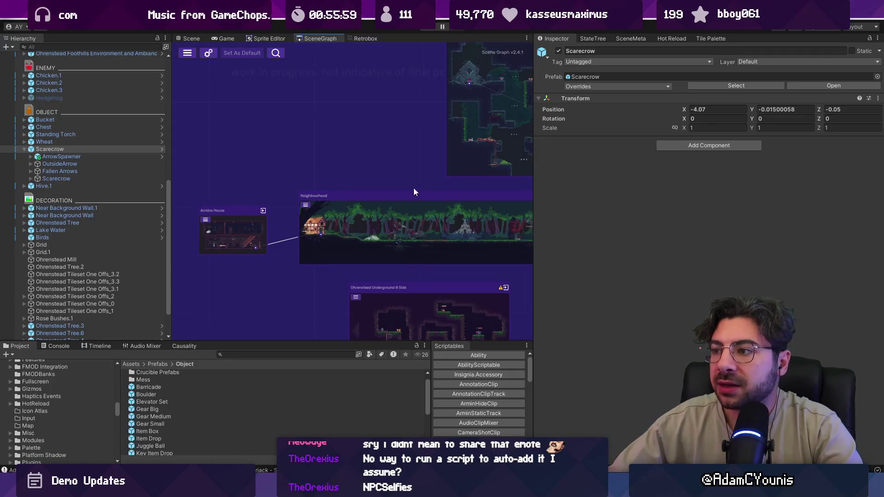
pyautogui.moveTo(414, 188)
pyautogui.mouseDown()
pyautogui.moveTo(239, 220)
pyautogui.moveTo(150, 220)
pyautogui.mouseUp()
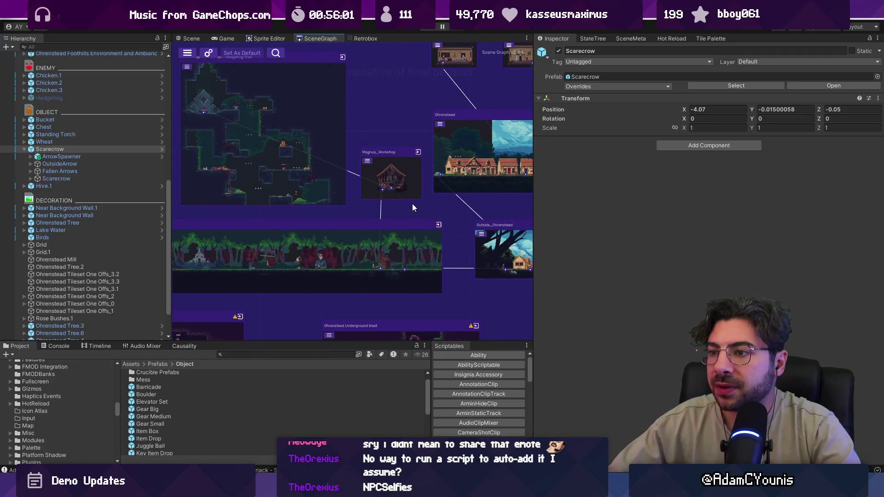
pyautogui.scroll(-2, 412, 203)
# Step: Pan across the Overlook, landing site, Bottom Path, Chasm and Excavation nodes
pyautogui.moveTo(441, 174); pyautogui.dragTo(281, 202)
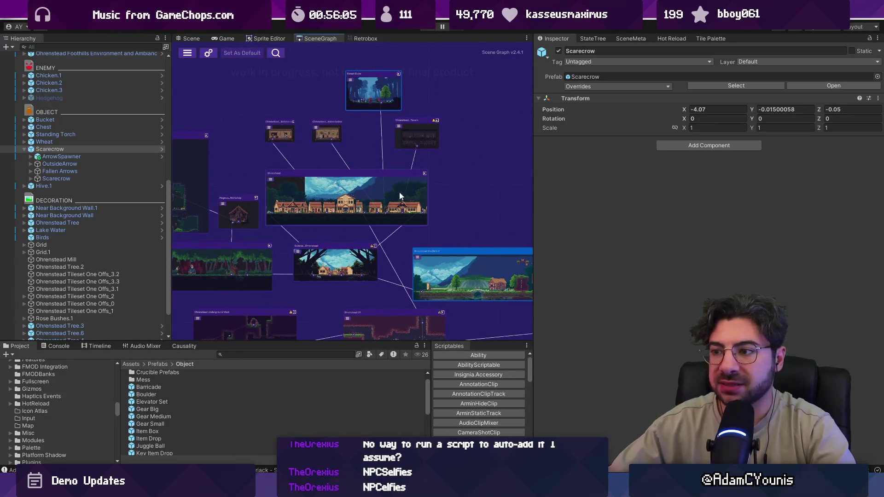
pyautogui.moveTo(399, 195); pyautogui.dragTo(149, 187)
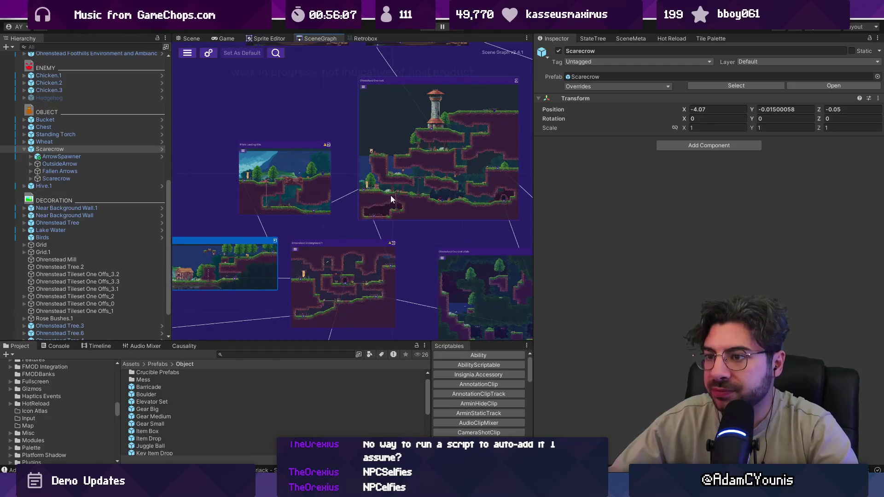
pyautogui.moveTo(492, 198)
pyautogui.mouseDown()
pyautogui.moveTo(289, 154)
pyautogui.moveTo(276, 142)
pyautogui.mouseUp()
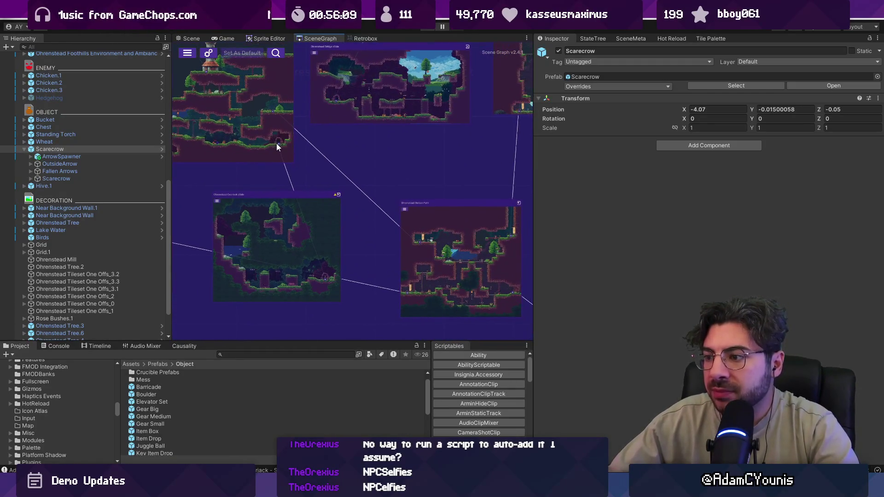
pyautogui.moveTo(418, 148)
pyautogui.mouseDown()
pyautogui.moveTo(322, 217)
pyautogui.moveTo(212, 223)
pyautogui.moveTo(88, 139)
pyautogui.moveTo(130, 366)
pyautogui.moveTo(314, 254)
pyautogui.moveTo(335, 266)
pyautogui.moveTo(138, 278)
pyautogui.moveTo(150, 346)
pyautogui.moveTo(137, 363)
pyautogui.moveTo(43, 388)
pyautogui.moveTo(366, 262)
pyautogui.moveTo(131, 207)
pyautogui.moveTo(449, 121)
pyautogui.mouseUp()
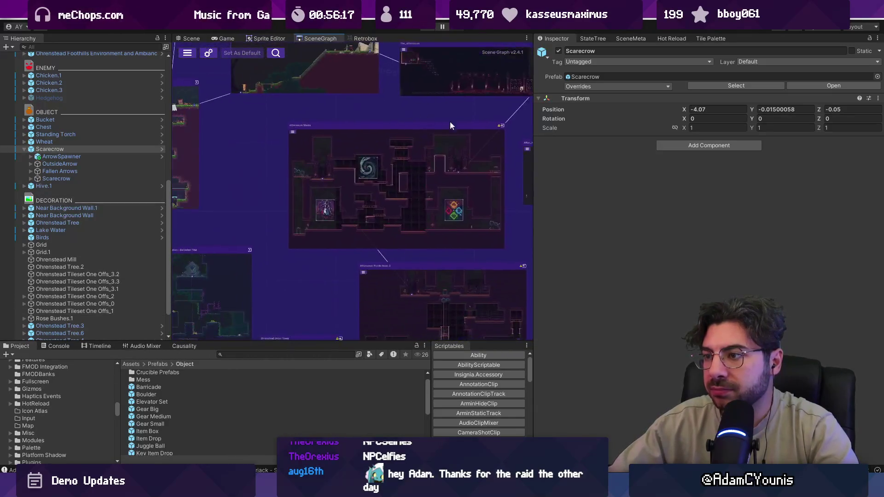
pyautogui.scroll(-5, 451, 124)
pyautogui.scroll(4, 435, 157)
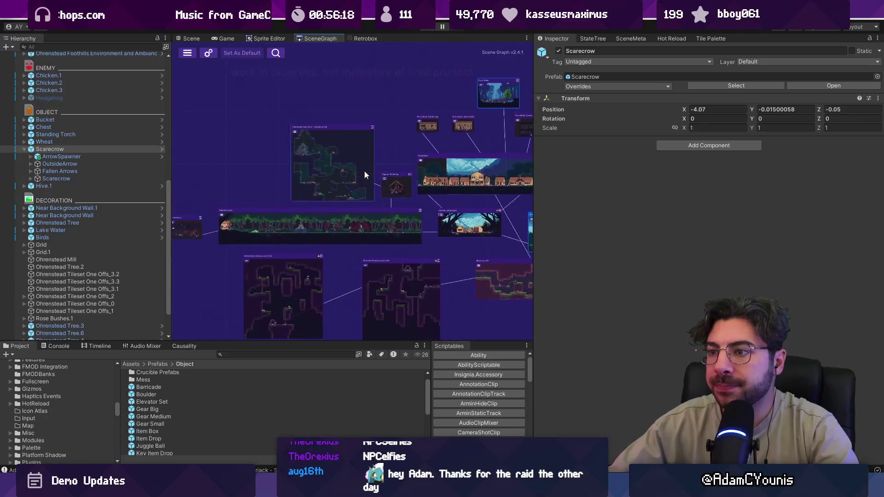
pyautogui.scroll(3, 380, 126)
pyautogui.write('t')
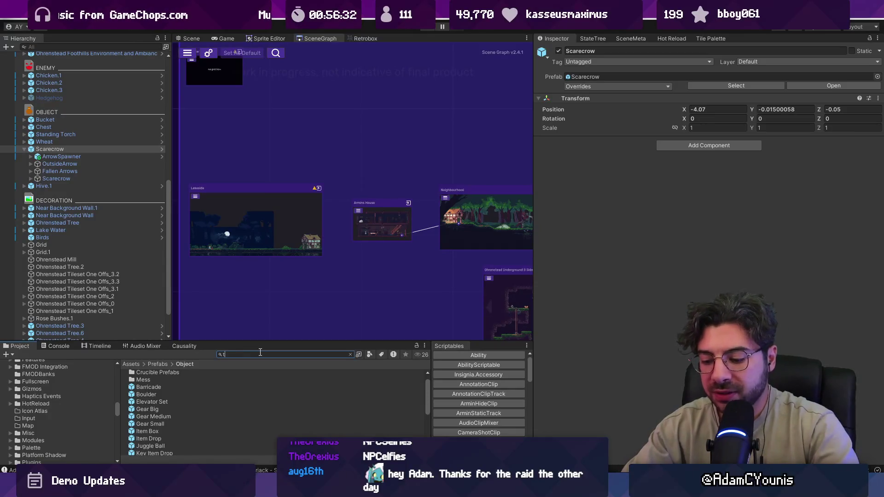
# Step: Filter the Project to accessory assets, inspect Crimson Cravat, and open Accessory.cs
pyautogui.write(':accessory')
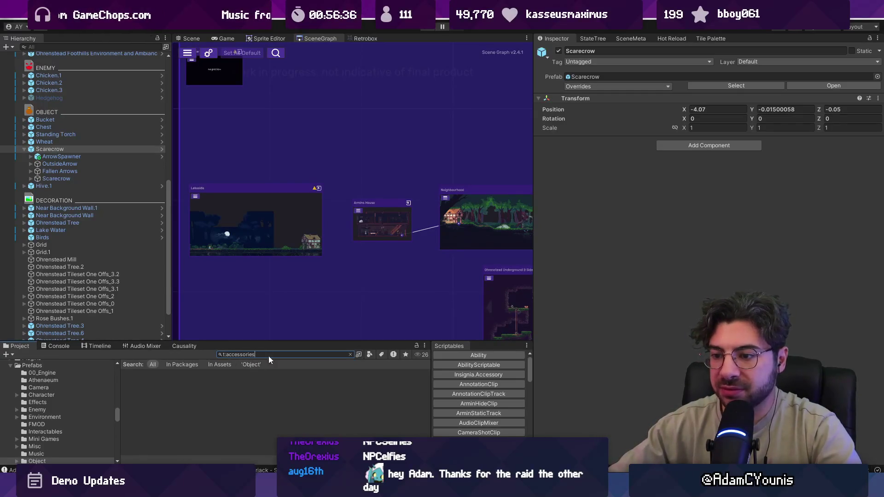
pyautogui.click(270, 380)
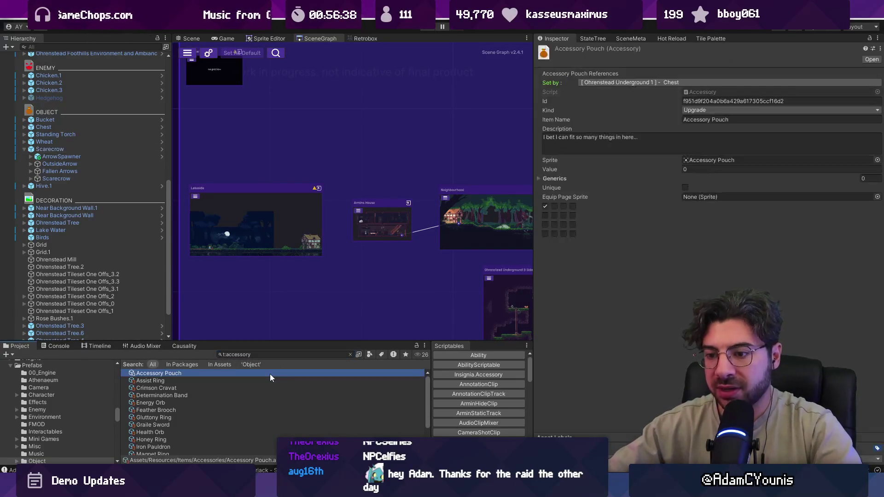
pyautogui.press('Down')
pyautogui.press('Down')
pyautogui.press('Down')
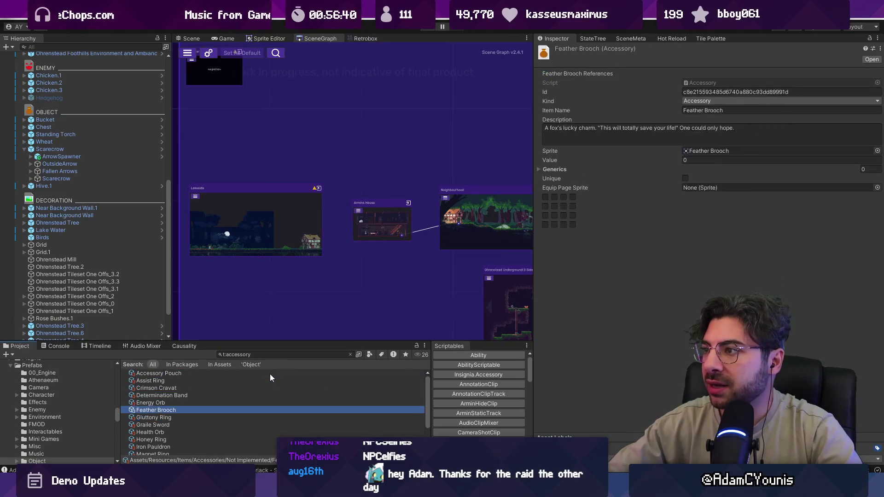
pyautogui.press('Up')
pyautogui.press('Up')
pyautogui.press('Up')
pyautogui.press('Down')
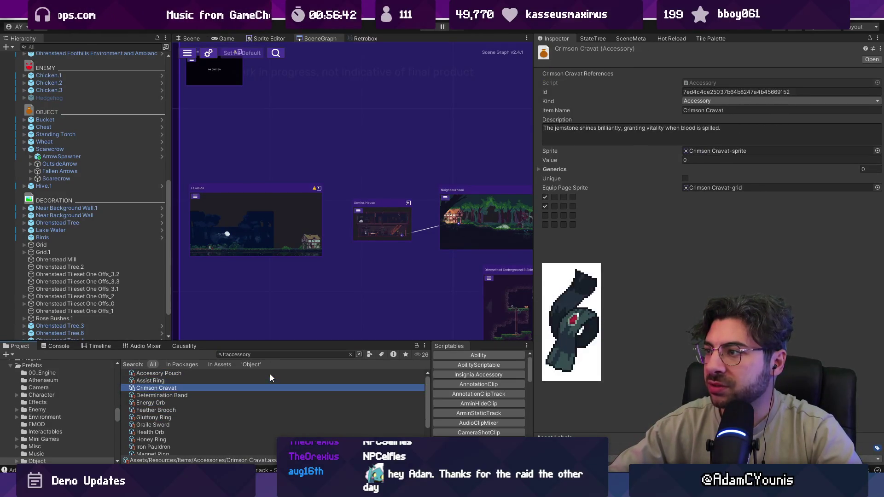
pyautogui.click(582, 240)
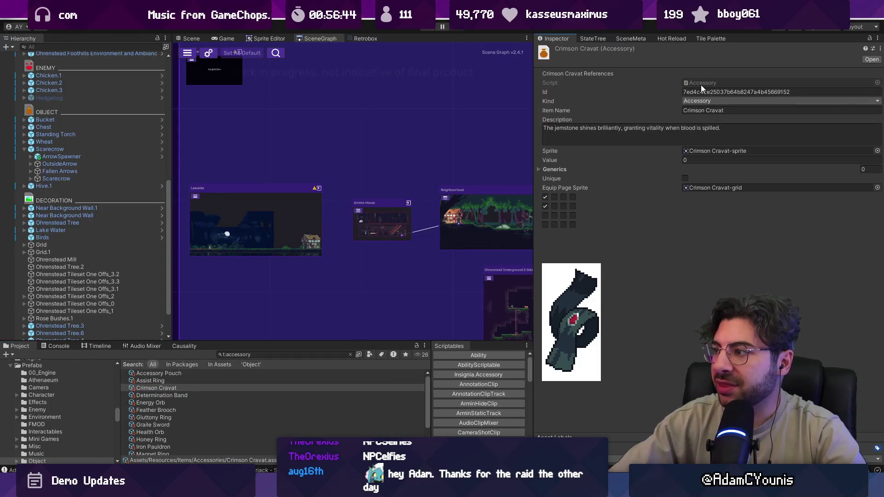
pyautogui.doubleClick(713, 81)
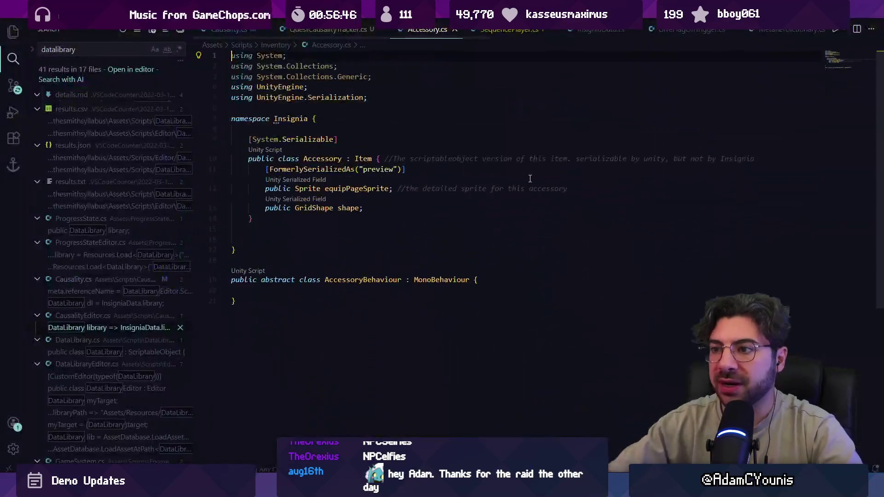
# Step: Open AccessoryEditor.cs with the quick file finder and scroll through it
pyautogui.hotkey('ctrl', 'p')
pyautogui.write('accesso')
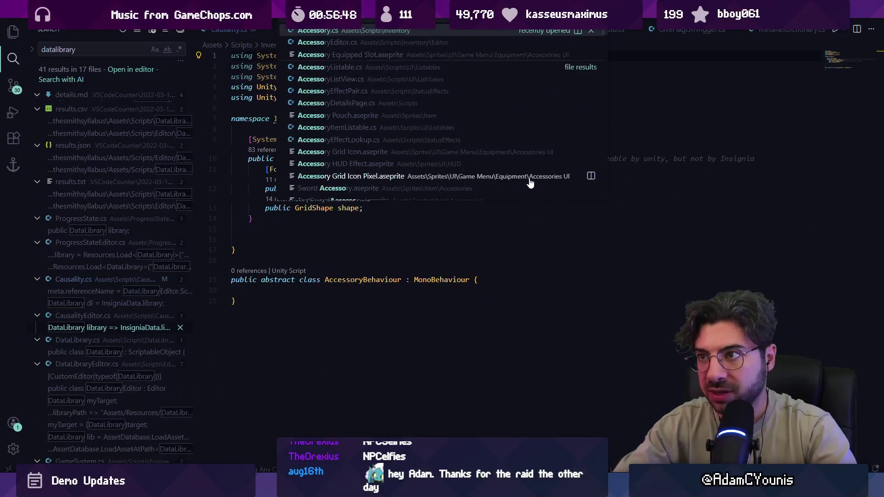
pyautogui.write('ryedi')
pyautogui.press('Return')
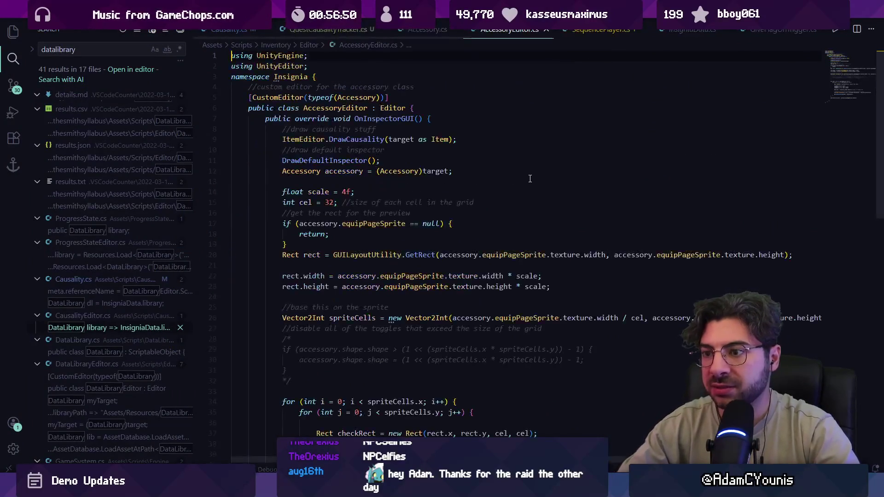
pyautogui.scroll(-5, 493, 196)
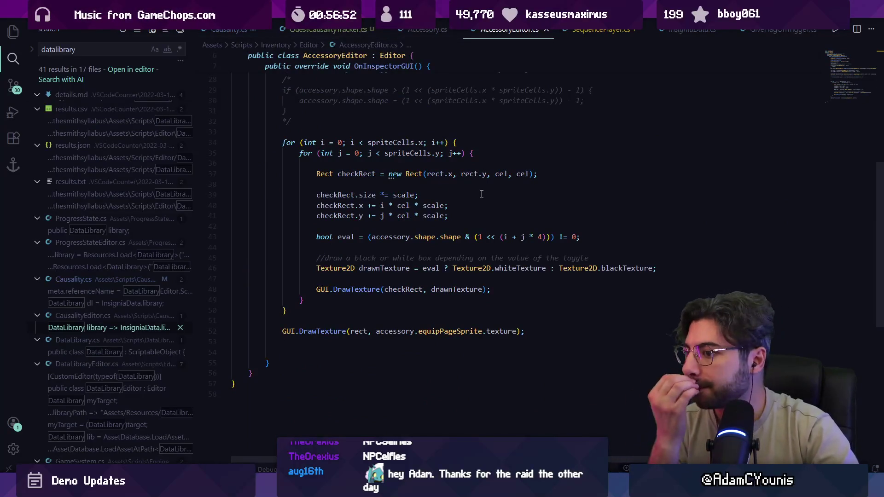
pyautogui.scroll(5, 481, 194)
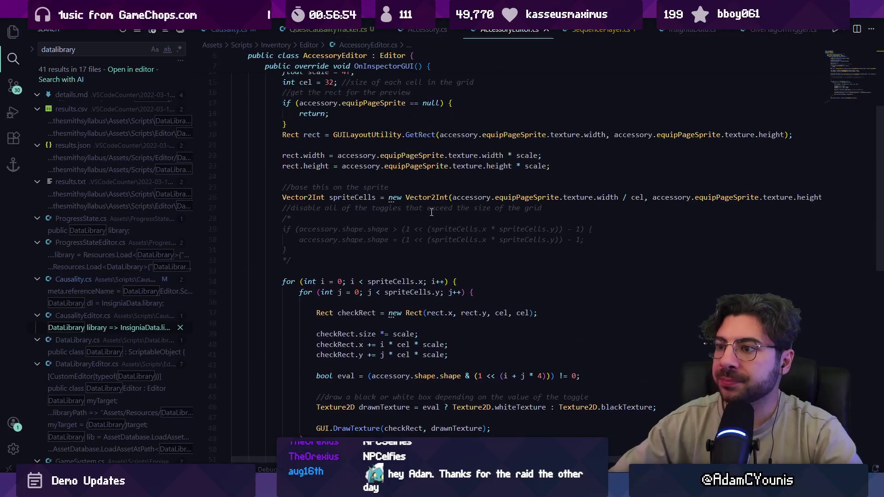
pyautogui.scroll(5, 377, 220)
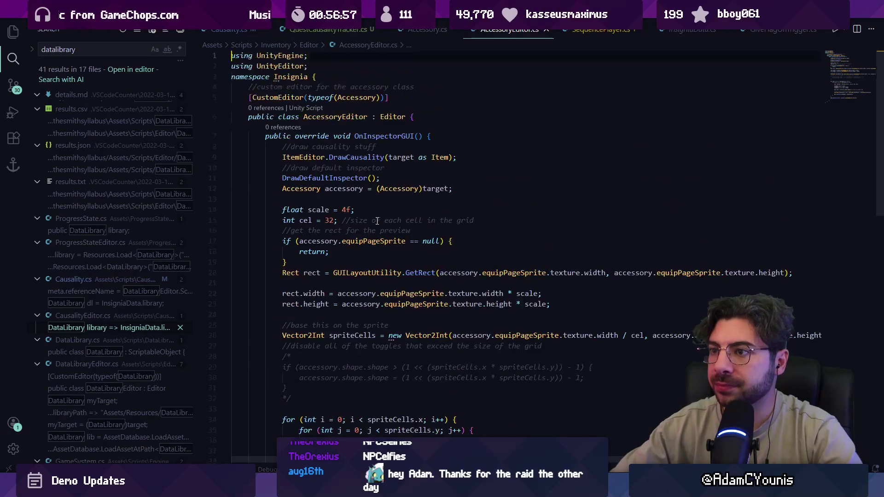
# Step: Place the caret after DrawDefaultInspector(), flip between the Accessory files, and return to Unity
pyautogui.click(344, 177)
pyautogui.click(395, 176)
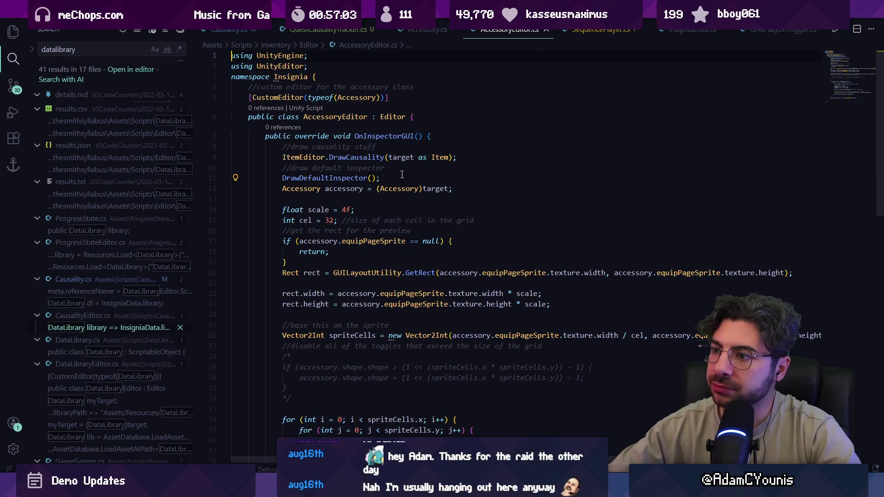
pyautogui.hotkey('ctrl', 'pageup')
pyautogui.hotkey('ctrl', 'pageup')
pyautogui.hotkey('ctrl', 'pagedown')
pyautogui.hotkey('ctrl', 'pagedown')
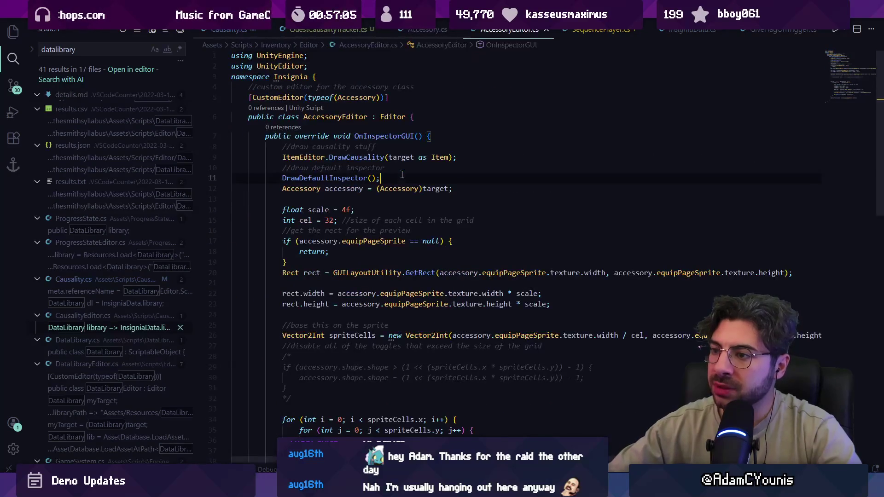
pyautogui.hotkey('alt', 'Tab')
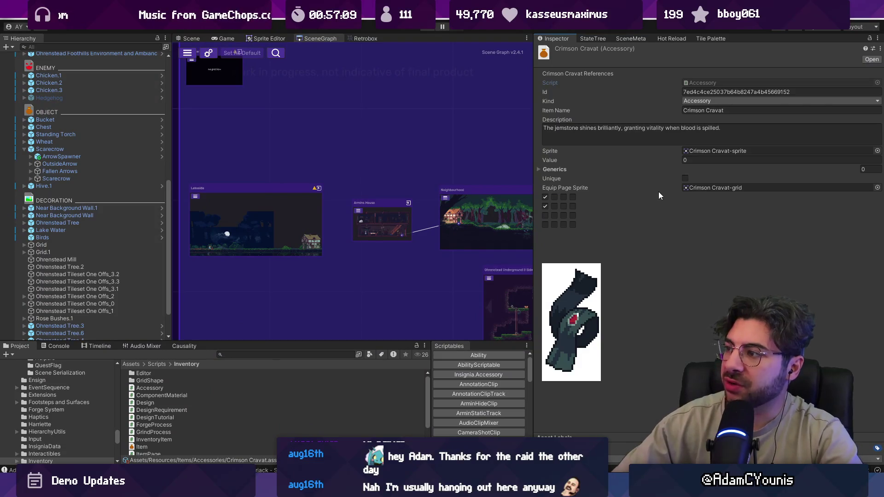
# Step: Enlarge the Project browser, find the Crimson Cravat Design and open its Crimson Cravat accessory item
pyautogui.moveTo(379, 339)
pyautogui.mouseDown()
pyautogui.moveTo(364, 265)
pyautogui.moveTo(322, 248)
pyautogui.mouseUp()
pyautogui.click(267, 261)
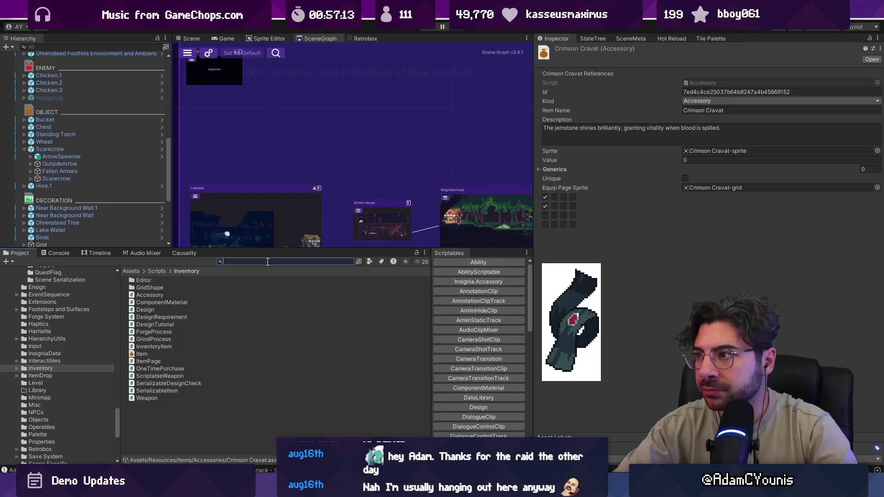
pyautogui.write('crimson cra')
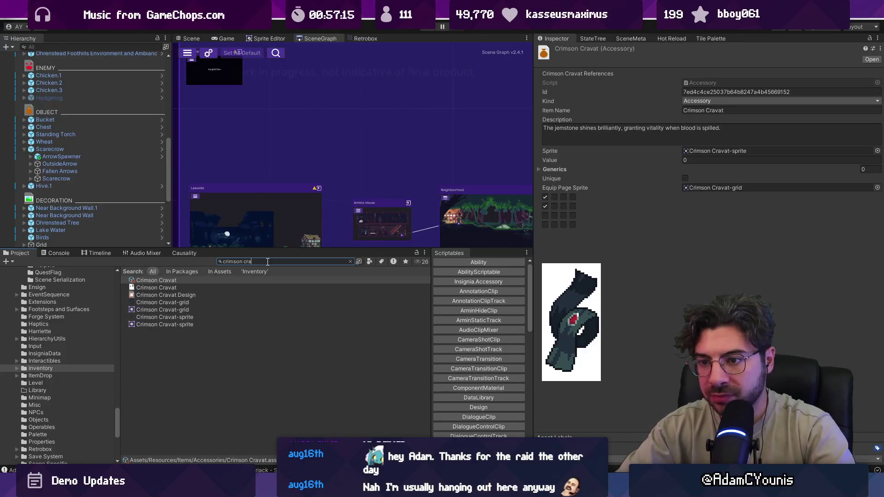
pyautogui.press('Down')
pyautogui.press('Down')
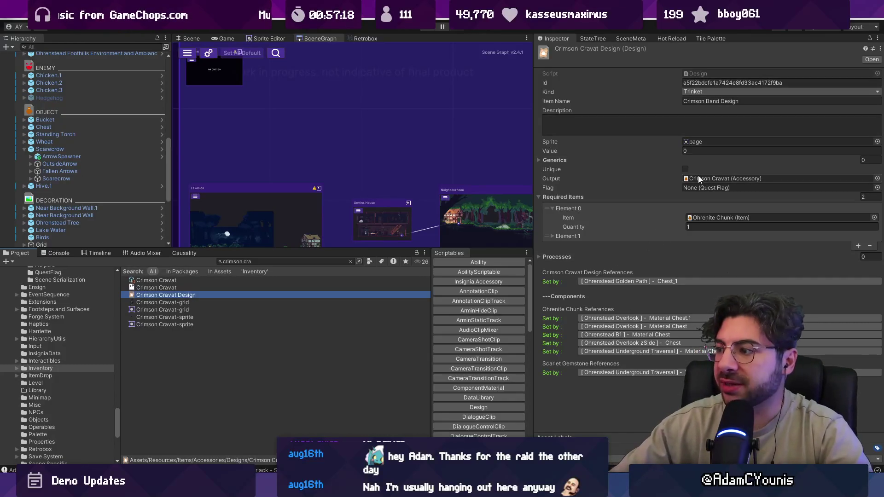
pyautogui.click(595, 294)
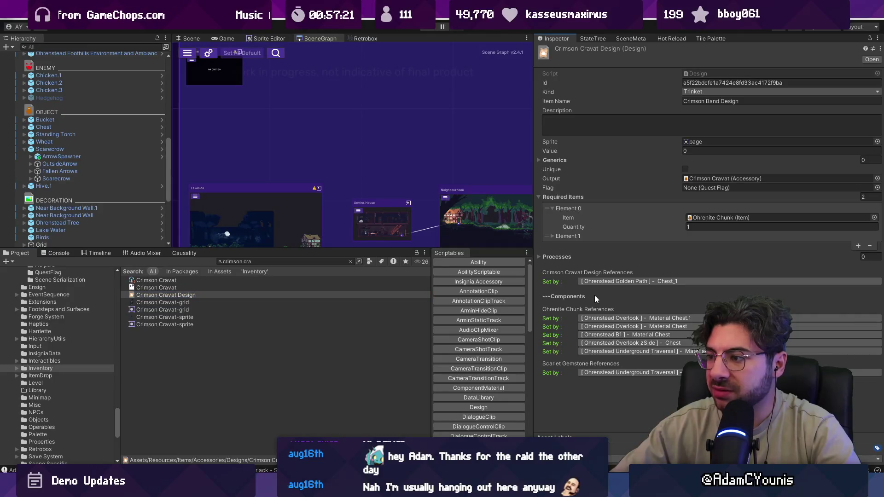
pyautogui.click(197, 279)
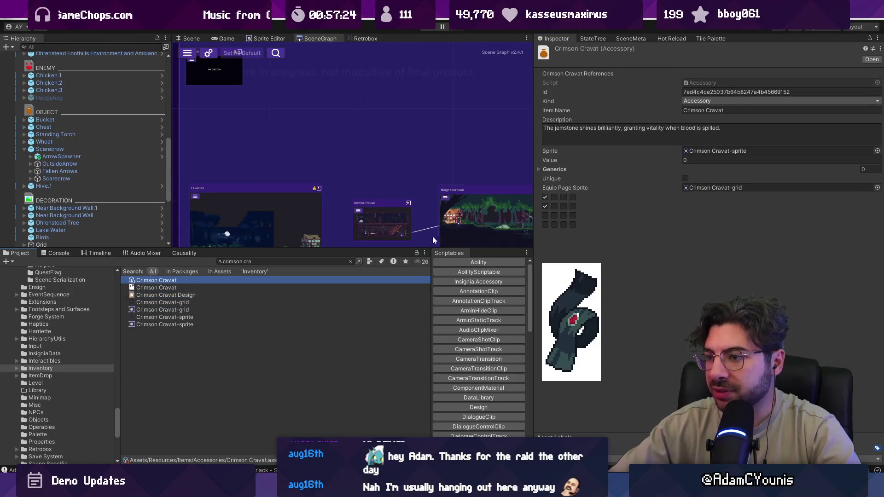
# Step: Find the Spiked Bracer Design and jump to its WatchtowerChest reference, loading the Watchtower scene
pyautogui.click(284, 260)
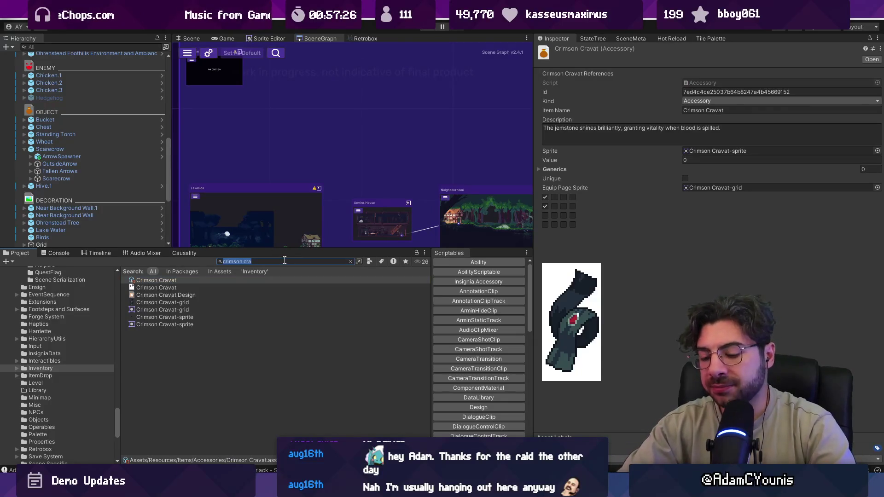
pyautogui.write('pau')
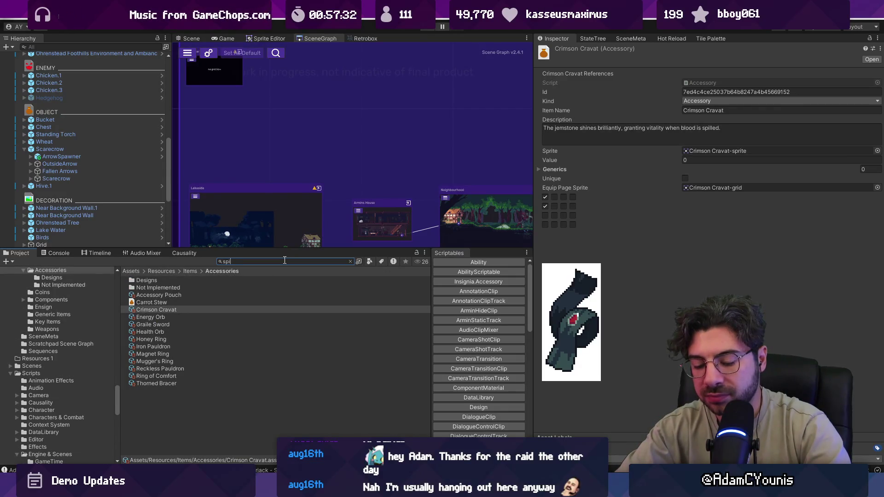
pyautogui.write('k')
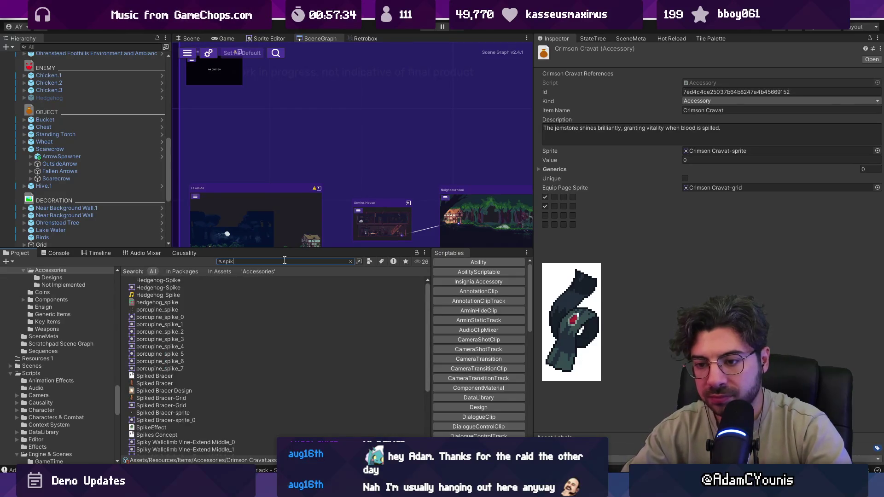
pyautogui.click(177, 389)
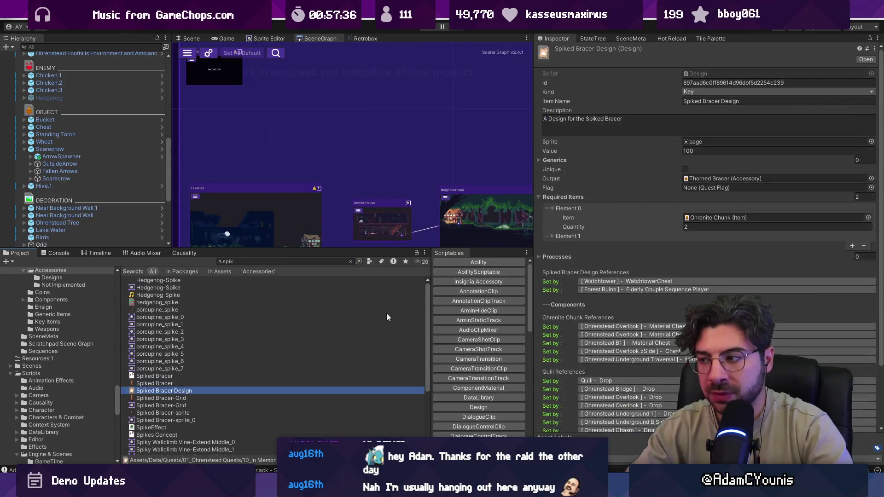
pyautogui.scroll(-3, 640, 172)
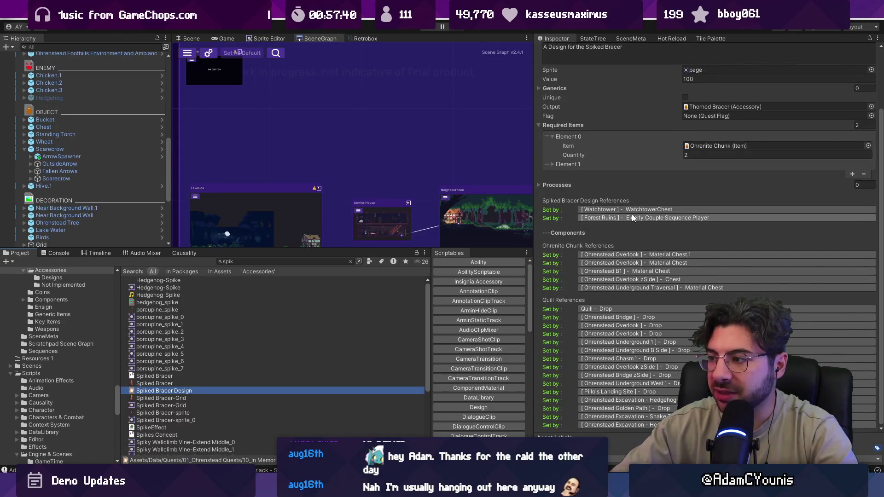
pyautogui.click(632, 210)
pyautogui.doubleClick(632, 209)
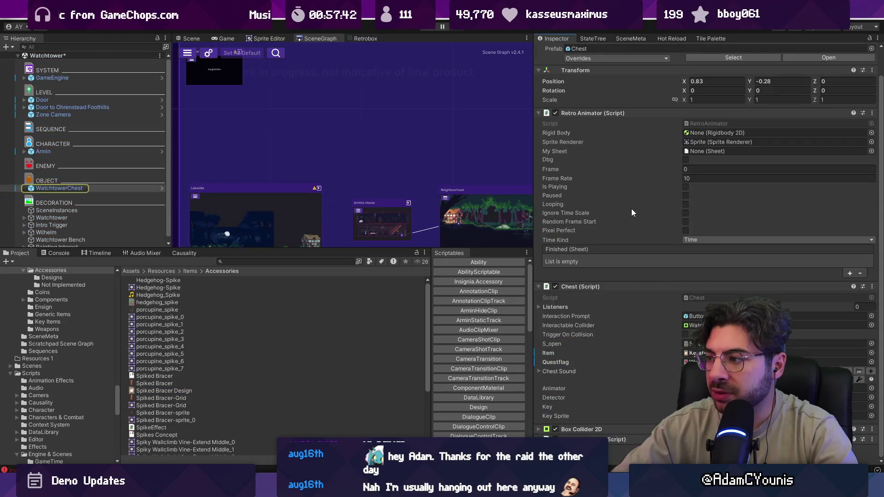
# Step: Reselect Spiked Bracer Design and show its setter reference in the SceneGraph
pyautogui.click(198, 254)
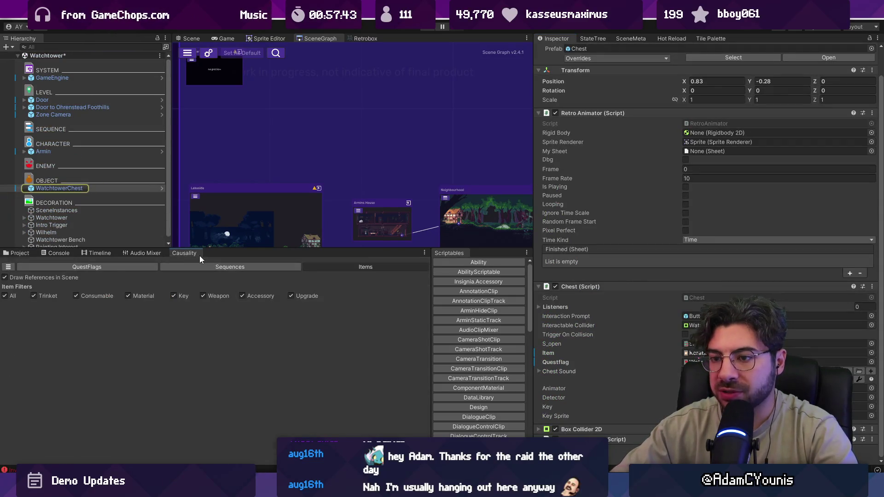
pyautogui.click(25, 255)
pyautogui.click(164, 390)
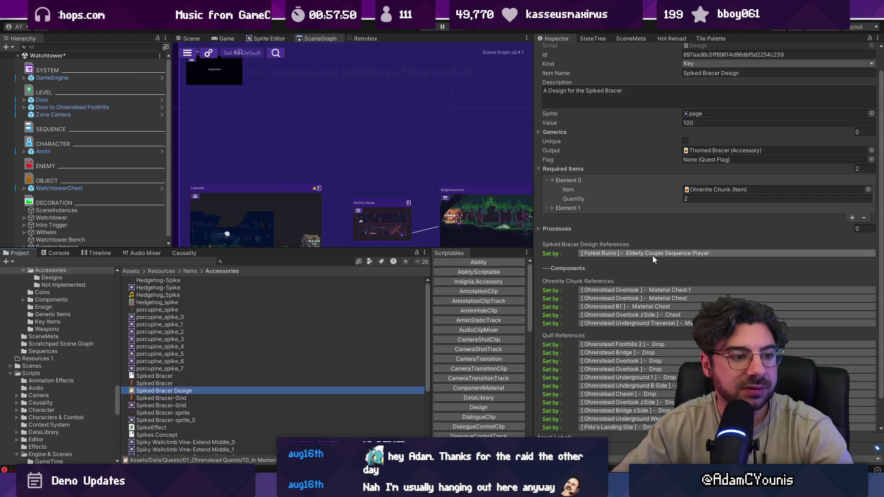
pyautogui.click(641, 254)
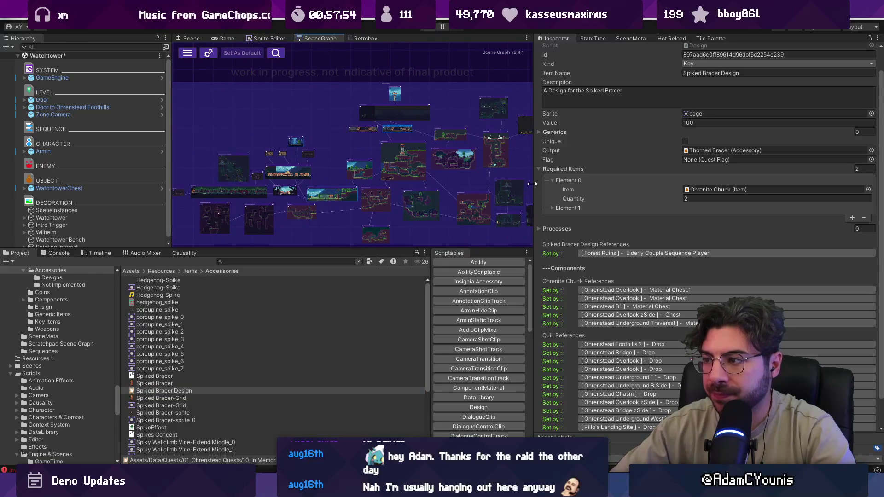
# Step: Widen and heighten the SceneGraph panel by dragging its dividers
pyautogui.moveTo(534, 189)
pyautogui.mouseDown()
pyautogui.moveTo(688, 186)
pyautogui.moveTo(609, 186)
pyautogui.mouseUp()
pyautogui.scroll(-3, 342, 150)
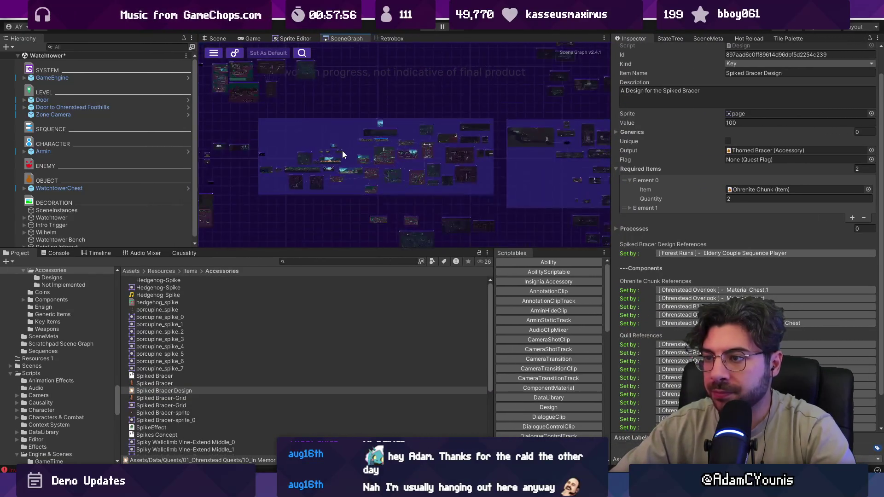
pyautogui.scroll(5, 357, 147)
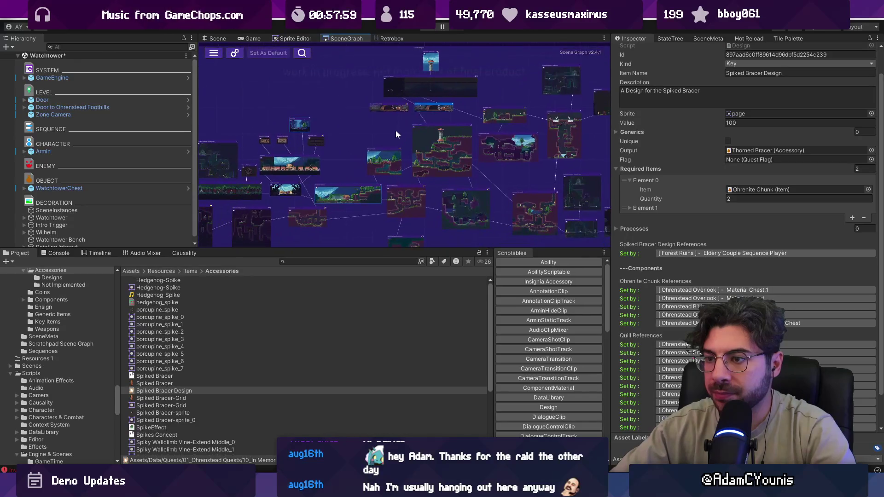
pyautogui.moveTo(351, 249)
pyautogui.mouseDown()
pyautogui.moveTo(357, 315)
pyautogui.moveTo(355, 280)
pyautogui.mouseUp()
pyautogui.scroll(-3, 391, 175)
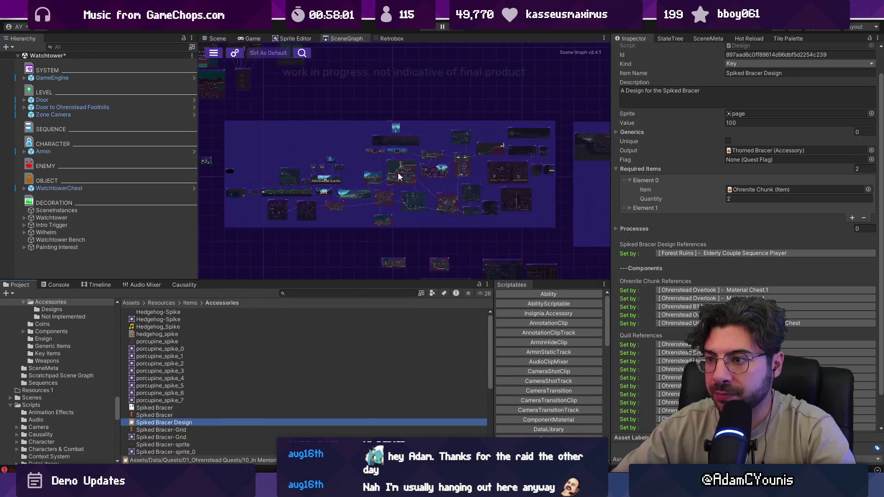
pyautogui.scroll(1, 387, 173)
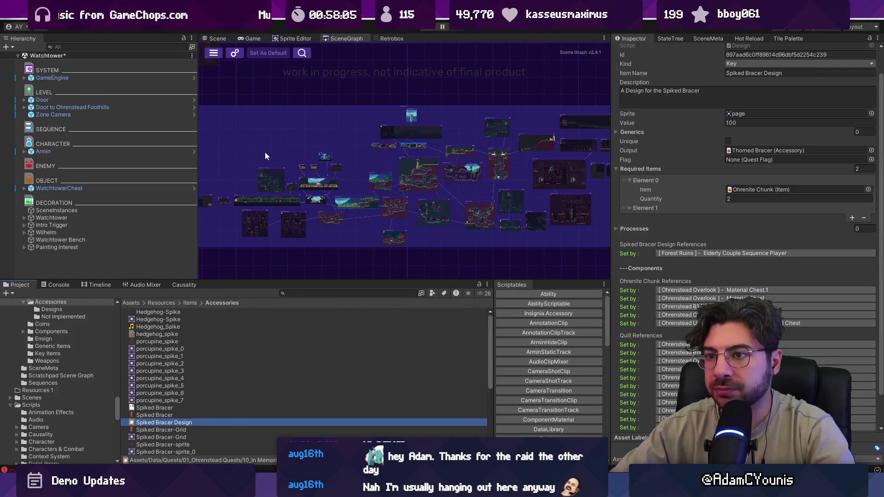
pyautogui.moveTo(198, 140); pyautogui.dragTo(138, 141)
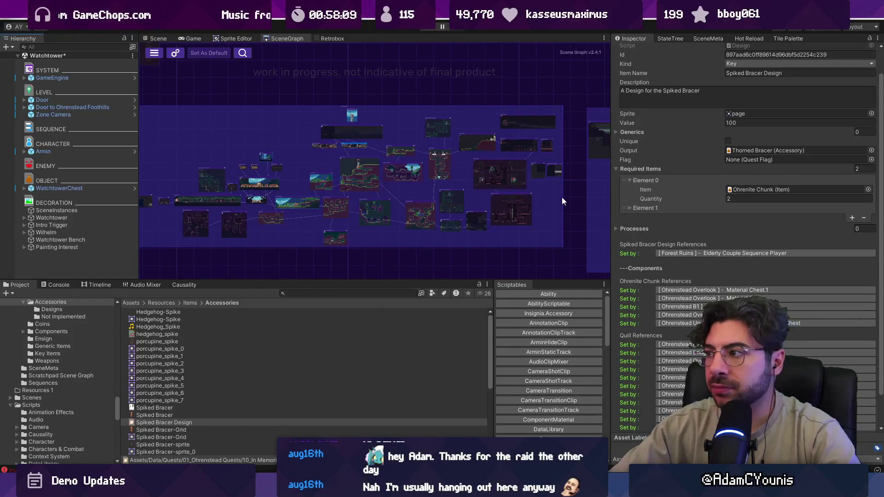
# Step: Filter the Project with t:design and inspect Bread Design
pyautogui.click(304, 293)
pyautogui.write('t')
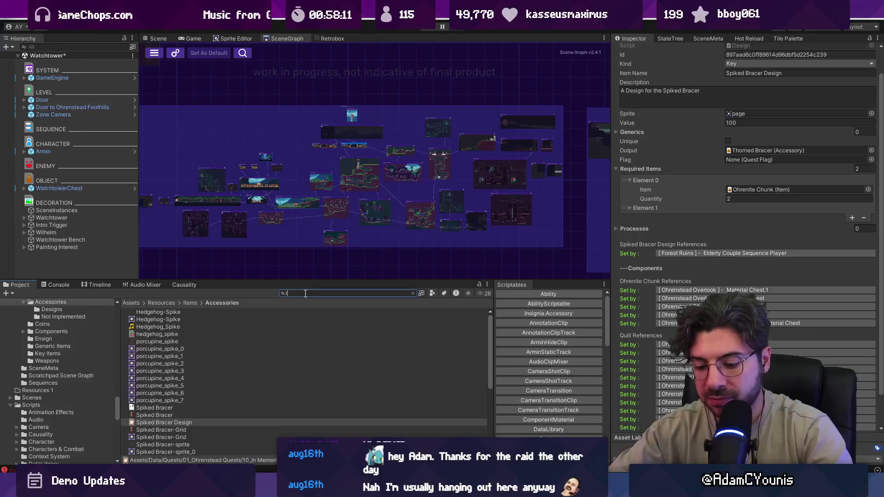
pyautogui.write(':design')
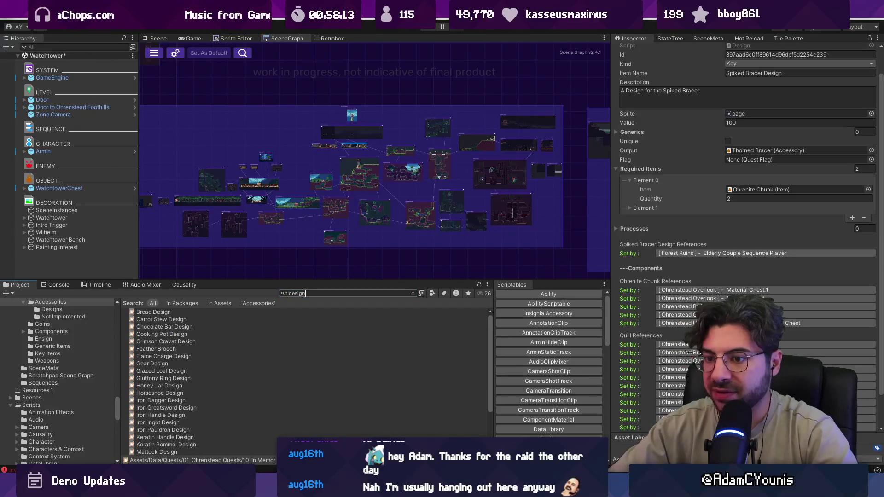
pyautogui.click(280, 314)
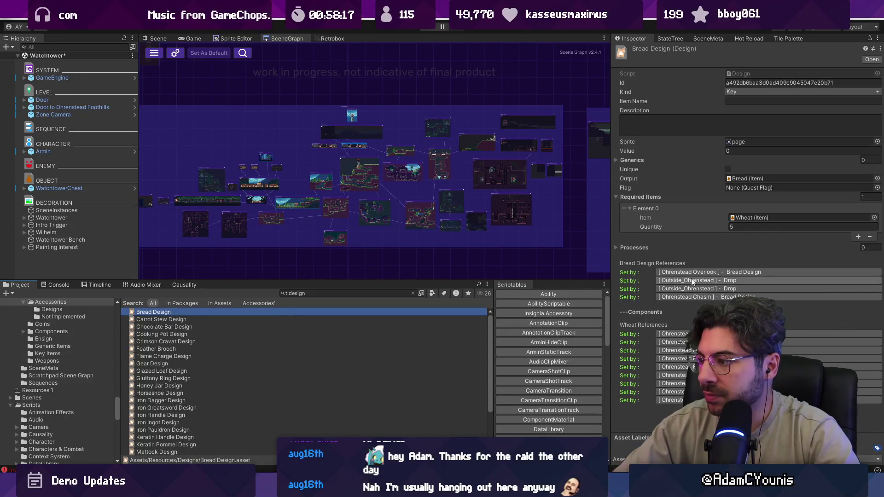
# Step: Follow Bread Design's Ohrenstead Overlook reference, saving the Watchtower scene when prompted
pyautogui.scroll(5, 353, 186)
pyautogui.doubleClick(274, 250)
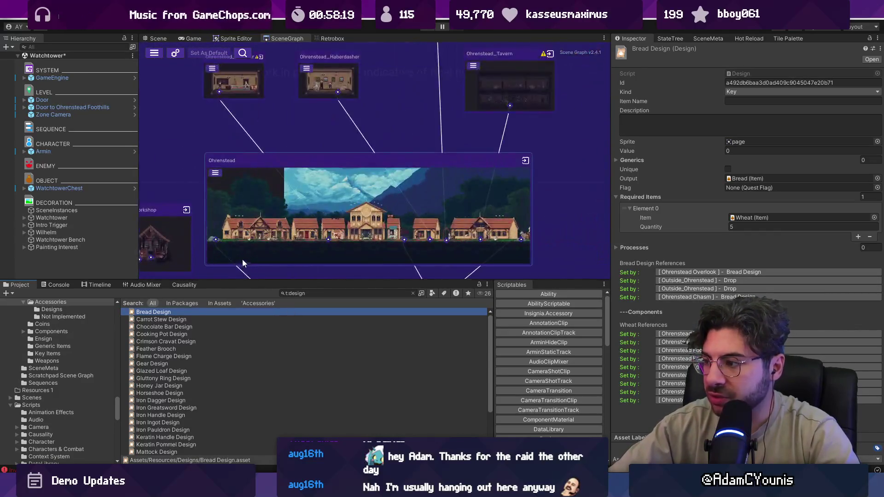
pyautogui.click(667, 270)
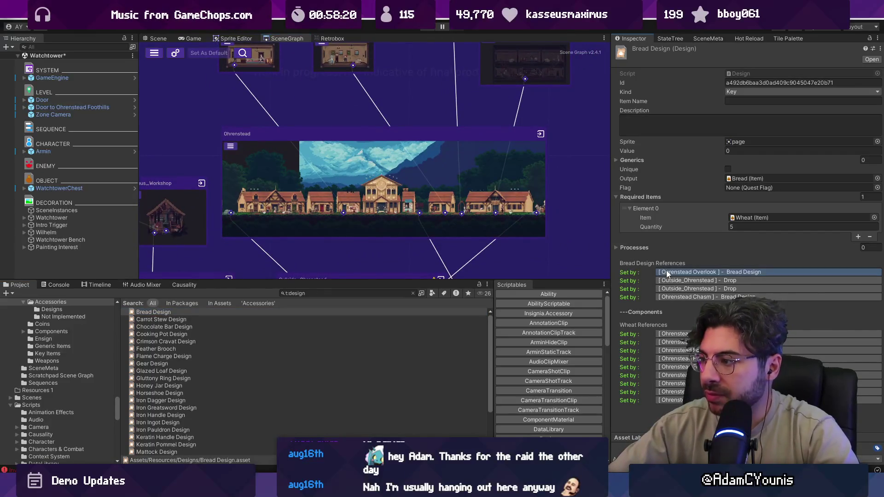
pyautogui.click(467, 258)
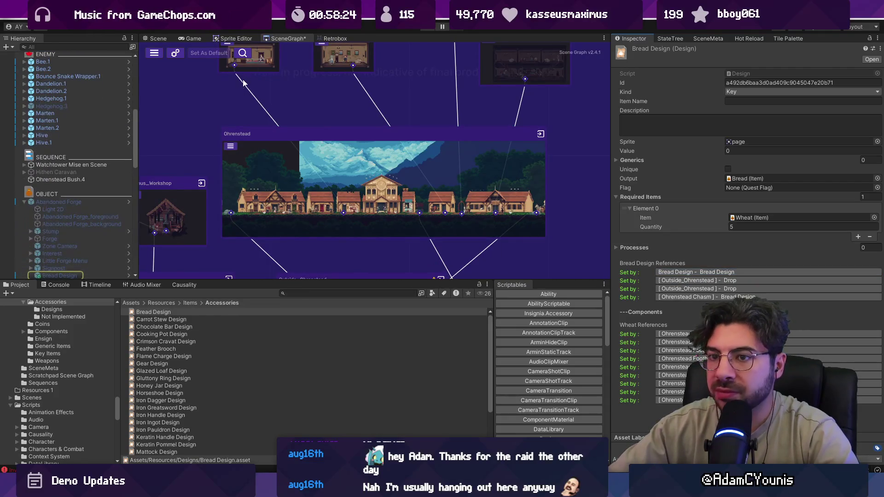
# Step: Select the Bread Design drop object in the Hierarchy, then inspect Carrot Stew Design
pyautogui.scroll(-2, 80, 230)
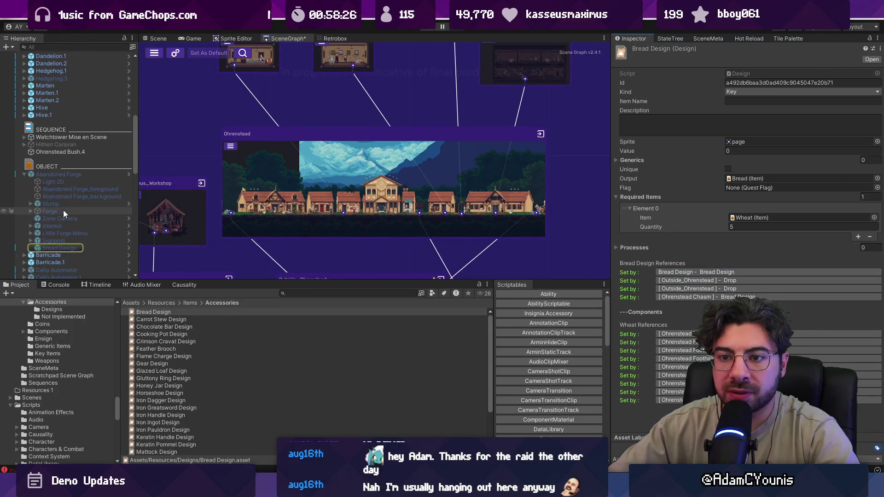
pyautogui.click(66, 247)
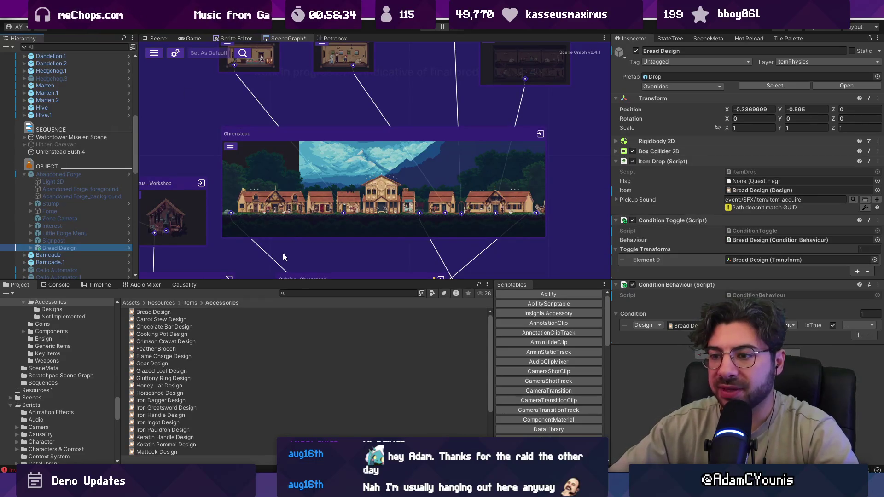
pyautogui.click(205, 317)
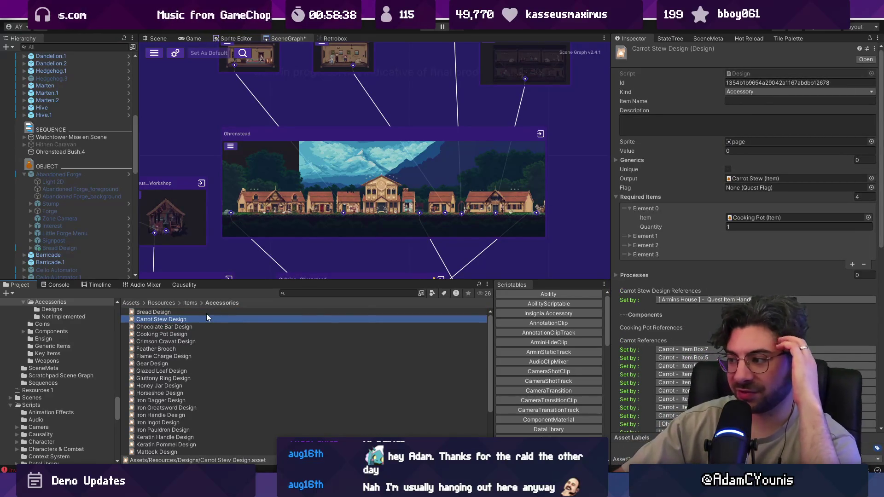
# Step: Compare the Chocolate Bar, Cooking Pot, Crimson Cravat and Flame Charge Design assets
pyautogui.press('Down')
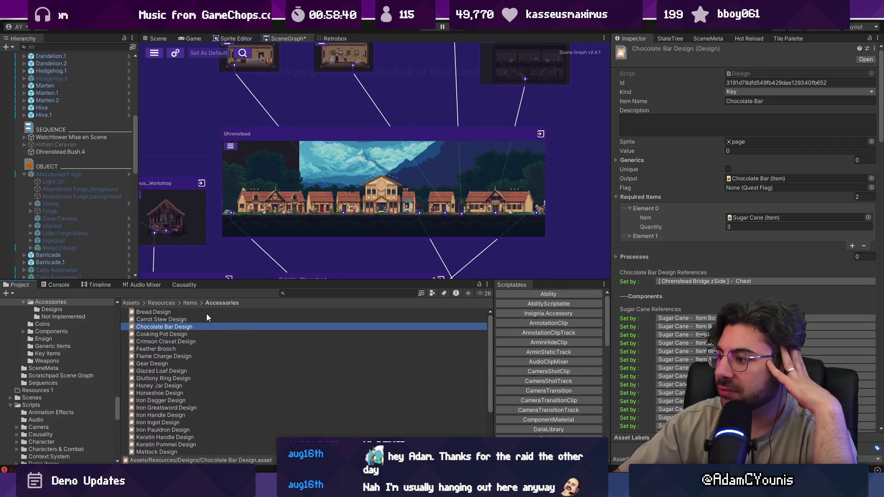
pyautogui.press('Down')
pyautogui.press('Down')
pyautogui.press('Down')
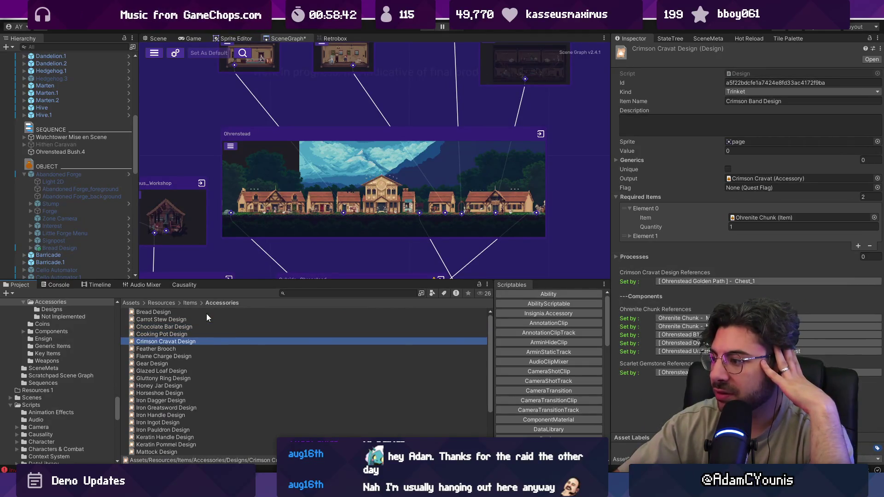
pyautogui.press('Up')
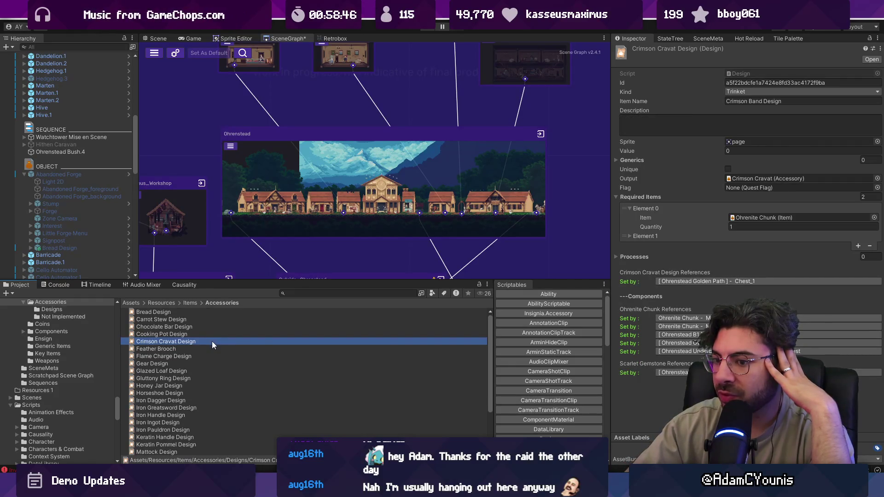
pyautogui.scroll(-5, 325, 184)
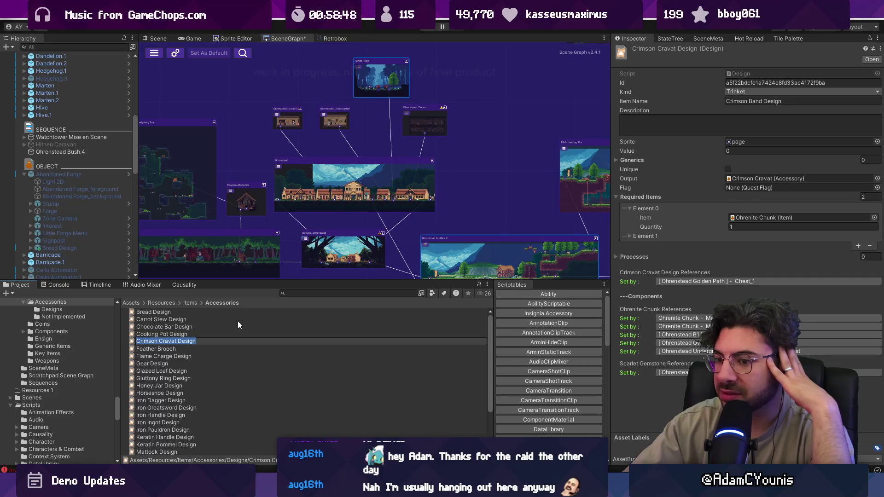
pyautogui.click(180, 349)
pyautogui.click(188, 355)
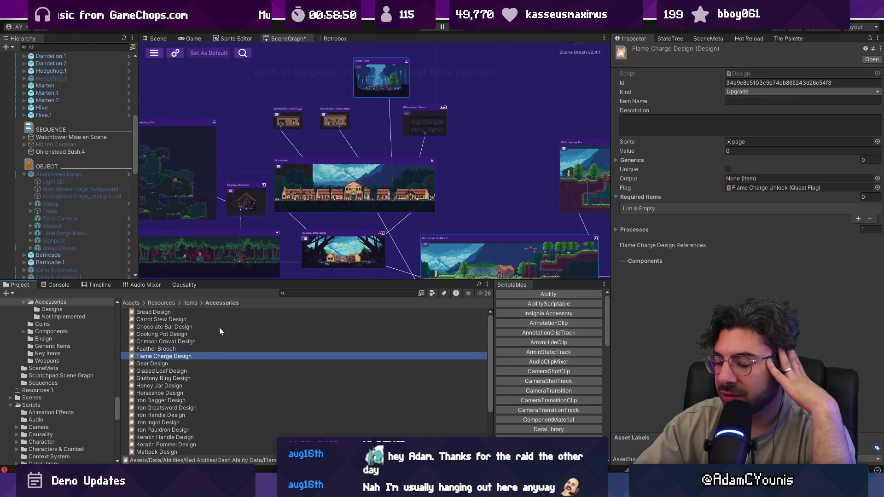
# Step: Step through Gear Design to Glazed Loaf Design and open its Glazed Loaf output item
pyautogui.press('Down')
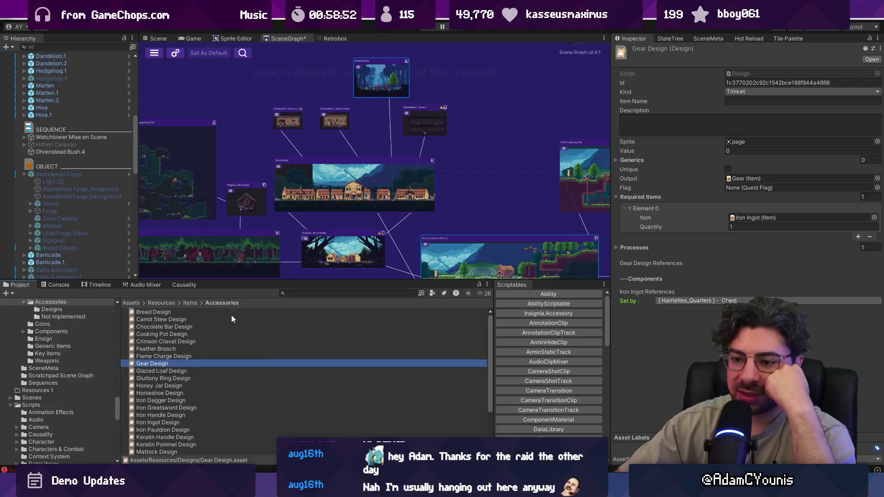
pyautogui.press('Down')
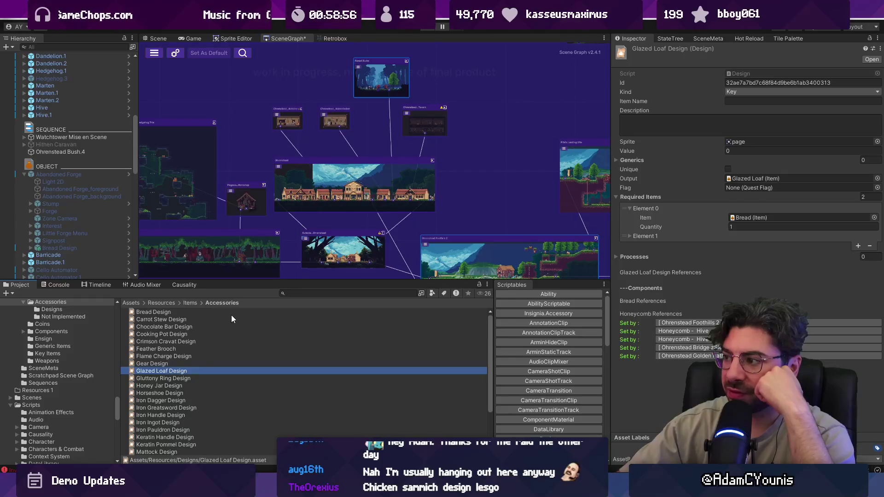
pyautogui.doubleClick(736, 178)
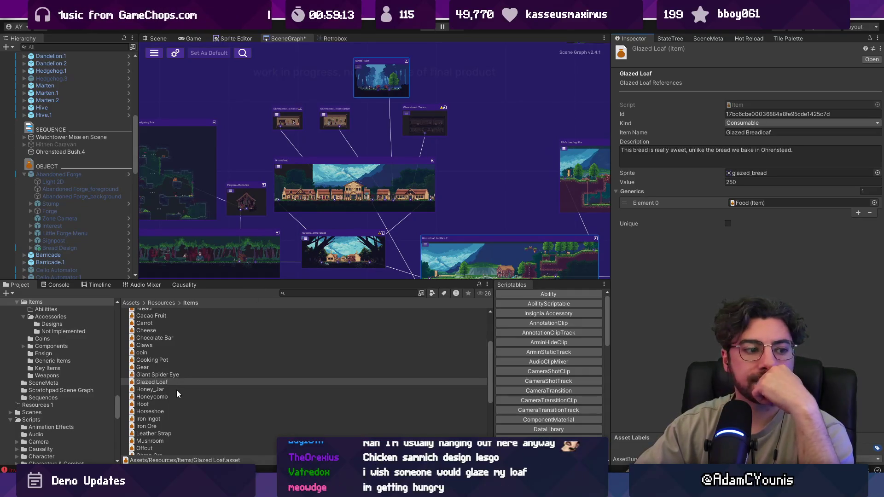
# Step: Move from Glazed Loaf to the Honey_Jar item in the Items folder to view its details
pyautogui.click(174, 382)
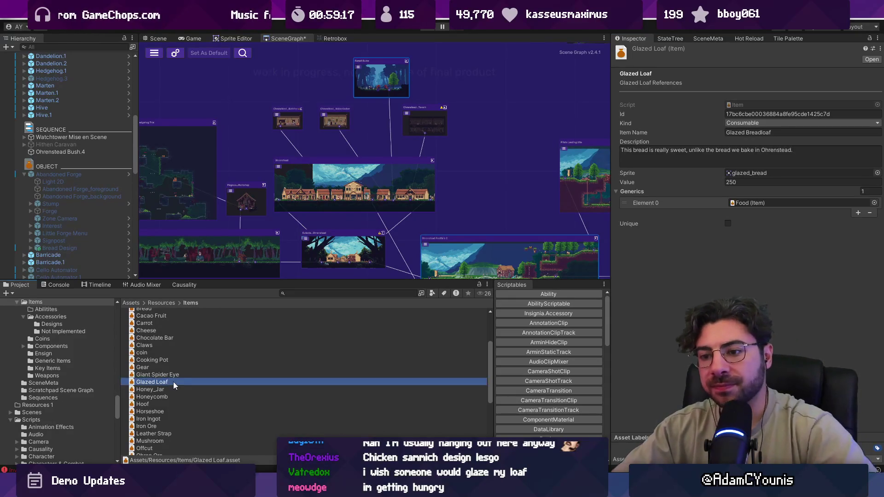
pyautogui.press('Down')
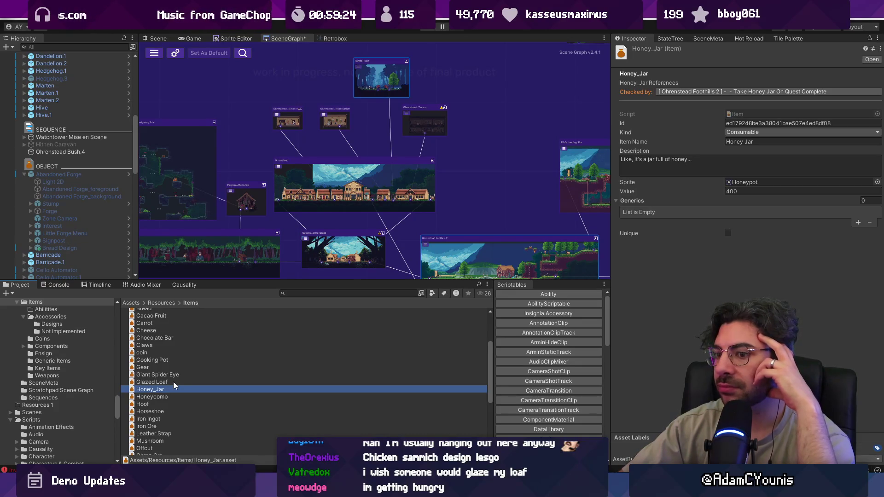
pyautogui.press('Down')
pyautogui.press('Up')
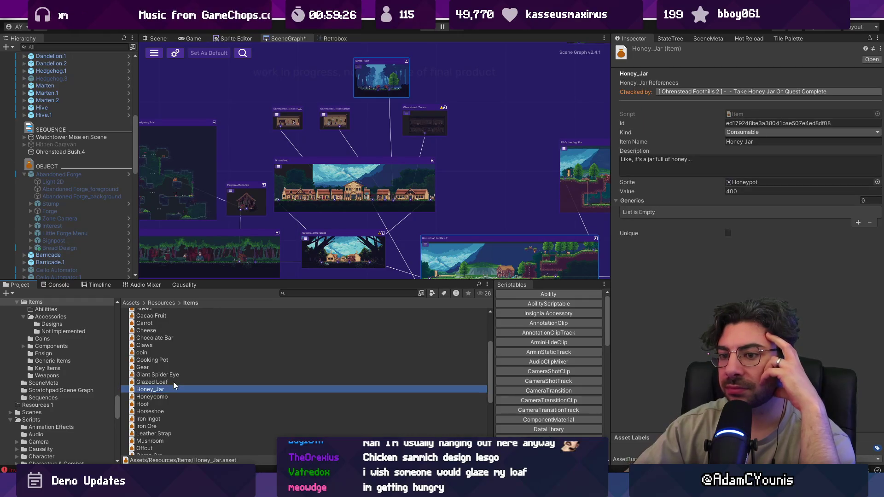
pyautogui.click(298, 294)
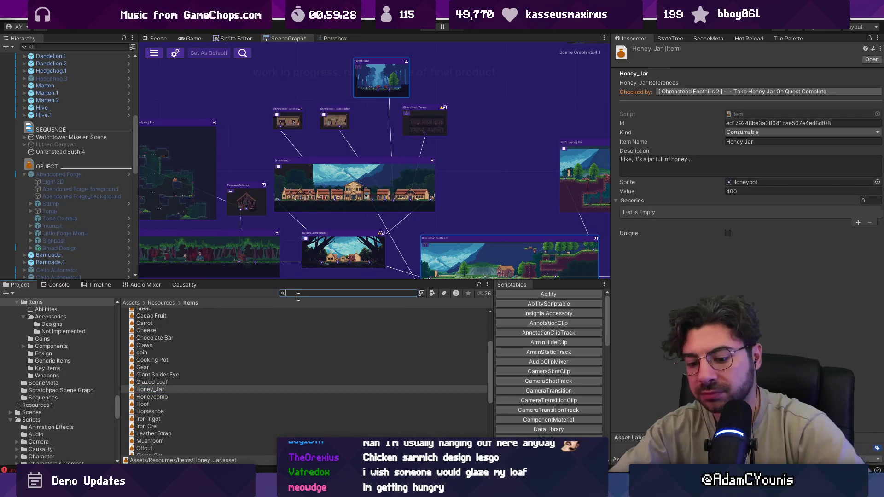
# Step: Search t:design and step through Horseshoe, Iron Greatsword, Ohren Key, Rise Ensign, Spiked Bracer and WallRide Designs
pyautogui.write('t:des')
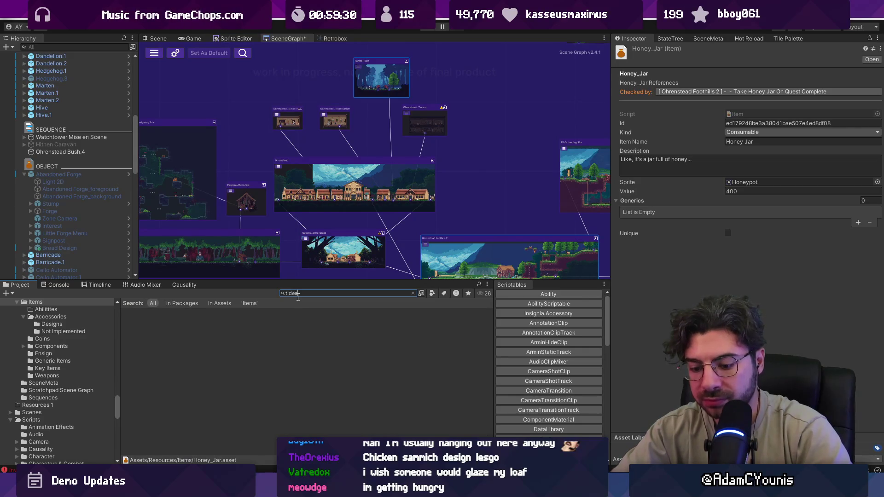
pyautogui.write('ign')
pyautogui.press('Down')
pyautogui.press('Down')
pyautogui.press('Down')
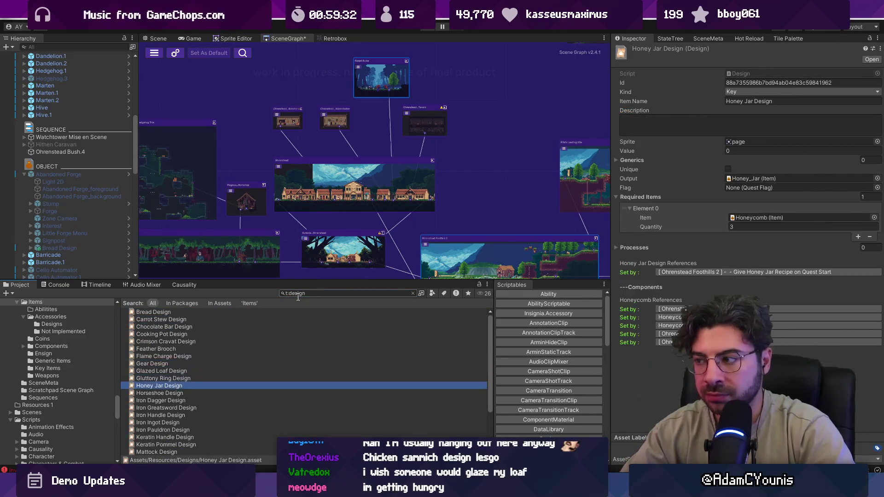
pyautogui.press('Down')
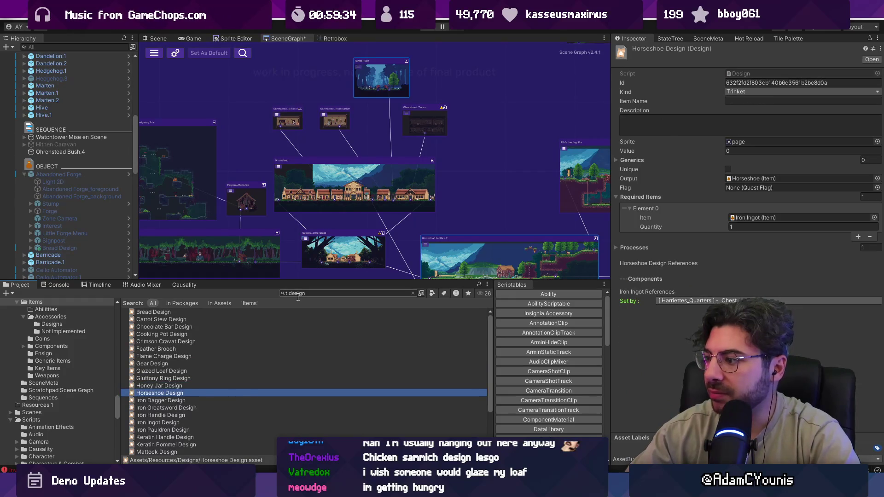
pyautogui.press('Down')
pyautogui.press('Down')
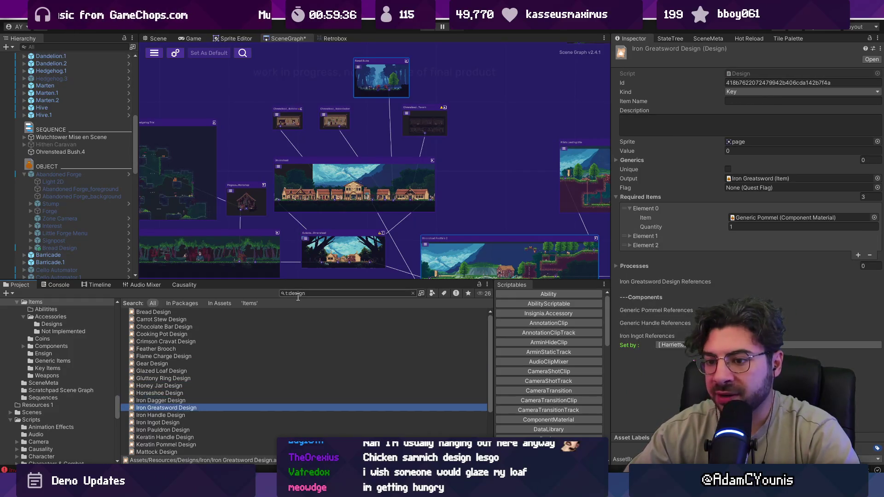
pyautogui.press('Down')
pyautogui.press('Down')
pyautogui.press('Down')
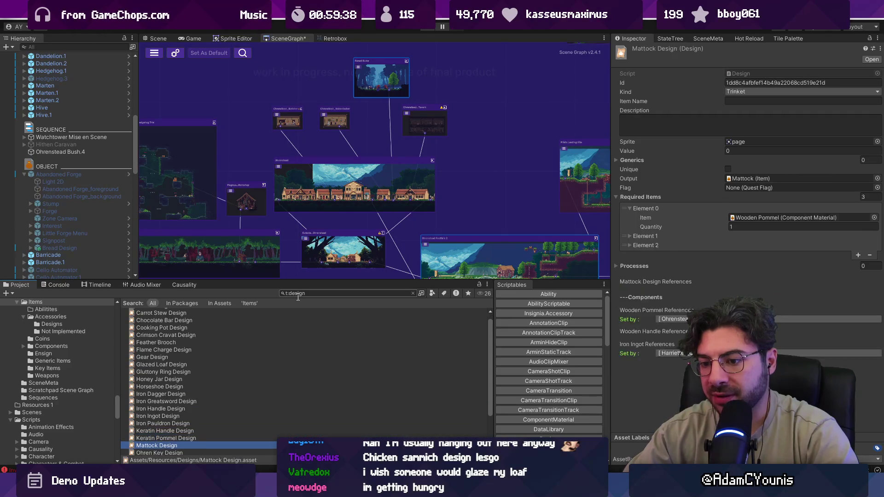
pyautogui.press('Down')
pyautogui.press('Down')
pyautogui.press('Down')
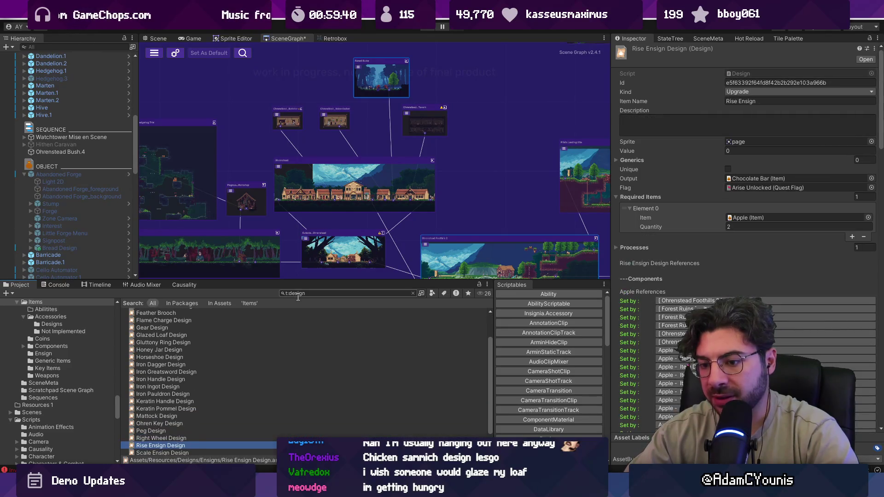
pyautogui.press('Down')
pyautogui.press('Down')
pyautogui.press('Down')
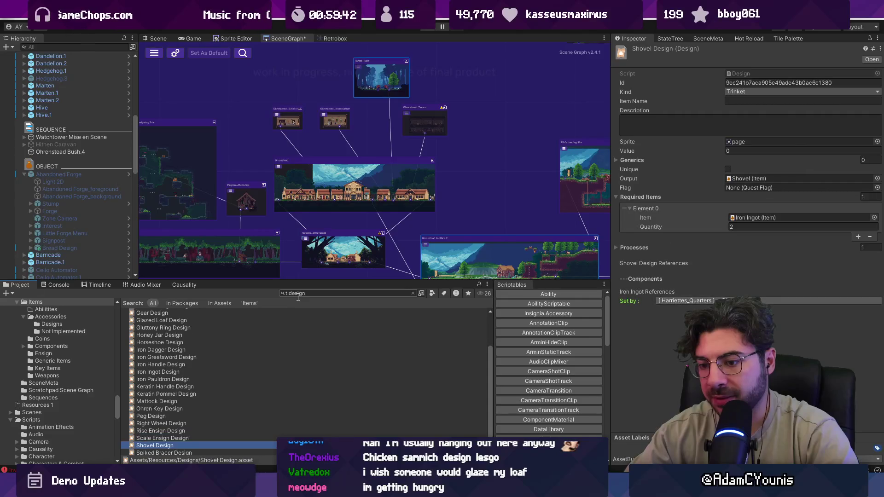
pyautogui.press('Down')
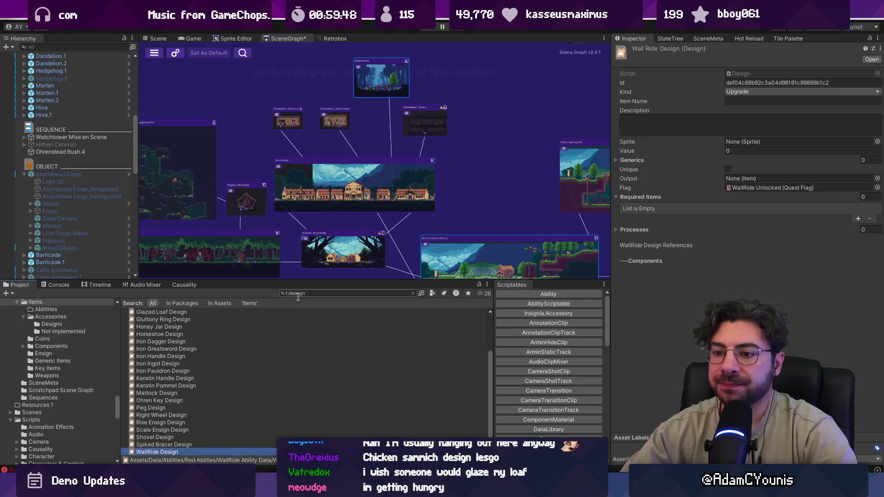
# Step: Inspect Bread Design, clear the search to return to the Designs folder, and enlarge the asset list
pyautogui.scroll(3, 203, 338)
pyautogui.click(198, 313)
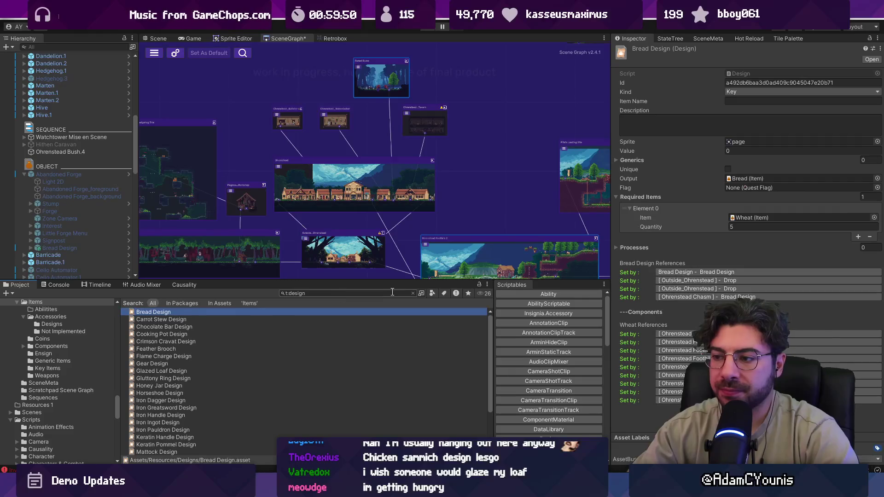
pyautogui.click(412, 293)
pyautogui.moveTo(322, 281); pyautogui.dragTo(323, 188)
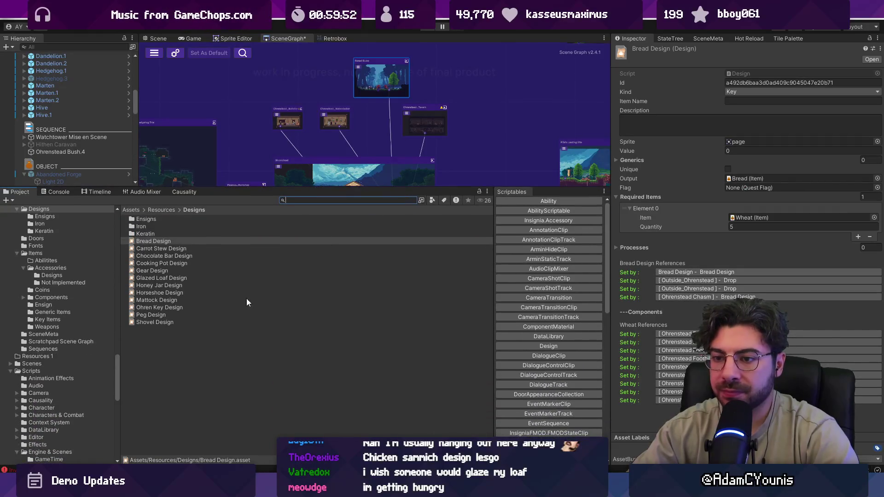
# Step: Start a 'tn' search and enlarge the SceneGraph, zooming the graph out
pyautogui.click(247, 299)
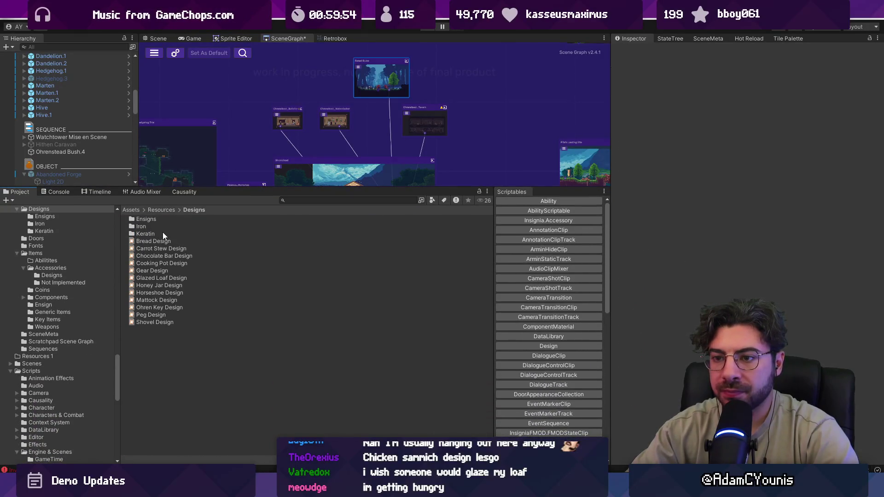
pyautogui.click(295, 201)
pyautogui.write('t:')
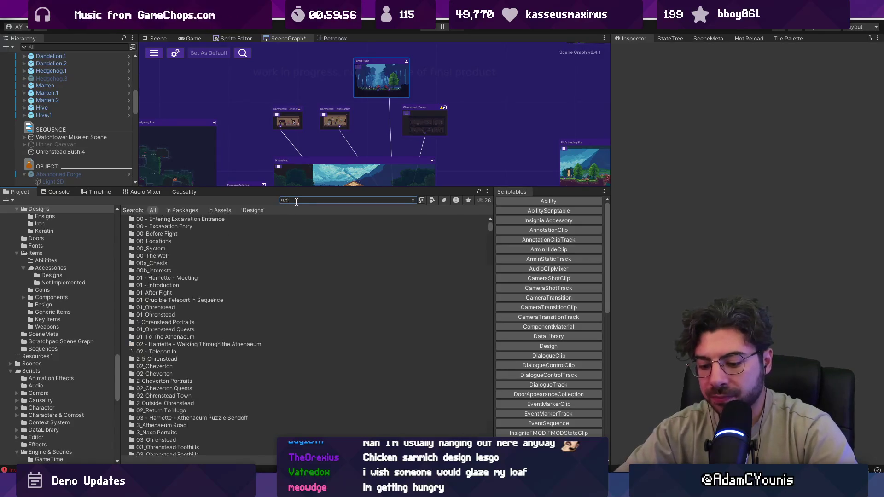
pyautogui.write('n')
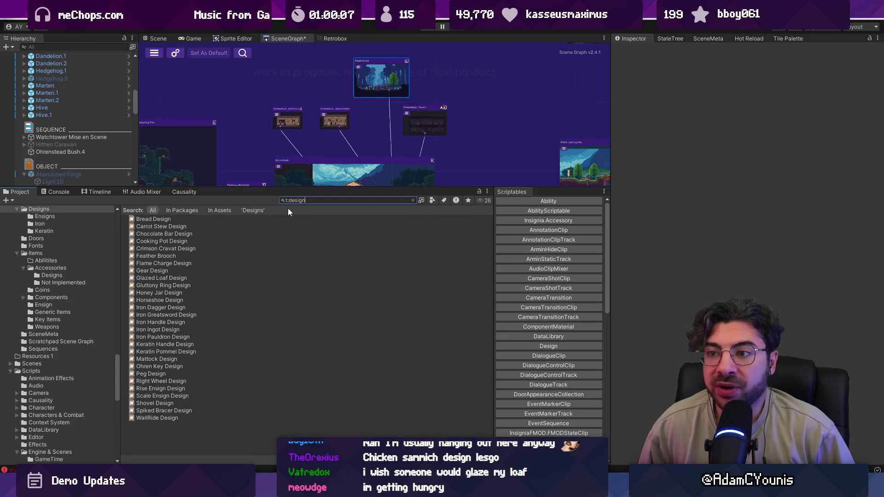
pyautogui.moveTo(288, 187)
pyautogui.mouseDown()
pyautogui.moveTo(313, 297)
pyautogui.moveTo(322, 248)
pyautogui.moveTo(346, 276)
pyautogui.mouseUp()
pyautogui.scroll(-3, 343, 206)
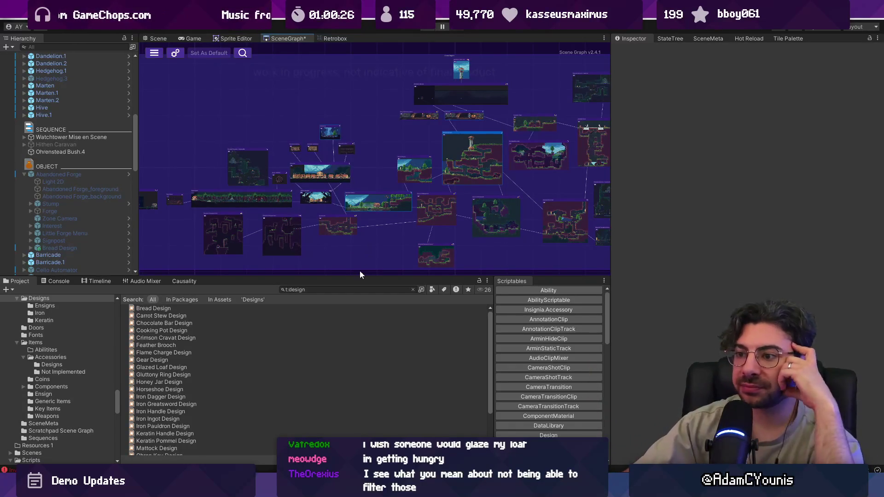
# Step: Collapse Abandoned Forge in the Hierarchy and begin removing the design filter from the search
pyautogui.moveTo(360, 276)
pyautogui.mouseDown()
pyautogui.moveTo(374, 208)
pyautogui.moveTo(357, 287)
pyautogui.mouseUp()
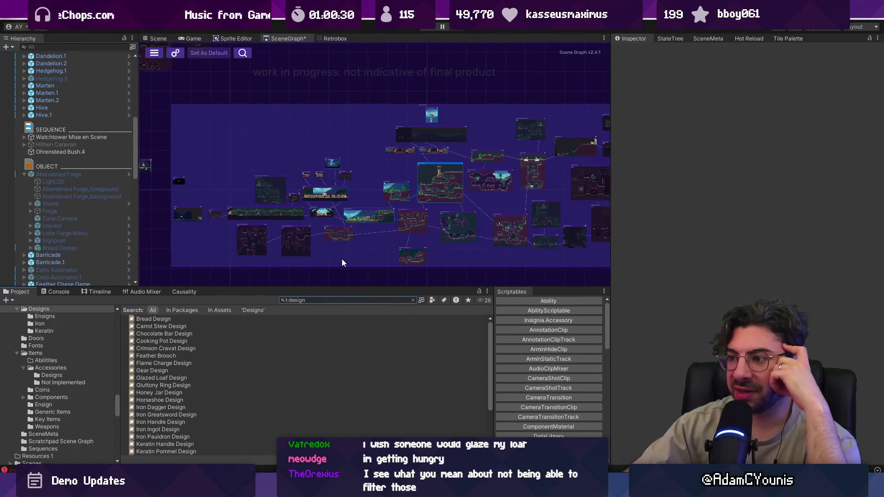
pyautogui.scroll(1, 345, 178)
pyautogui.scroll(1, 228, 197)
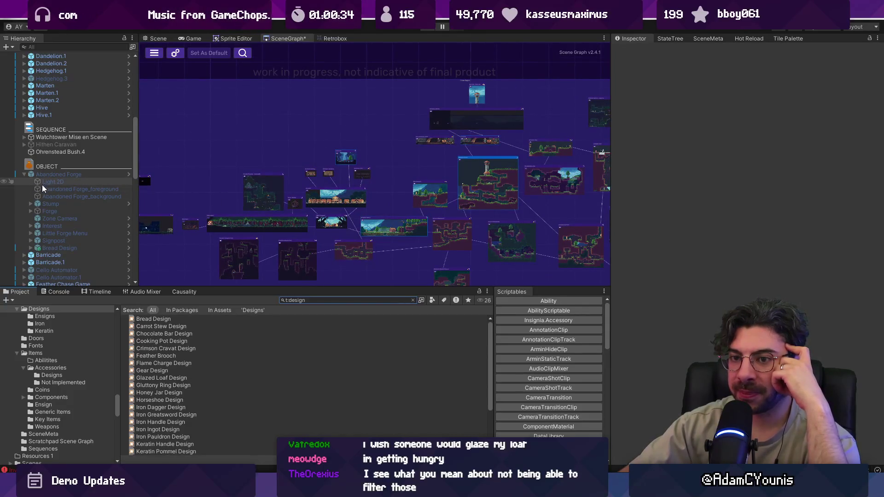
pyautogui.click(29, 174)
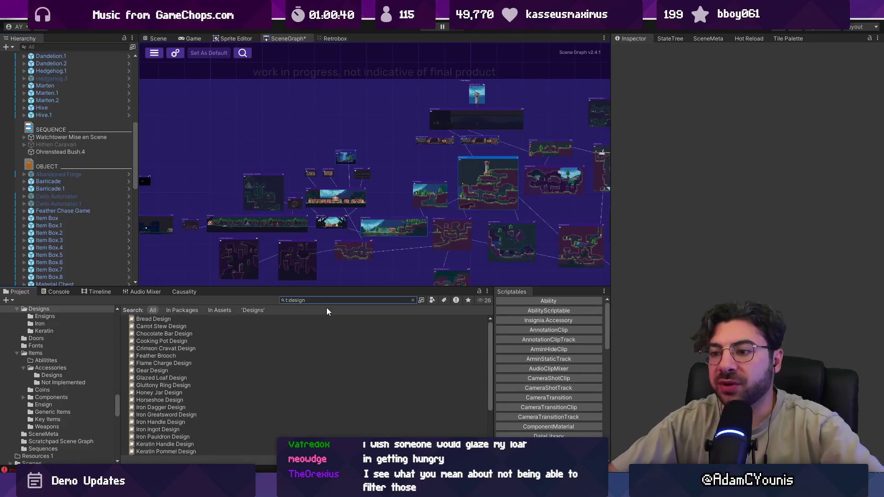
pyautogui.write('g')
pyautogui.press('BackSpace')
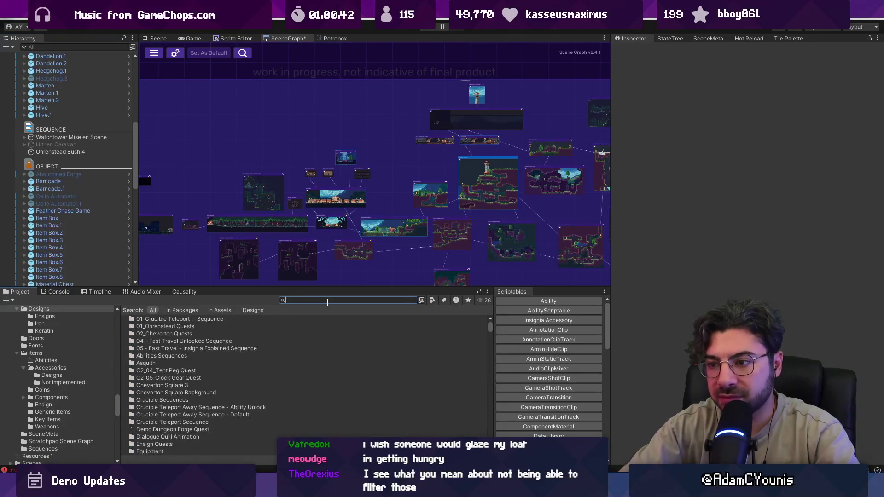
pyautogui.write('t:L')
# Step: Trim the search to the quest results and inspect the 00_No Dogs Allowed quest
pyautogui.press('BackSpace')
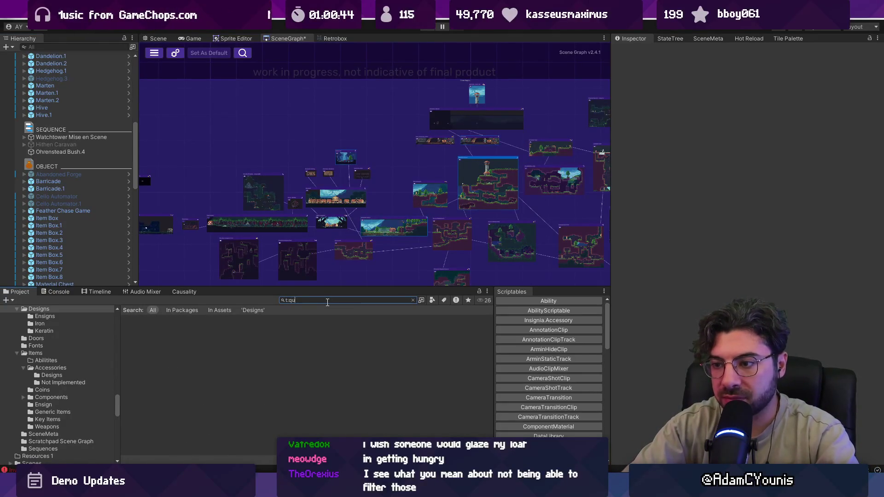
pyautogui.click(224, 320)
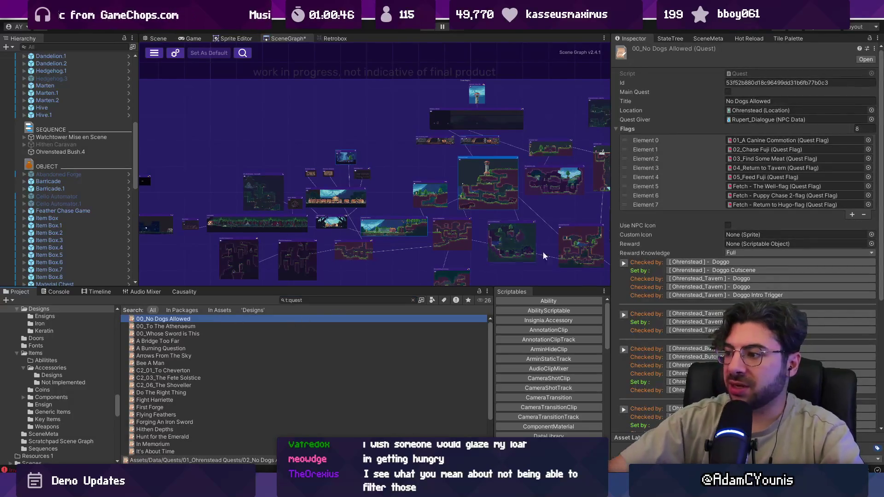
pyautogui.moveTo(613, 186); pyautogui.dragTo(579, 185)
pyautogui.scroll(-10, 637, 221)
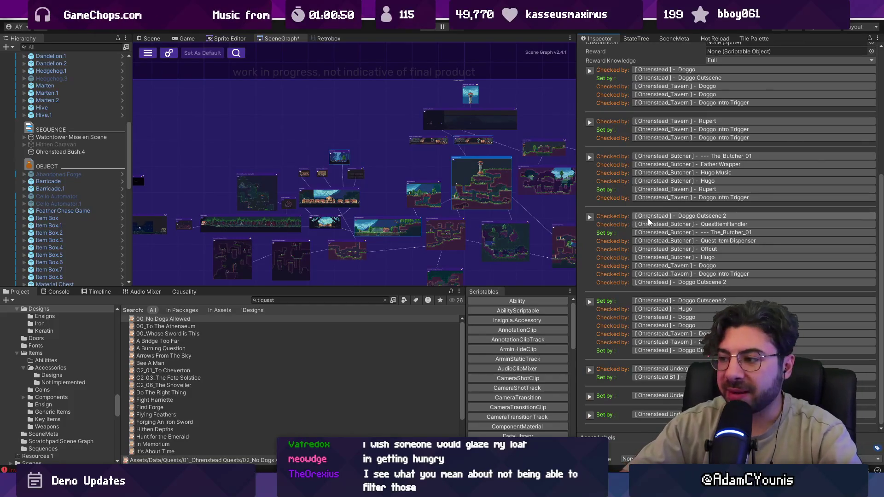
pyautogui.scroll(10, 648, 230)
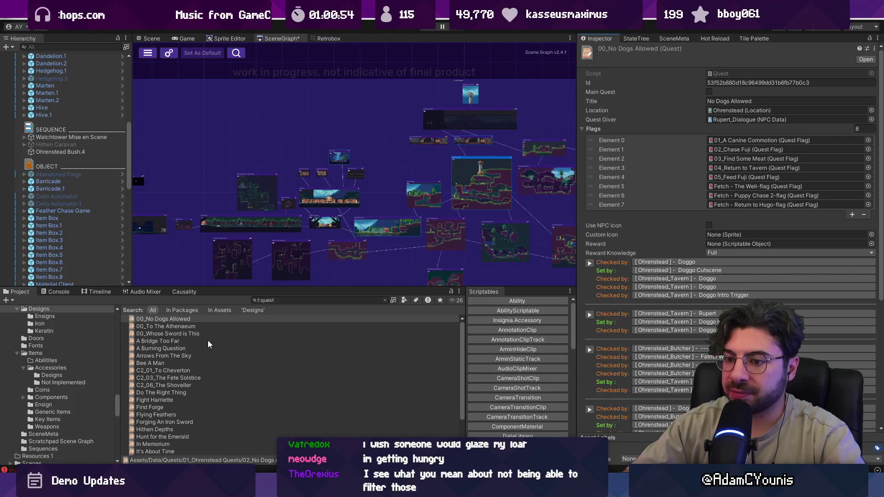
# Step: Inspect the Bee A Man quest, scrolling up to see its flags, giver and Honey Ring reward
pyautogui.click(204, 363)
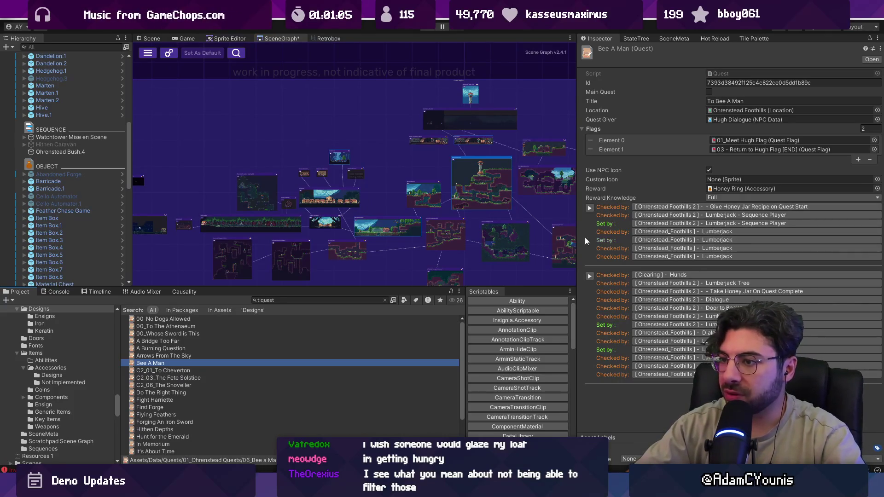
pyautogui.scroll(10, 514, 211)
pyautogui.scroll(5, 410, 161)
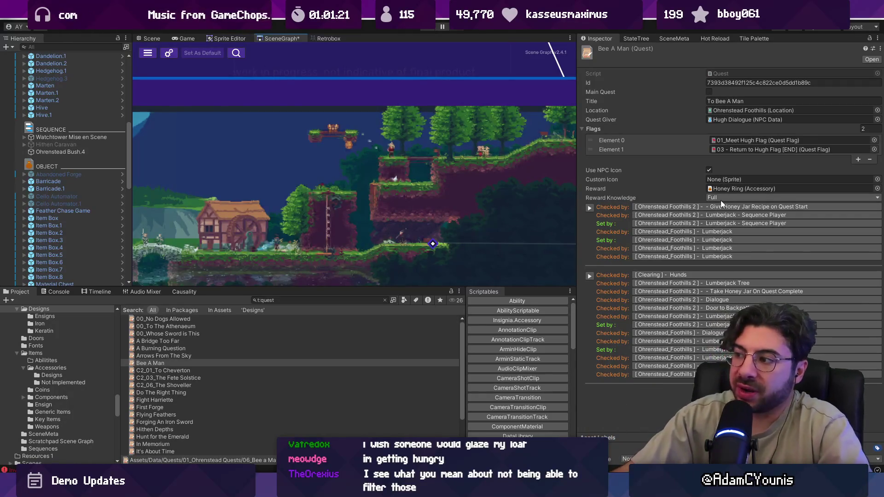
pyautogui.click(361, 298)
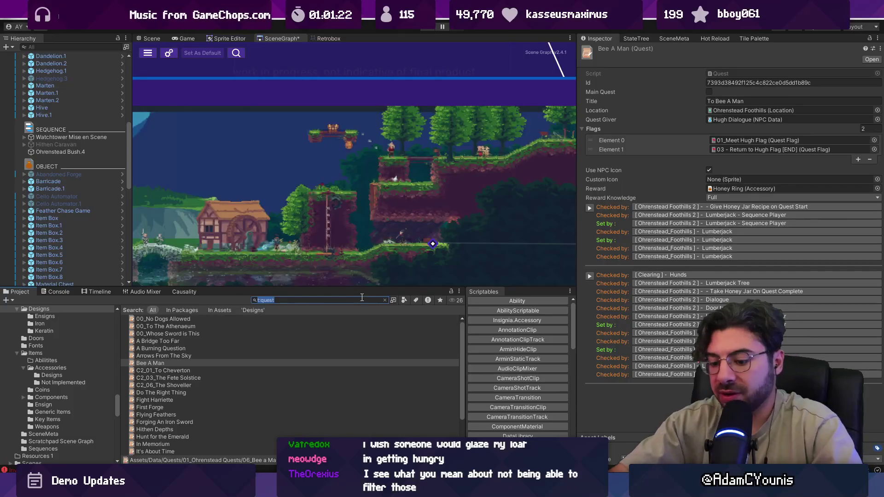
# Step: Search for honey jar, jump to the beehive supplying Honeycomb, and open the Honey_Jar item
pyautogui.write('ho0n')
pyautogui.write('beyt')
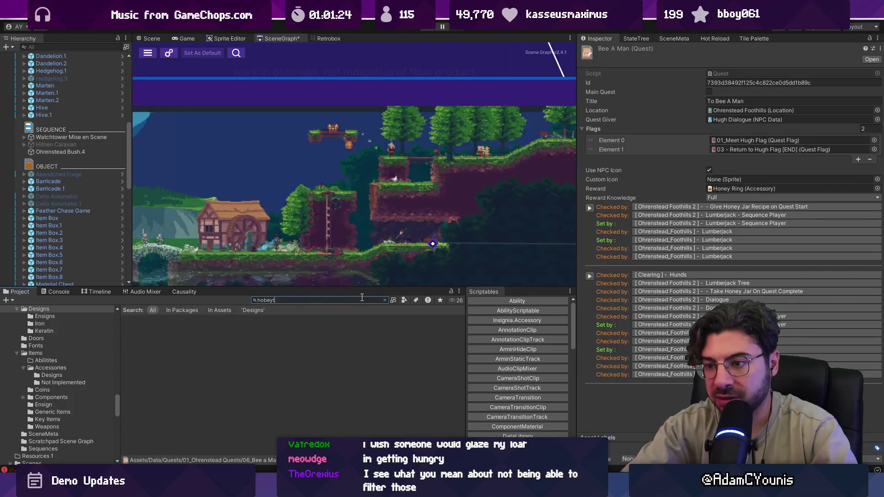
pyautogui.write('ney jar')
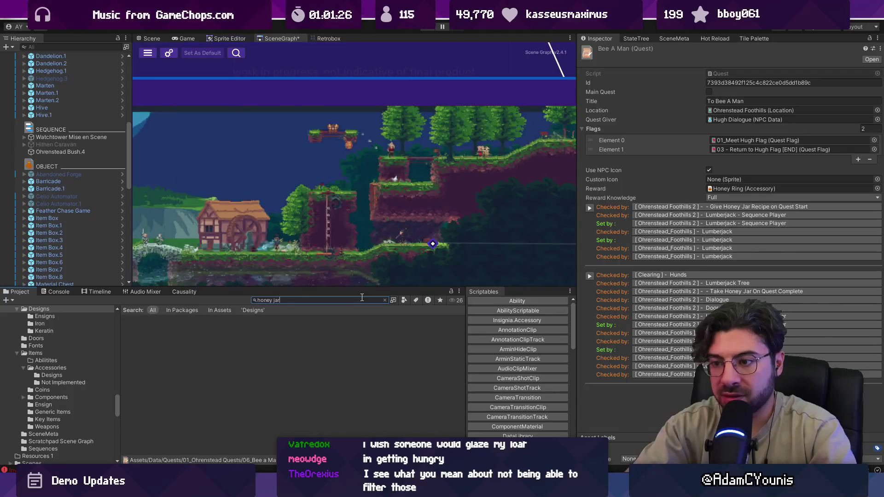
pyautogui.press('Down')
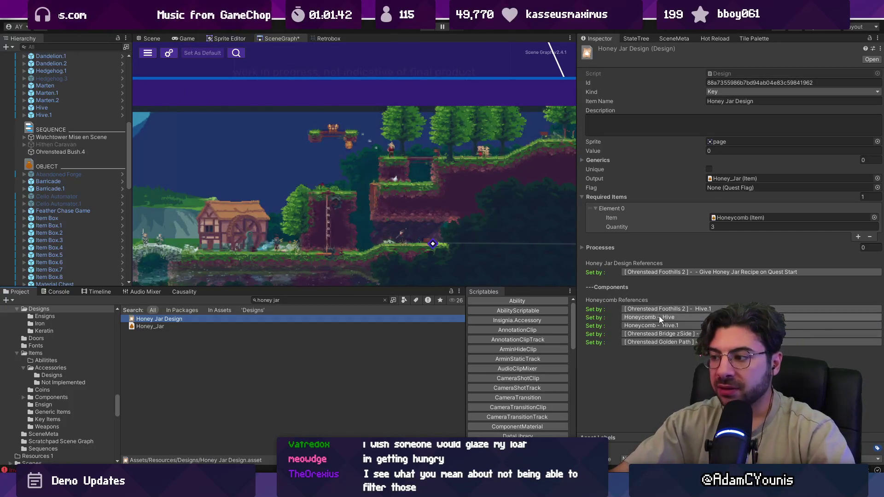
pyautogui.click(658, 317)
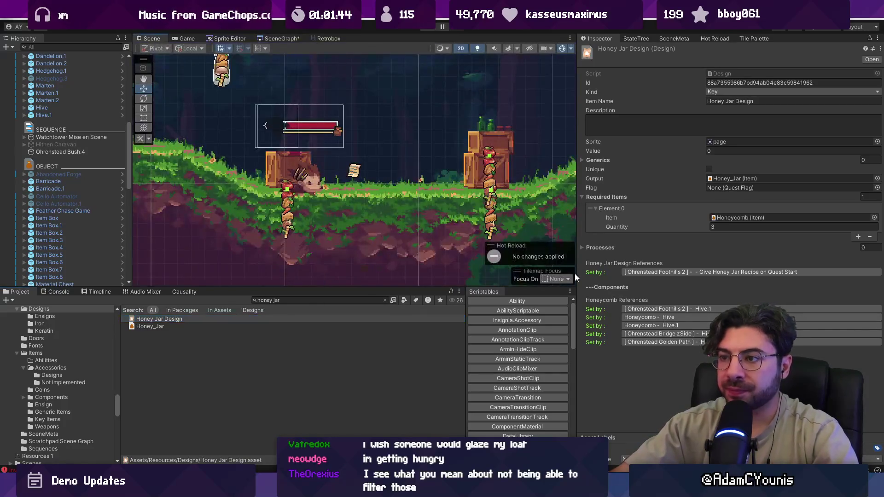
pyautogui.click(648, 317)
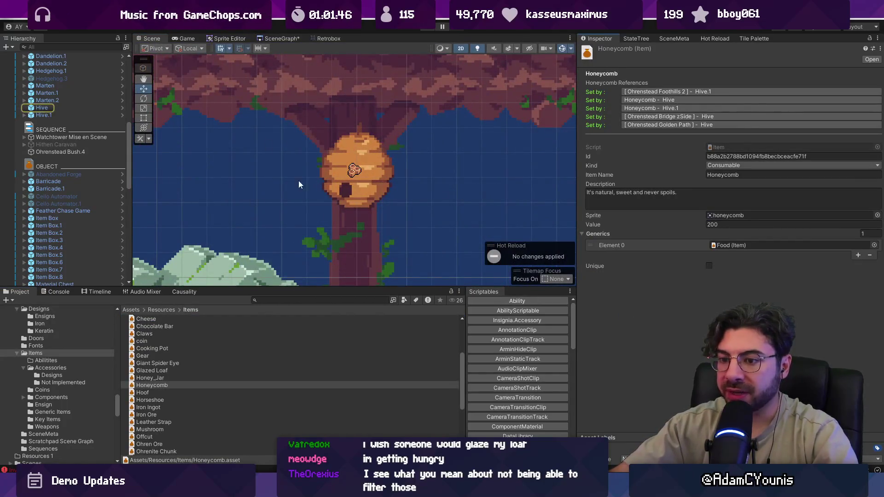
pyautogui.click(164, 378)
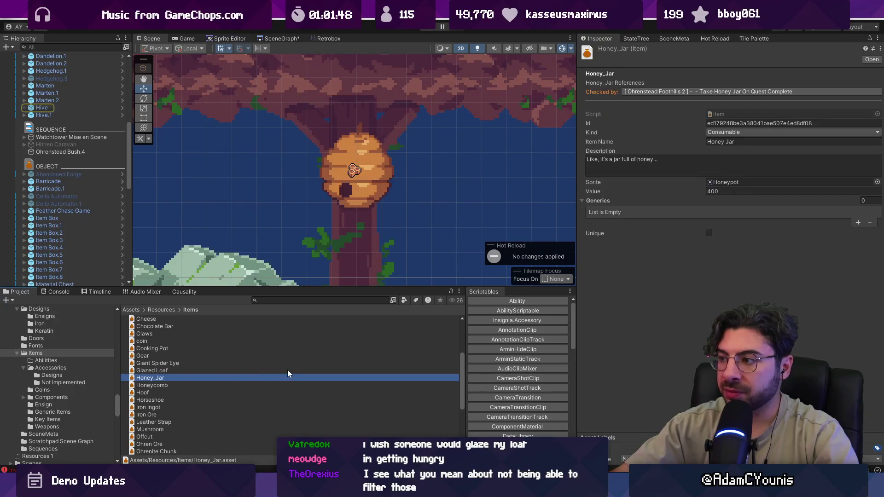
# Step: Search 'honey jar design', inspect Honey Jar Design, and show the Causality item filters
pyautogui.click(281, 299)
pyautogui.write('h')
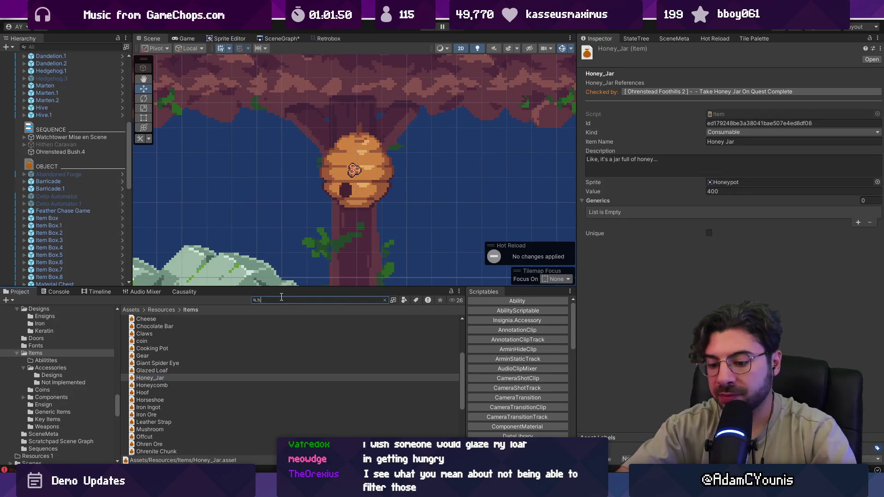
pyautogui.write('oney jar design')
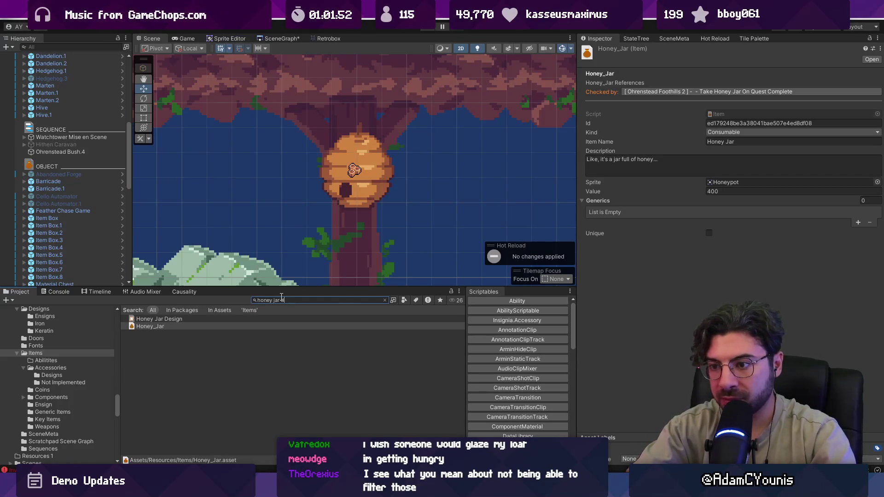
pyautogui.press('Down')
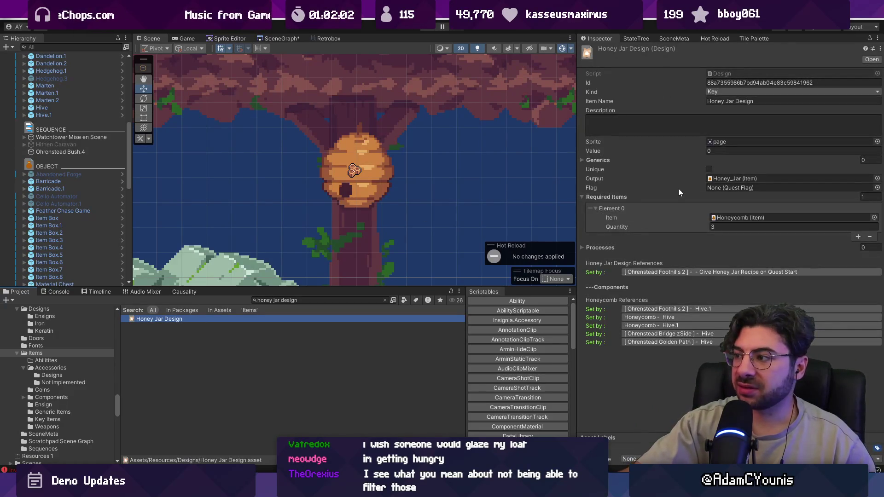
pyautogui.scroll(-10, 411, 205)
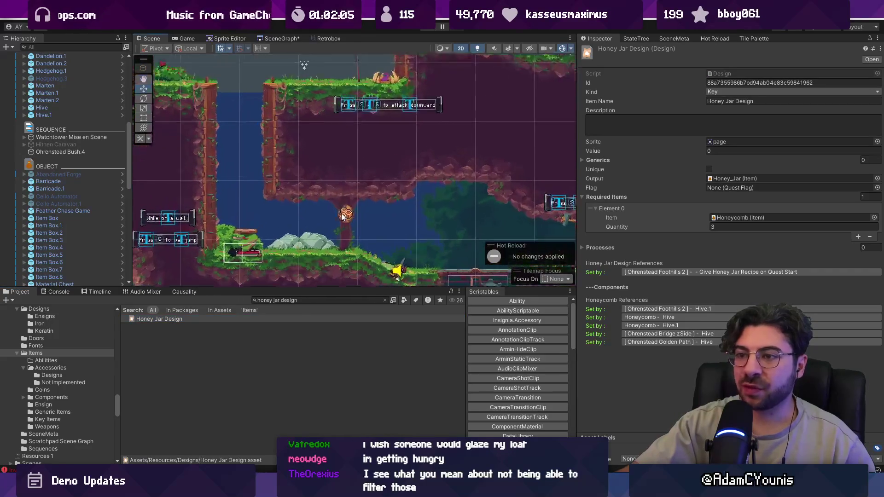
pyautogui.scroll(1, 342, 217)
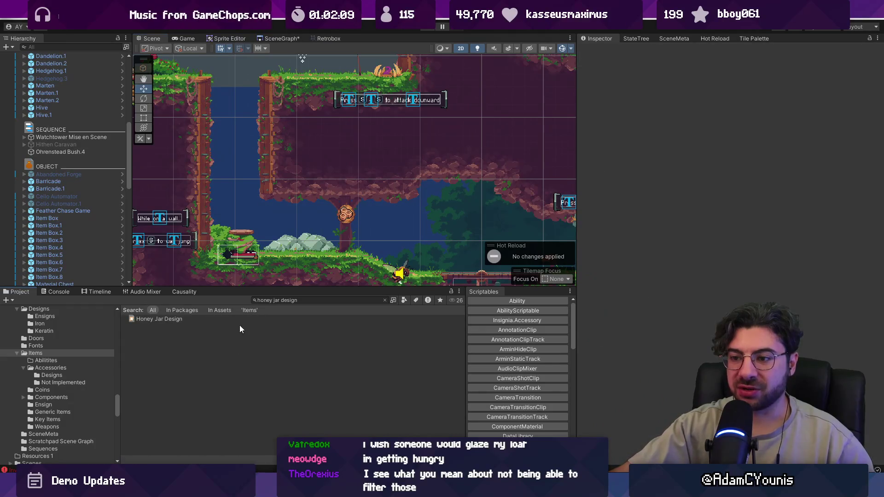
pyautogui.click(239, 320)
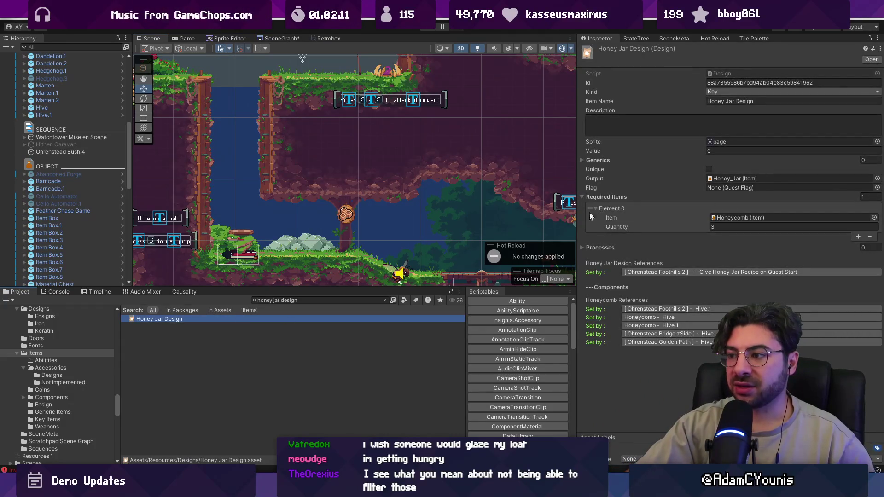
pyautogui.scroll(-5, 390, 203)
pyautogui.scroll(-3, 348, 182)
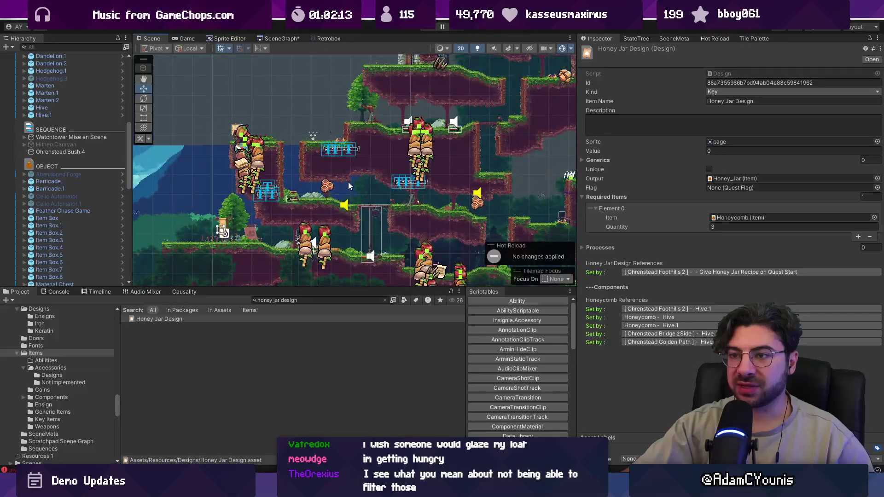
pyautogui.click(184, 291)
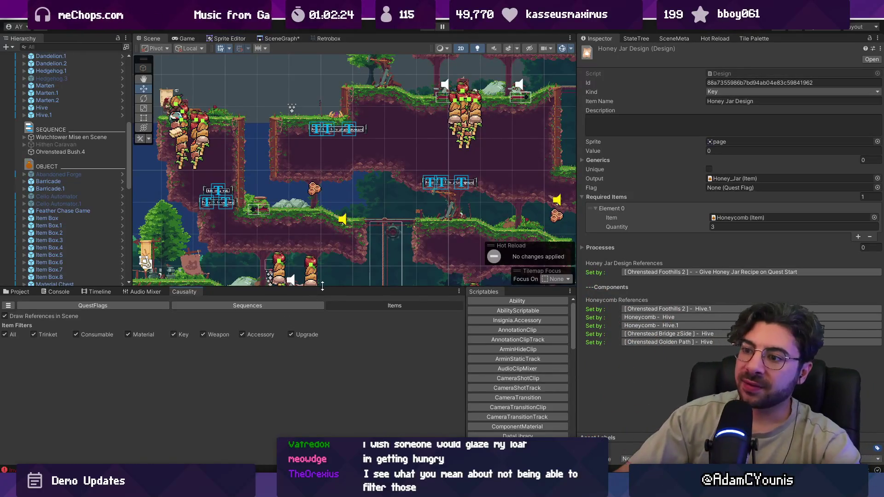
# Step: Enlarge the Scene view and zoom and pan around the Ohrenstead level
pyautogui.moveTo(330, 287); pyautogui.dragTo(331, 322)
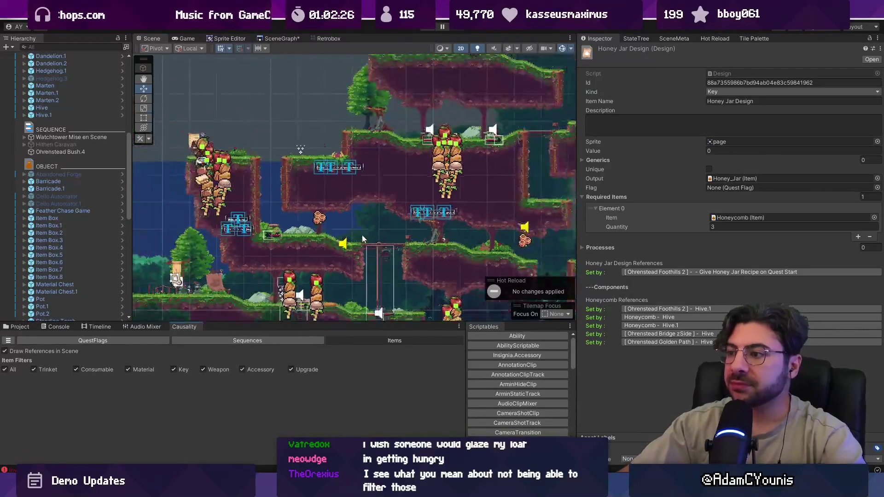
pyautogui.scroll(-1, 377, 136)
pyautogui.scroll(-1, 361, 134)
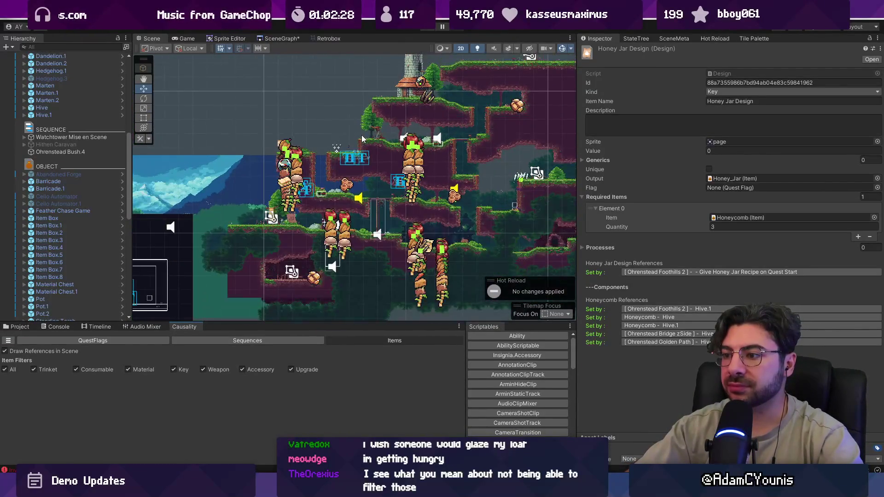
pyautogui.scroll(6, 429, 249)
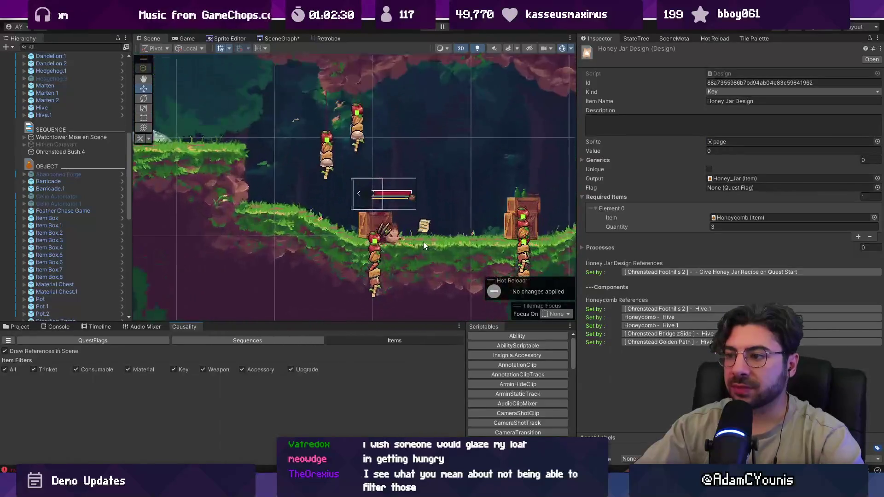
pyautogui.scroll(-4, 448, 234)
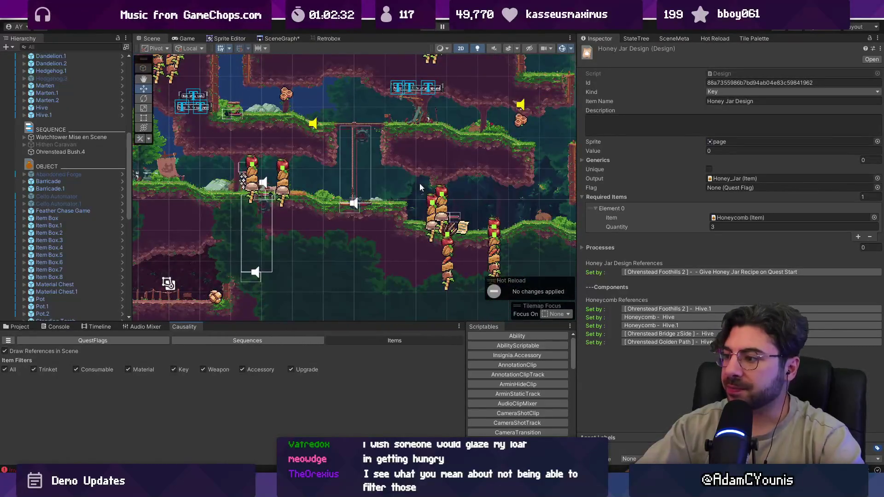
pyautogui.scroll(-1, 417, 175)
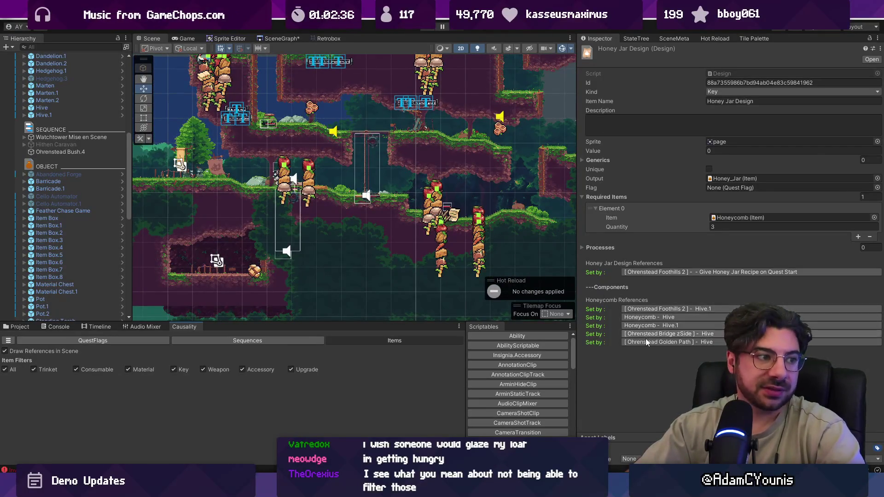
pyautogui.scroll(-1, 382, 169)
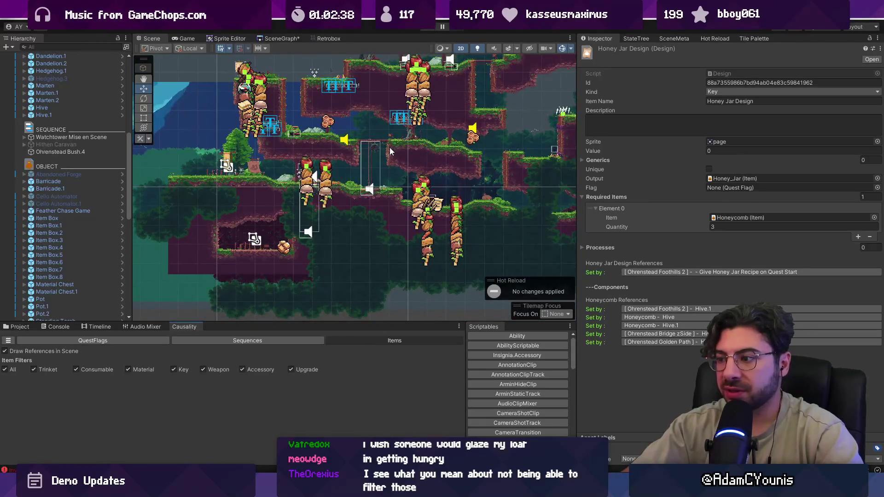
pyautogui.moveTo(389, 148)
pyautogui.mouseDown()
pyautogui.moveTo(390, 167)
pyautogui.moveTo(361, 222)
pyautogui.mouseUp()
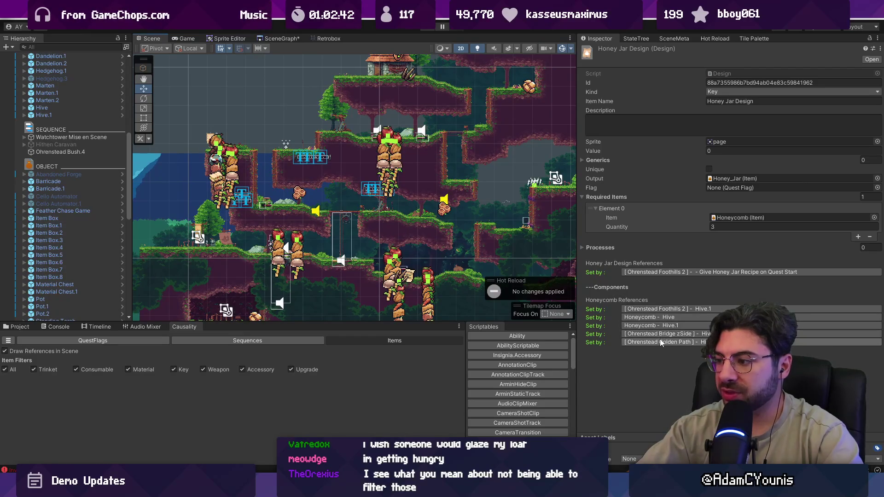
# Step: Zoom the Scene view further, then return to the Project tab's Honey Jar Design result
pyautogui.click(612, 318)
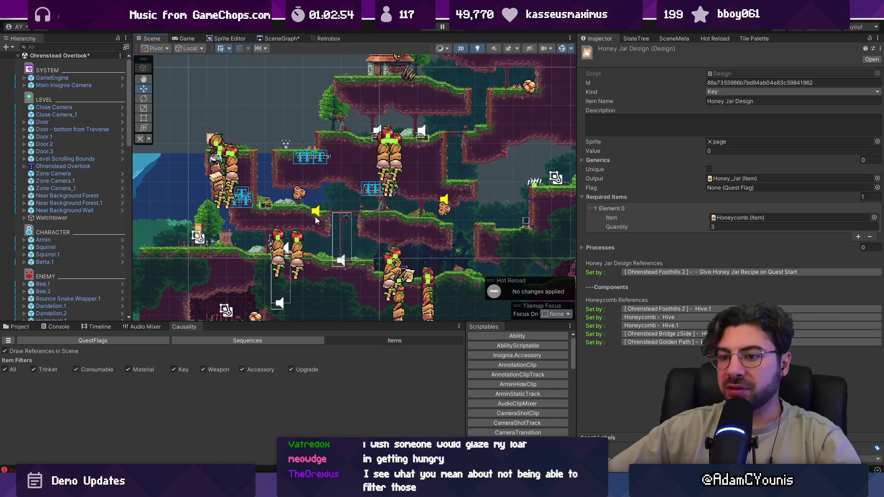
pyautogui.scroll(-2, 395, 224)
pyautogui.scroll(-1, 395, 220)
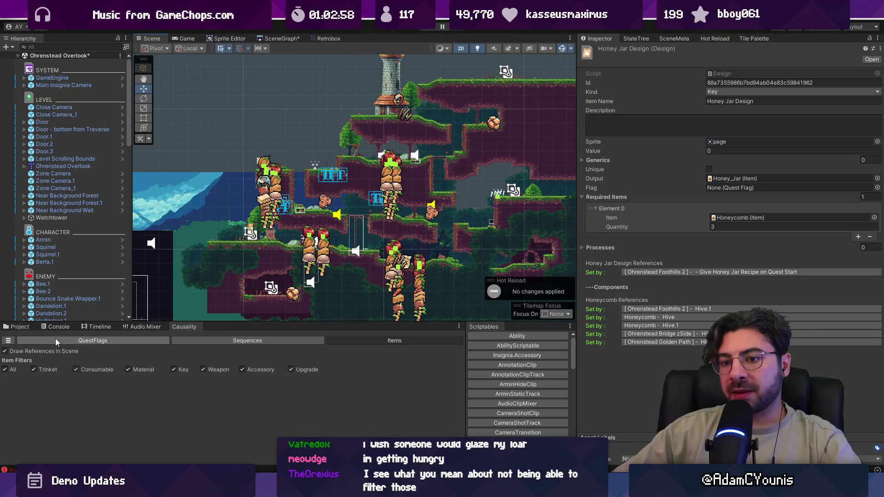
pyautogui.click(16, 326)
pyautogui.scroll(-3, 420, 202)
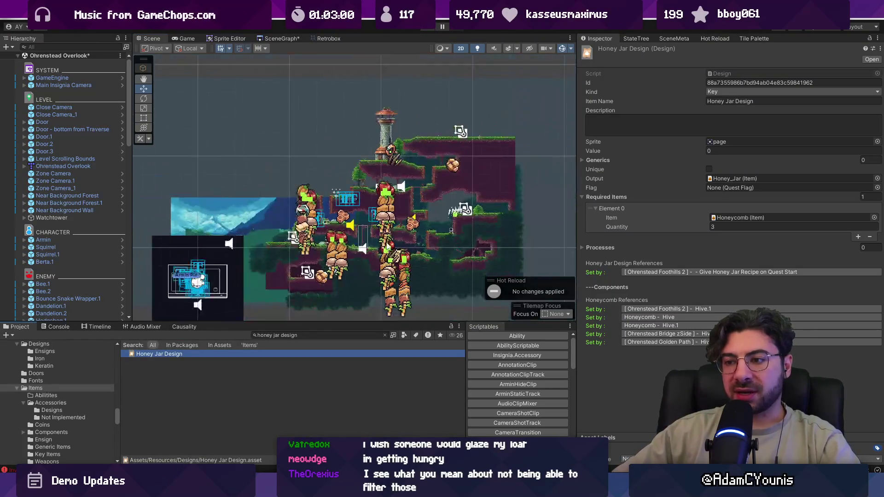
# Step: Show the level Scene Graph zoomed out, then browse the t:accessory items Accessory Pouch and Assist Ring
pyautogui.click(264, 40)
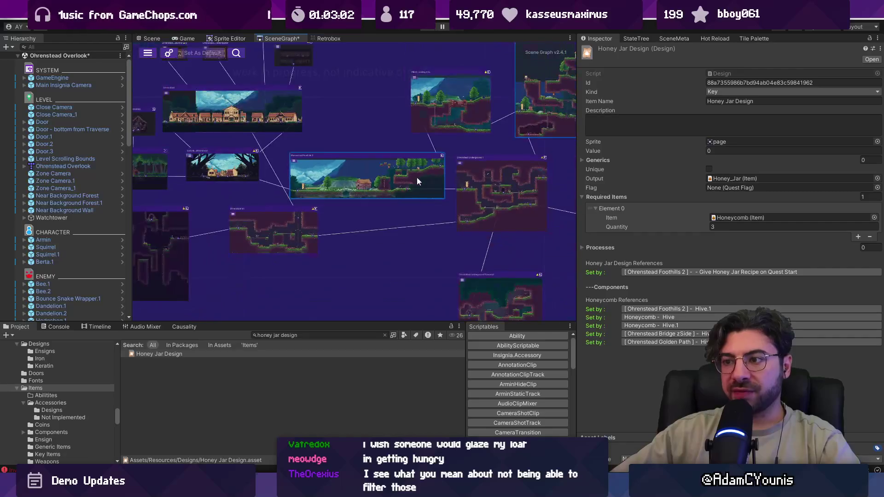
pyautogui.scroll(-2, 401, 199)
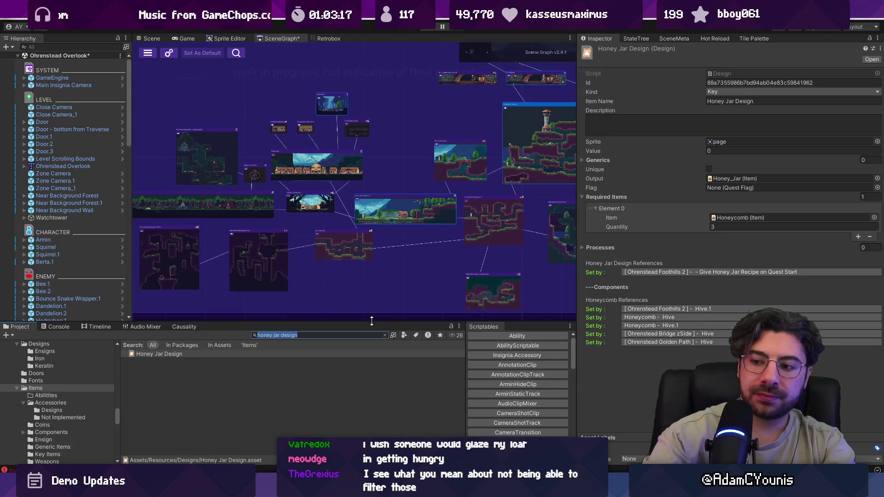
pyautogui.write(':accessory')
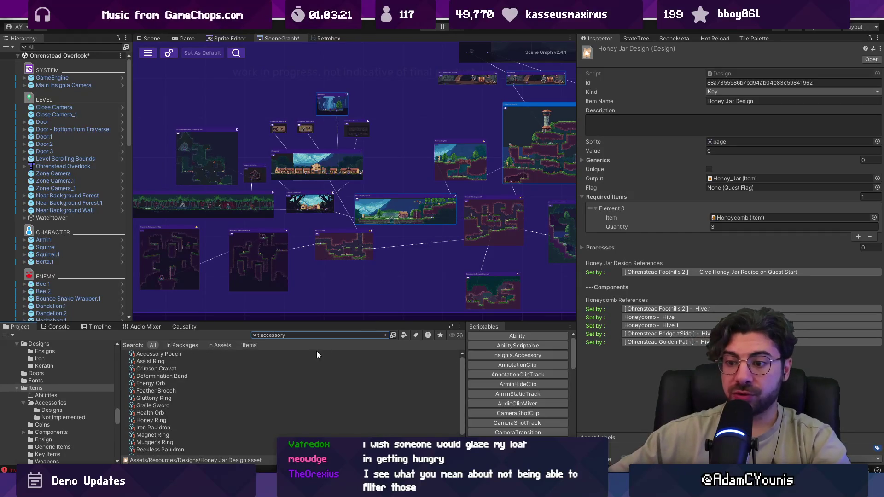
pyautogui.click(311, 354)
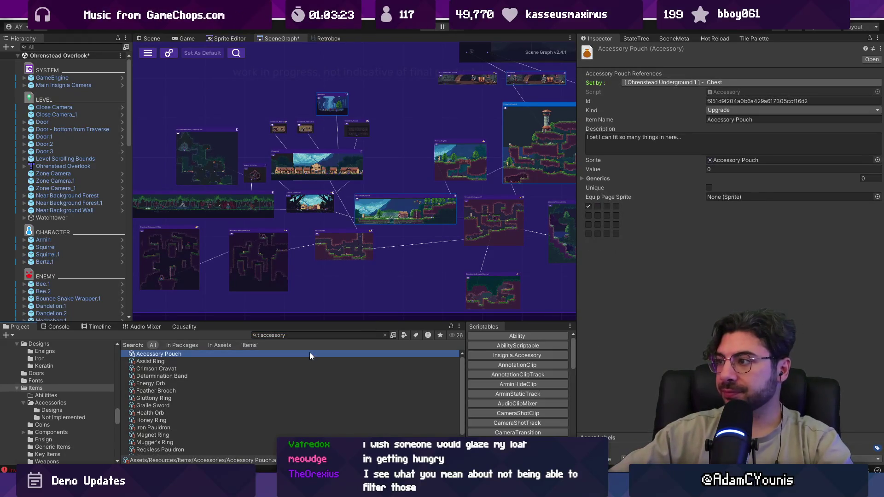
pyautogui.press('Down')
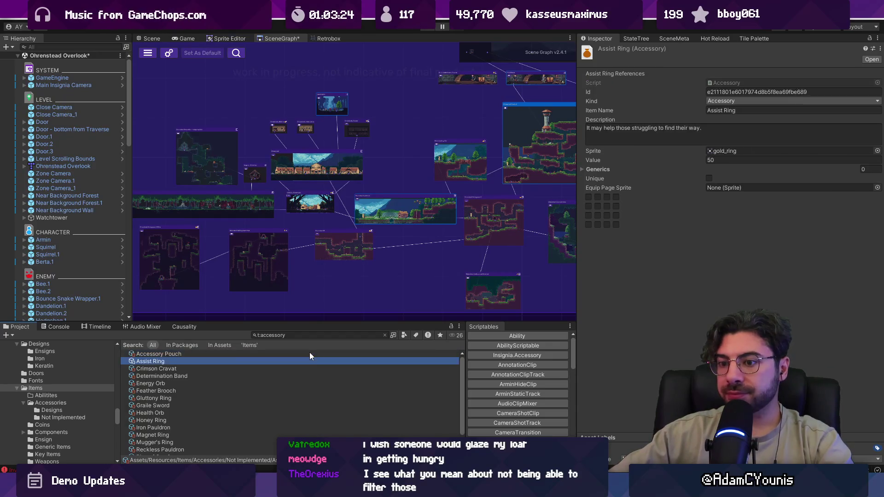
pyautogui.click(309, 354)
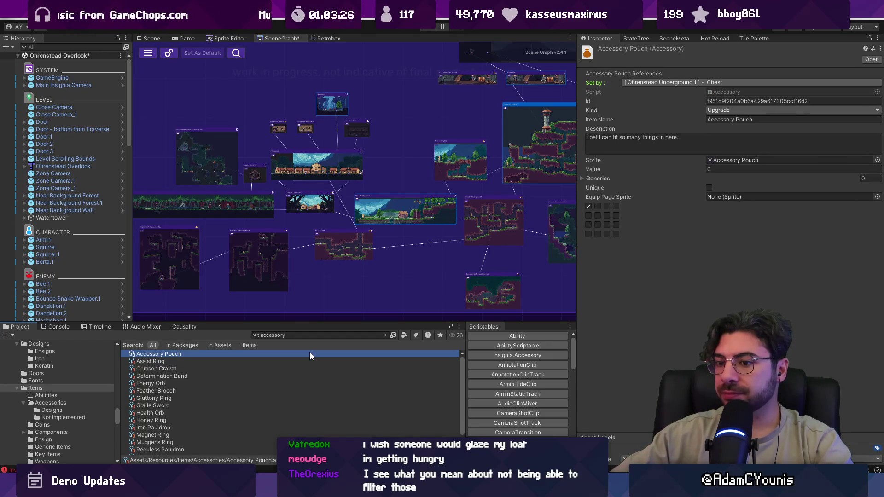
pyautogui.press('Down')
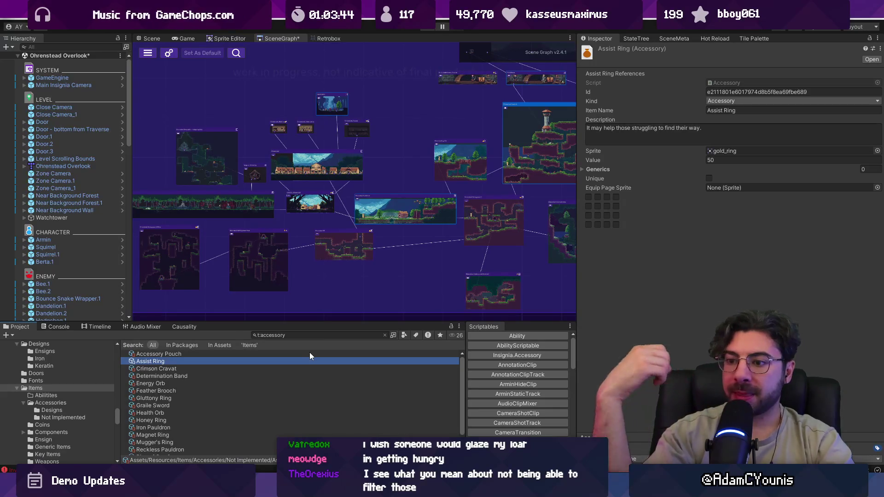
# Step: Filter the Project by t:design and inspect the Keratin Handle Design recipe
pyautogui.click(316, 337)
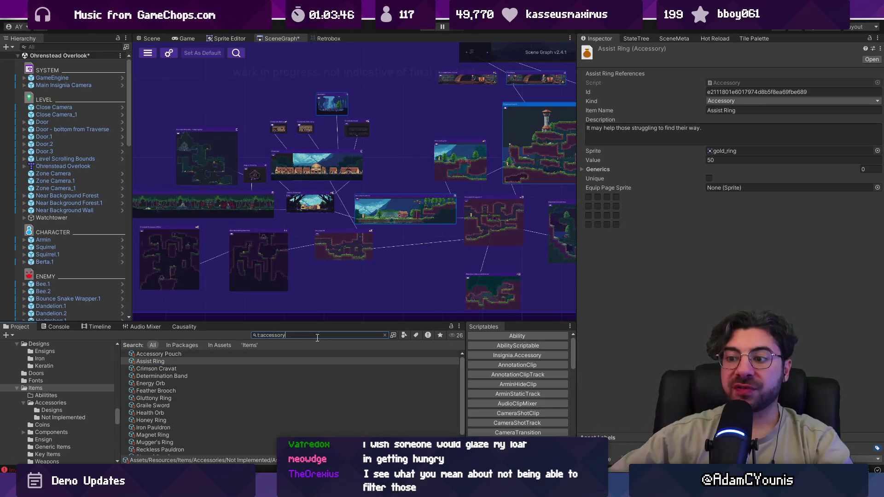
pyautogui.doubleClick(317, 338)
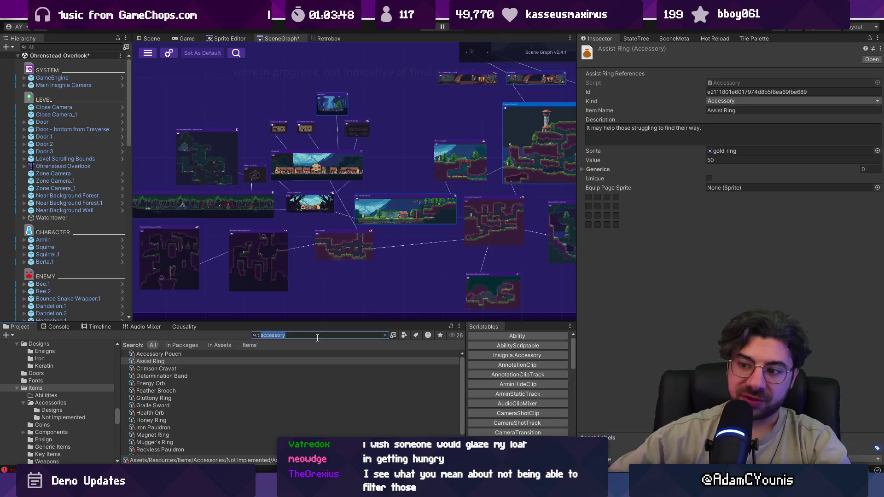
pyautogui.write('design')
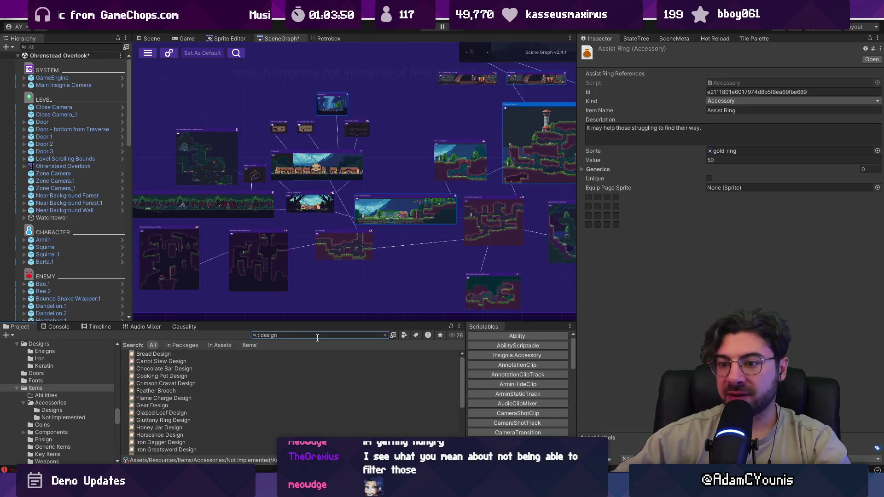
pyautogui.click(291, 358)
pyautogui.press('Down')
pyautogui.press('Down')
pyautogui.press('Down')
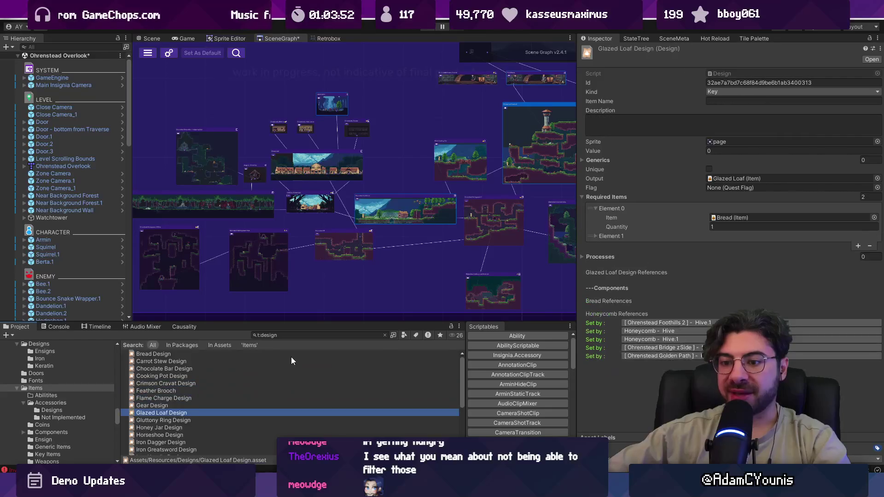
pyautogui.press('Down')
pyautogui.press('Down')
pyautogui.press('Down')
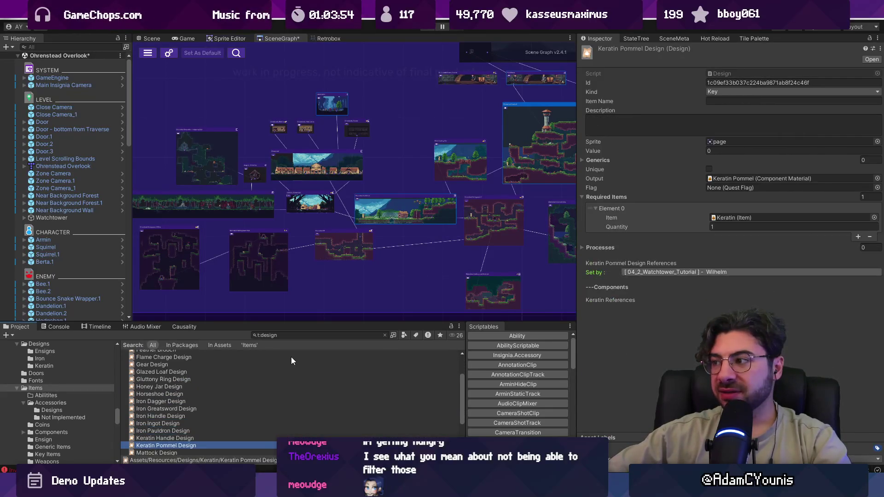
pyautogui.press('Up')
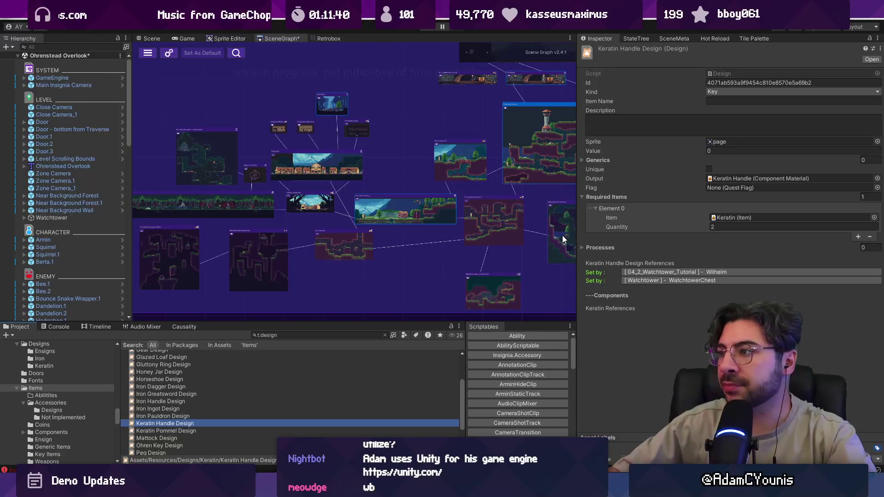
pyautogui.moveTo(293, 323); pyautogui.dragTo(295, 285)
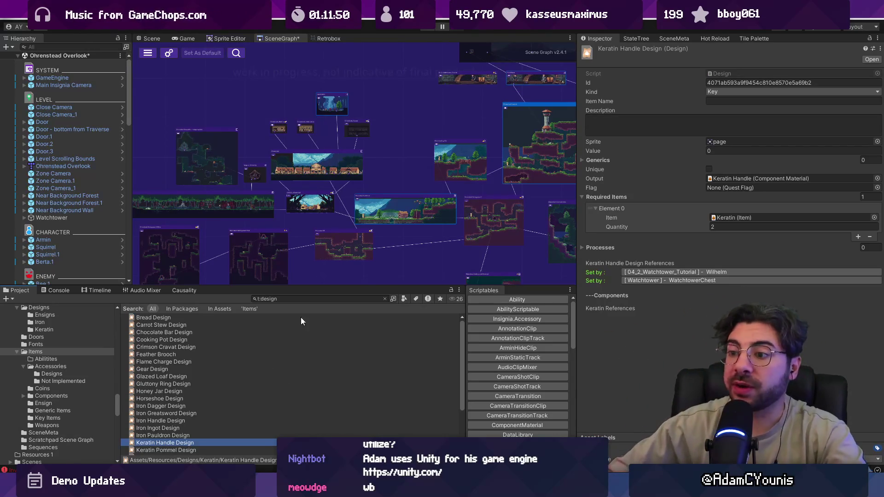
pyautogui.moveTo(332, 286)
pyautogui.mouseDown()
pyautogui.moveTo(332, 315)
pyautogui.moveTo(341, 309)
pyautogui.mouseUp()
pyautogui.scroll(-3, 400, 230)
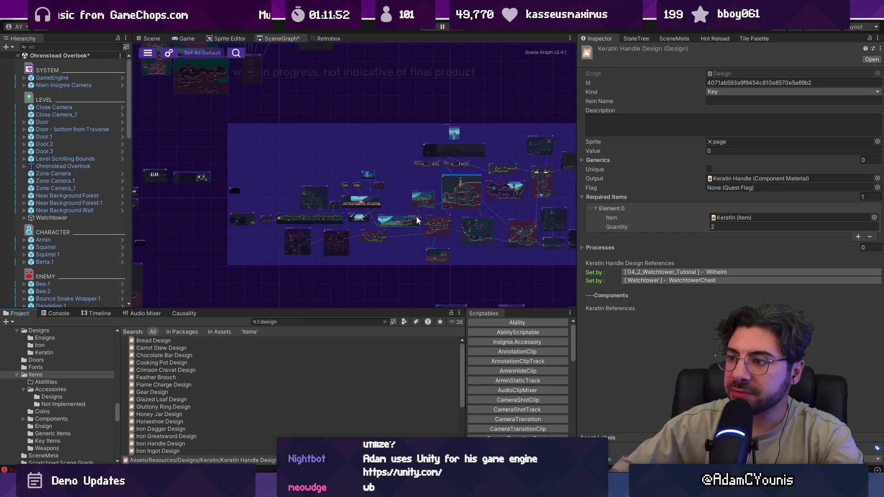
pyautogui.scroll(5, 417, 220)
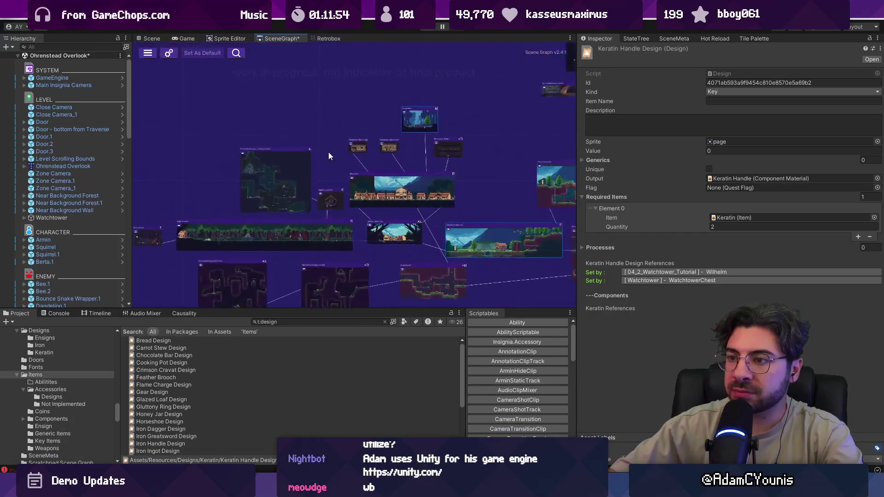
pyautogui.scroll(-4, 329, 156)
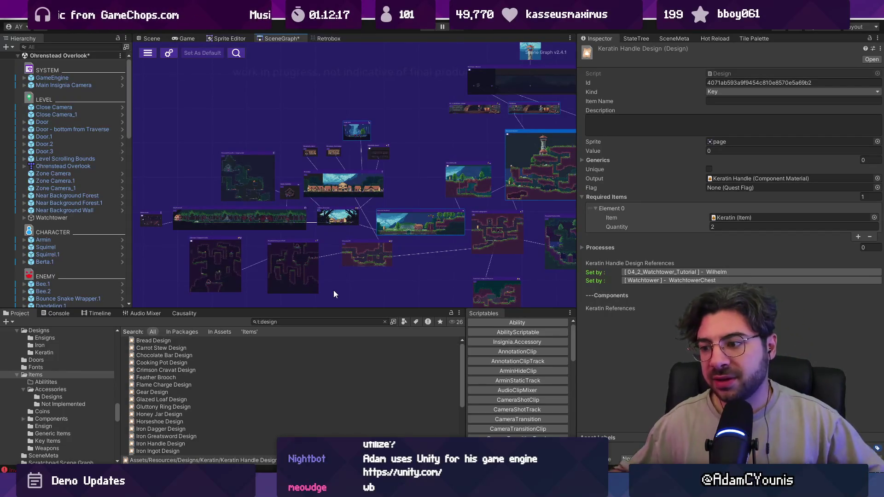
# Step: Switch to Figma and open the 0.0.1 Daily Project Management page of Insignia - Working Design Document
pyautogui.hotkey('alt', 'Tab')
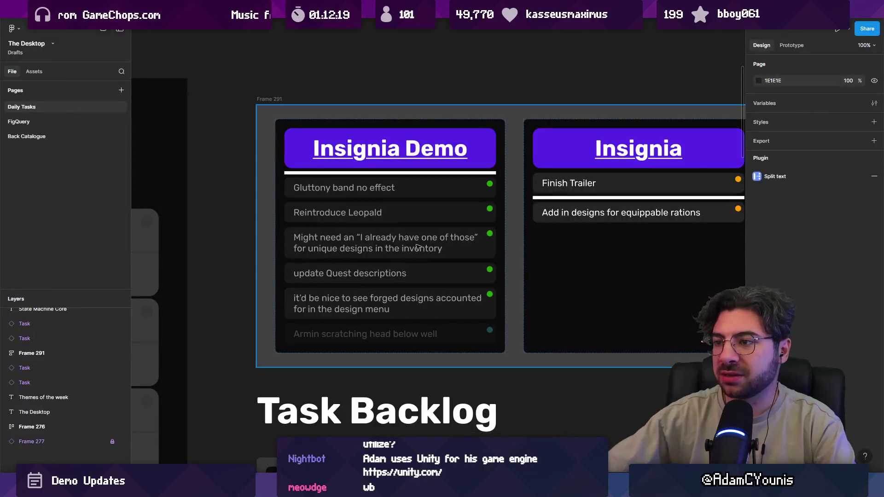
pyautogui.scroll(-5, 417, 237)
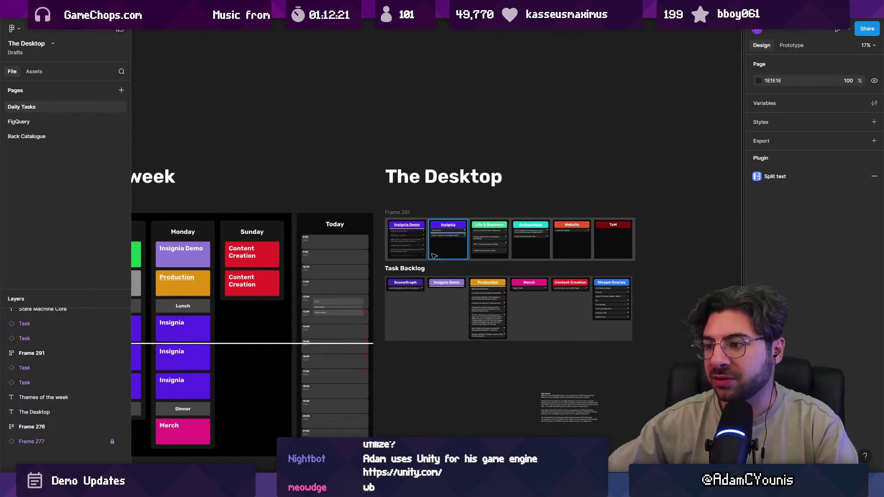
pyautogui.scroll(3, 446, 283)
pyautogui.scroll(-5, 504, 332)
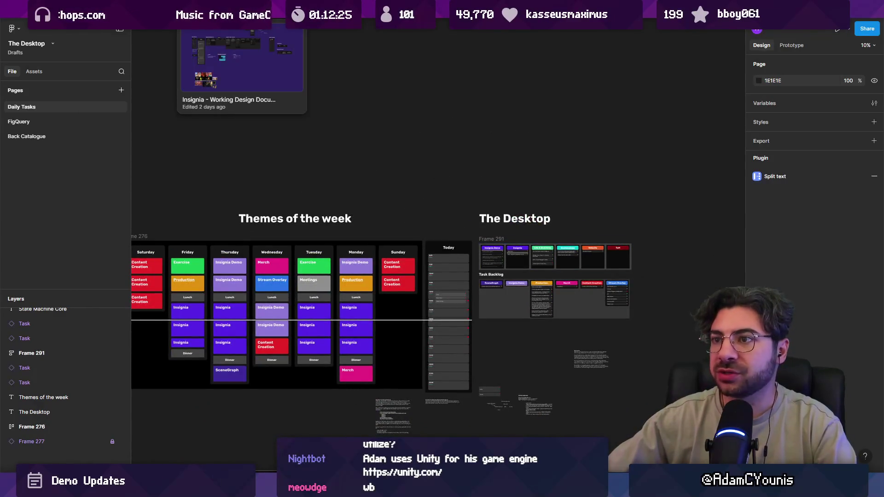
pyautogui.click(166, 10)
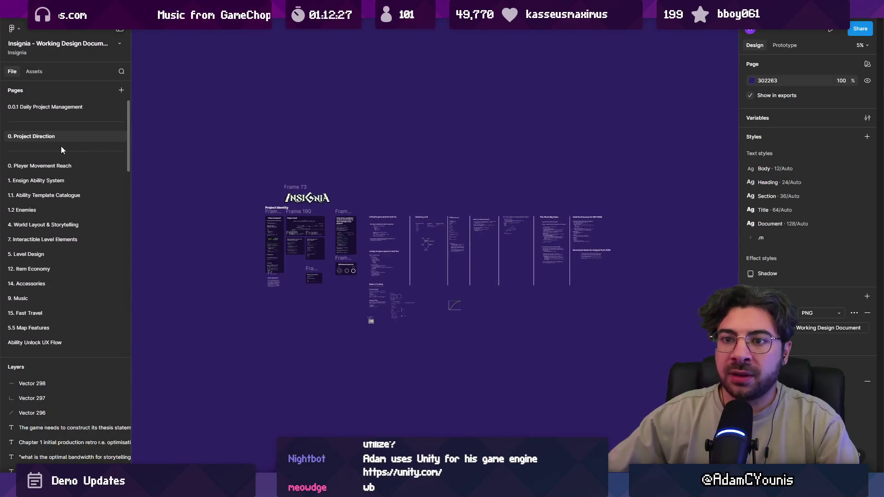
pyautogui.click(56, 106)
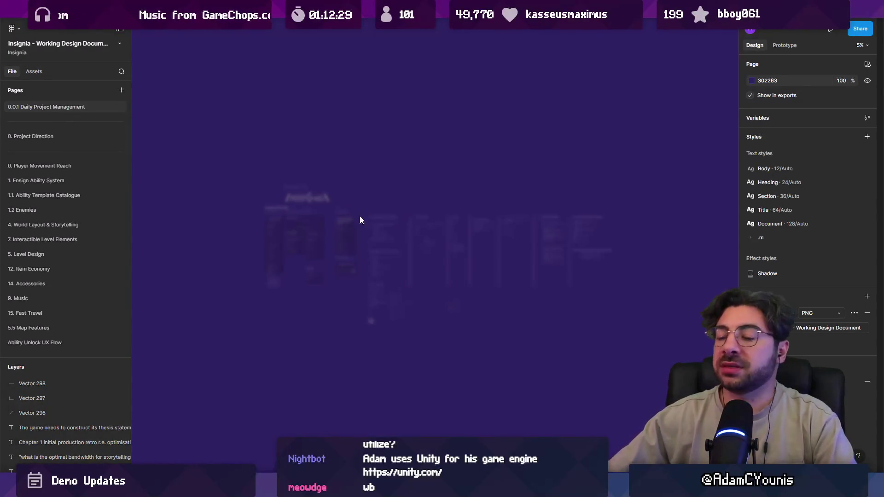
# Step: Pan the canvas to bring the Production task column into view
pyautogui.hscroll(5, 584, 184)
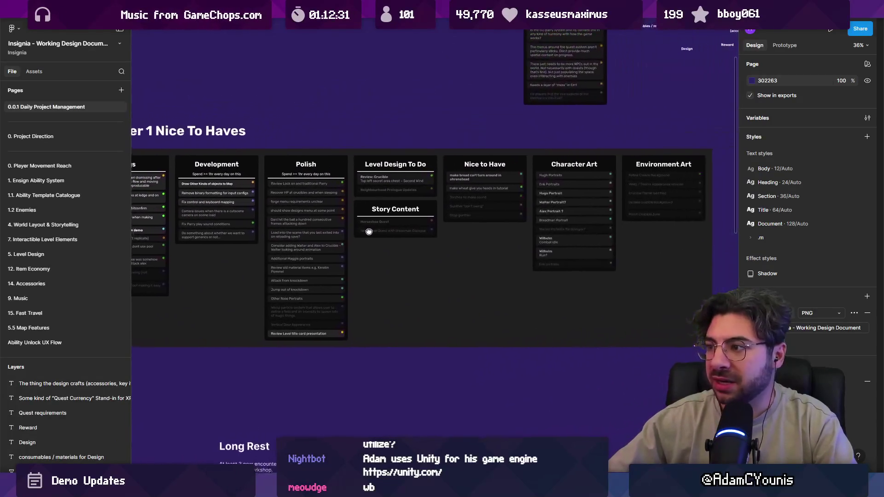
pyautogui.hscroll(5, 437, 224)
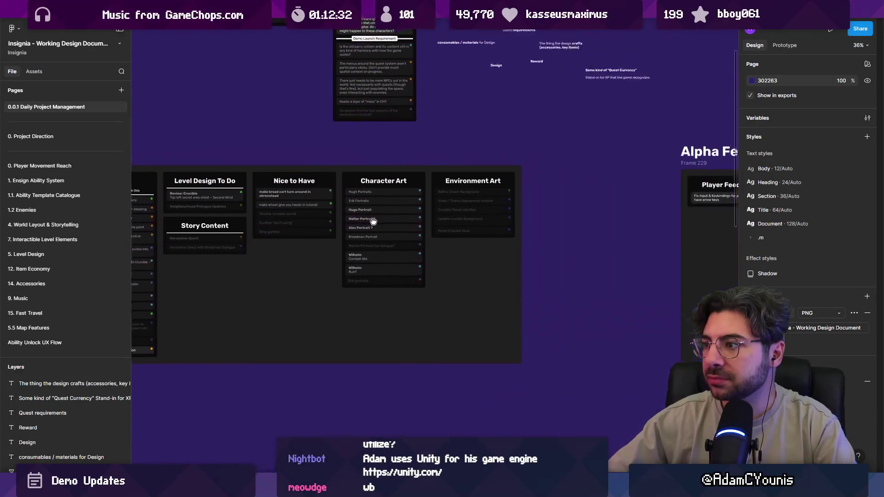
pyautogui.scroll(4, 437, 240)
pyautogui.hscroll(-4, 437, 286)
pyautogui.moveTo(437, 313)
pyautogui.mouseDown()
pyautogui.moveTo(682, 239)
pyautogui.moveTo(599, 232)
pyautogui.moveTo(669, 227)
pyautogui.mouseUp()
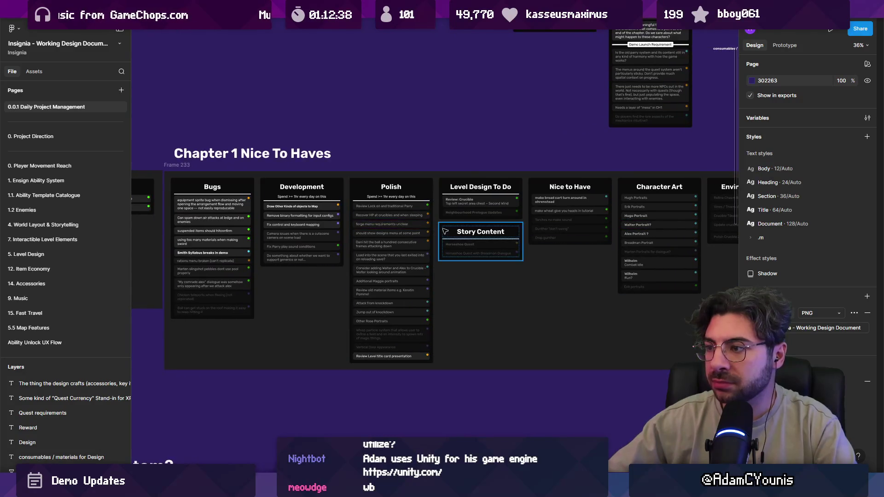
pyautogui.scroll(-5, 532, 221)
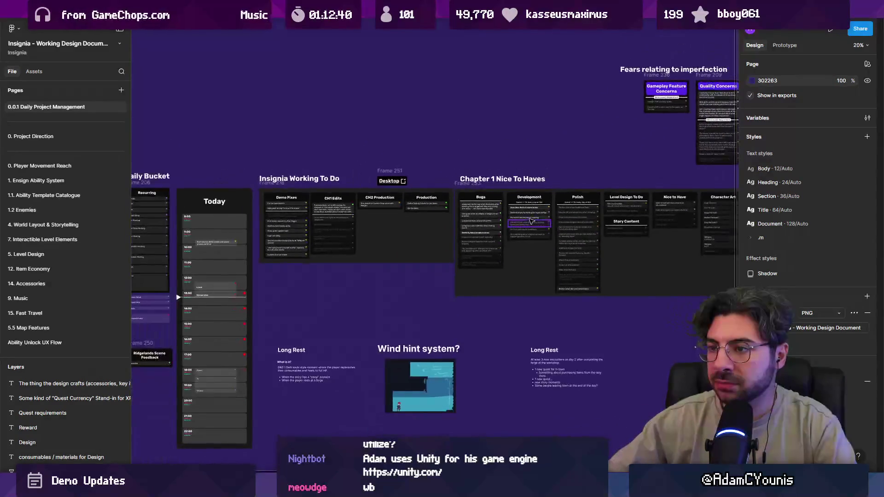
pyautogui.scroll(5, 355, 191)
pyautogui.scroll(3, 399, 219)
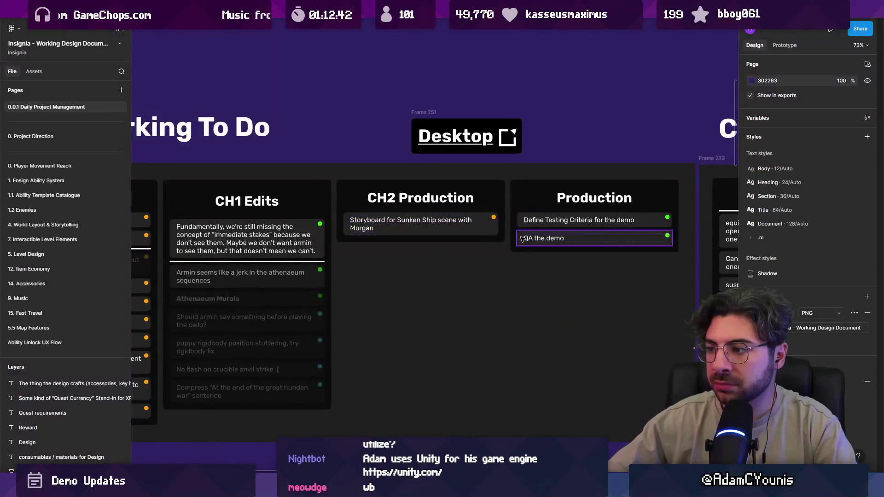
# Step: Duplicate the QA the demo task card and enter 'Wiki Editor' as its text
pyautogui.click(584, 242)
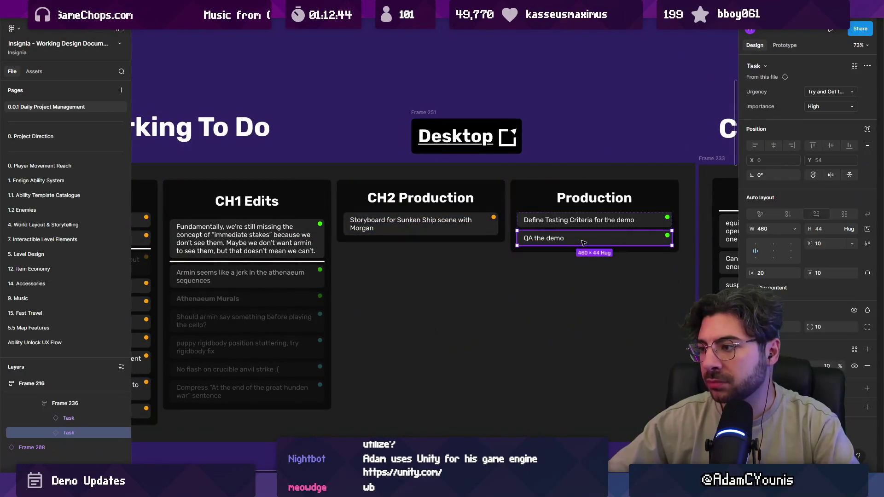
pyautogui.hotkey('ctrl', 'd')
pyautogui.doubleClick(543, 256)
pyautogui.write('Wiki-0')
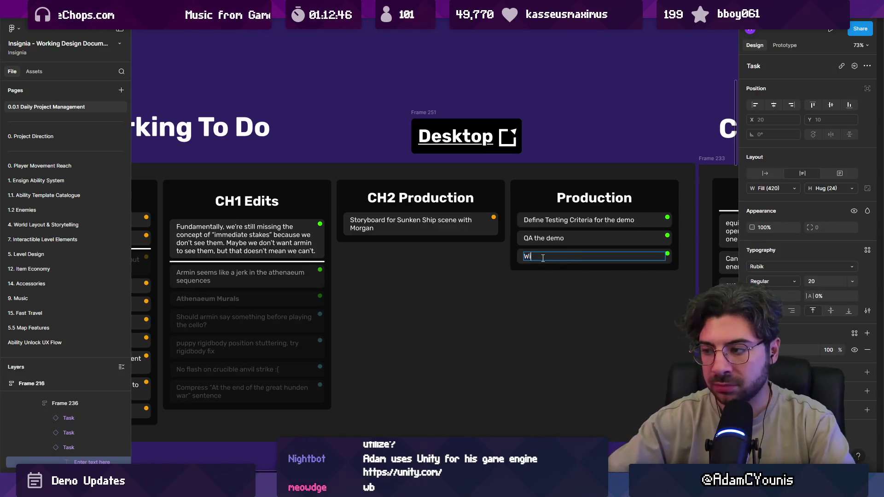
pyautogui.press('BackSpace')
pyautogui.write('Edi')
pyautogui.press('Escape')
pyautogui.scroll(8, 543, 258)
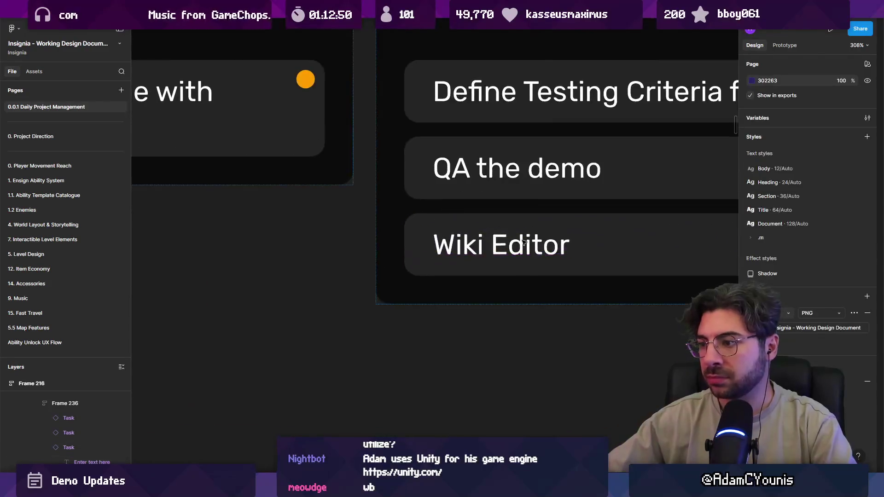
pyautogui.press('Escape')
pyautogui.press('Escape')
# Step: Reword the task to 'In-Game “Wiki” for quests, flags…'
pyautogui.doubleClick(423, 243)
pyautogui.click(383, 242)
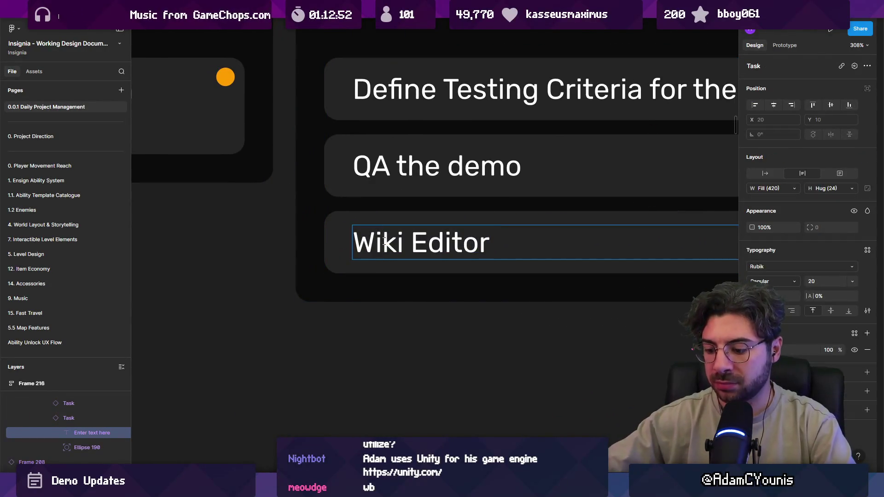
pyautogui.write('In-Game ')
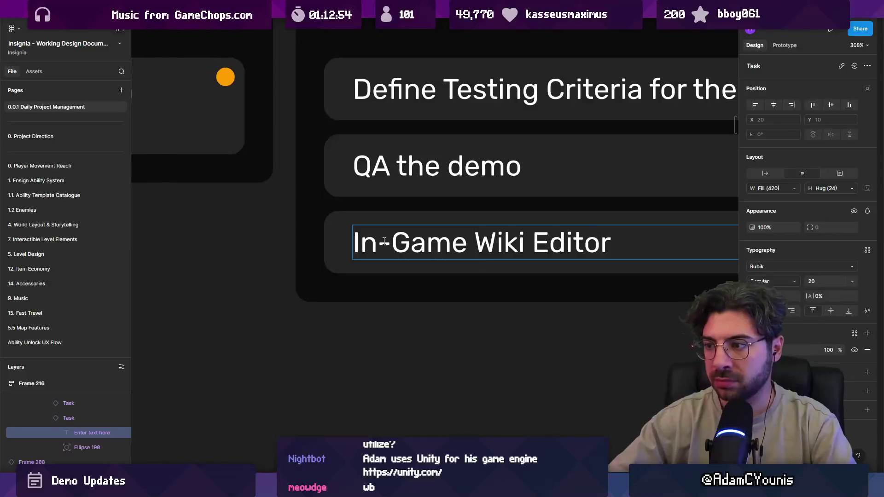
pyautogui.write('“')
pyautogui.hotkey('ctrl', 'shift', 'Right')
pyautogui.press('Right')
pyautogui.hotkey('shift', 'End')
pyautogui.write('” for quests,')
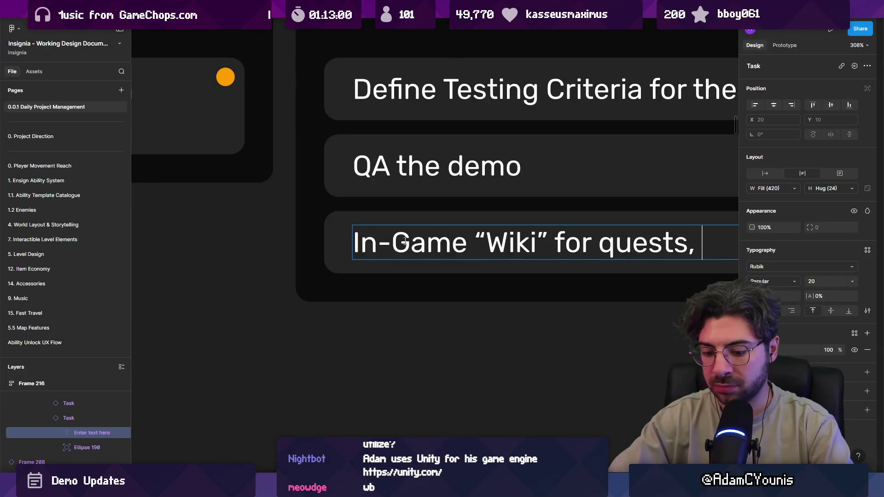
pyautogui.write(' flag')
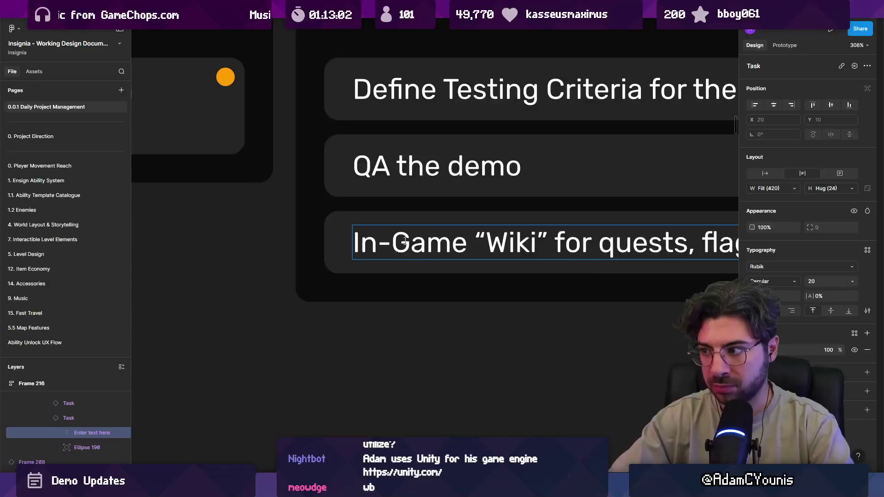
pyautogui.scroll(-10, 404, 240)
pyautogui.press('Escape')
pyautogui.press('Escape')
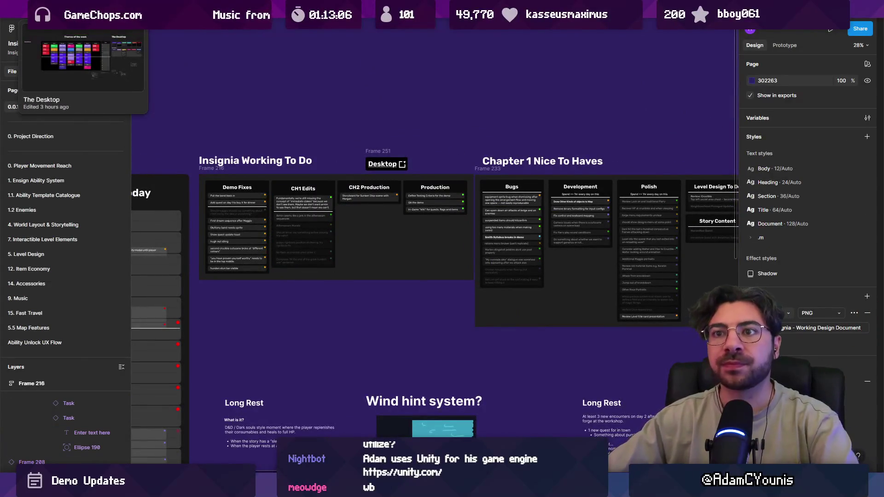
# Step: Pan across the Today and Insignia Working To Do boards, then return to Unity
pyautogui.scroll(-5, 502, 129)
pyautogui.scroll(4, 385, 197)
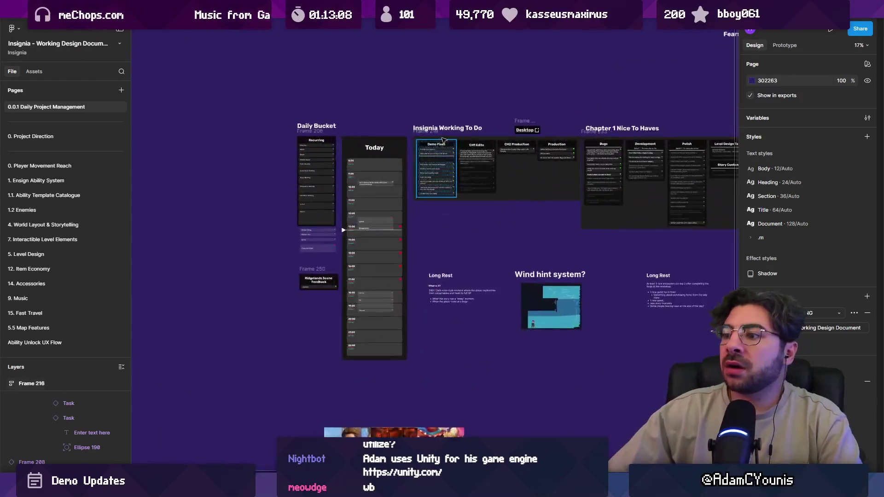
pyautogui.scroll(-3, 385, 197)
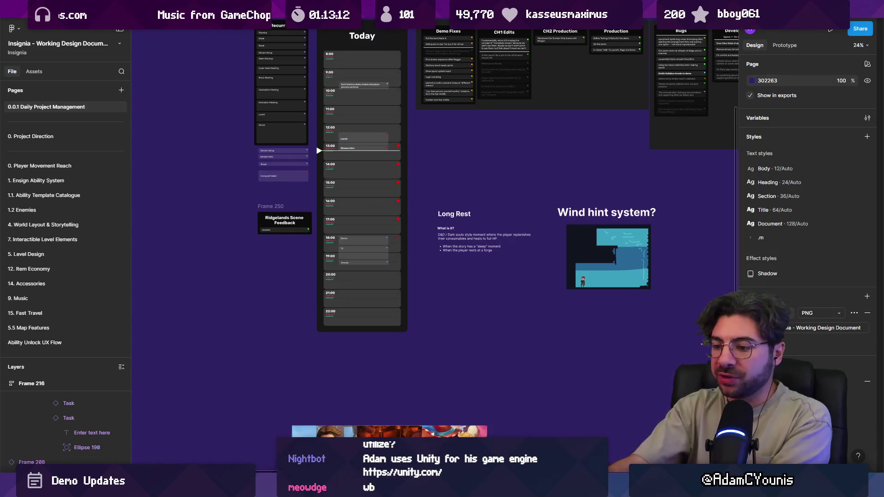
pyautogui.scroll(-3, 451, 184)
pyautogui.scroll(5, 410, 322)
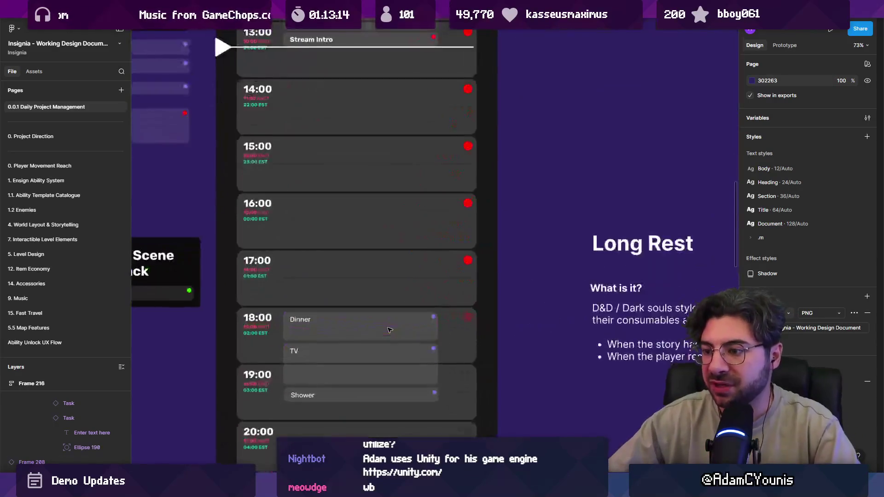
pyautogui.moveTo(467, 189); pyautogui.dragTo(467, 204)
pyautogui.scroll(8, 466, 184)
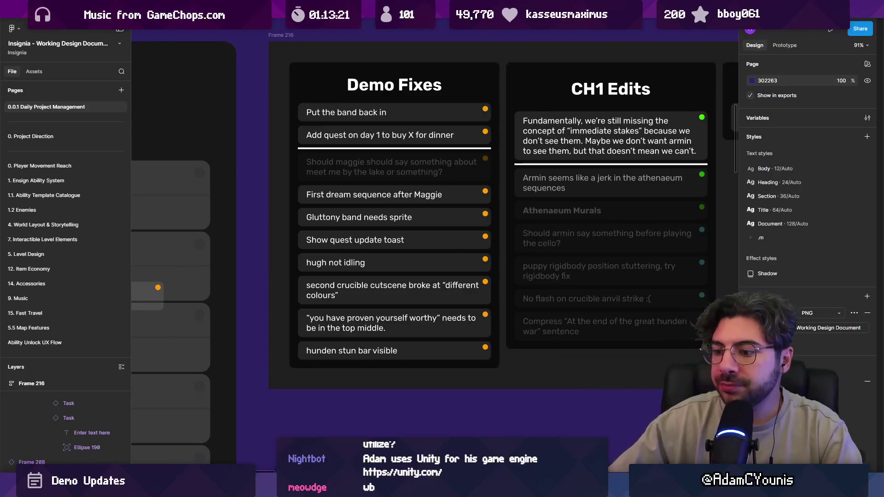
pyautogui.hotkey('alt', 'Tab')
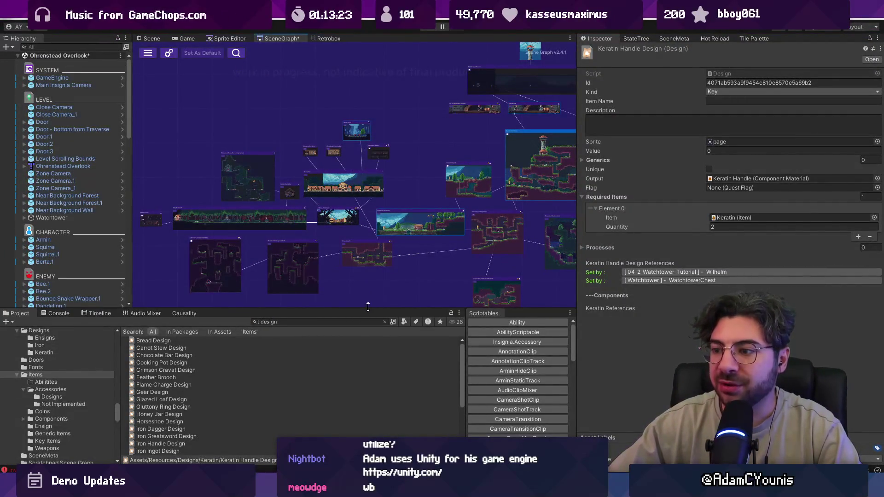
pyautogui.moveTo(368, 308); pyautogui.dragTo(368, 336)
pyautogui.scroll(2, 372, 221)
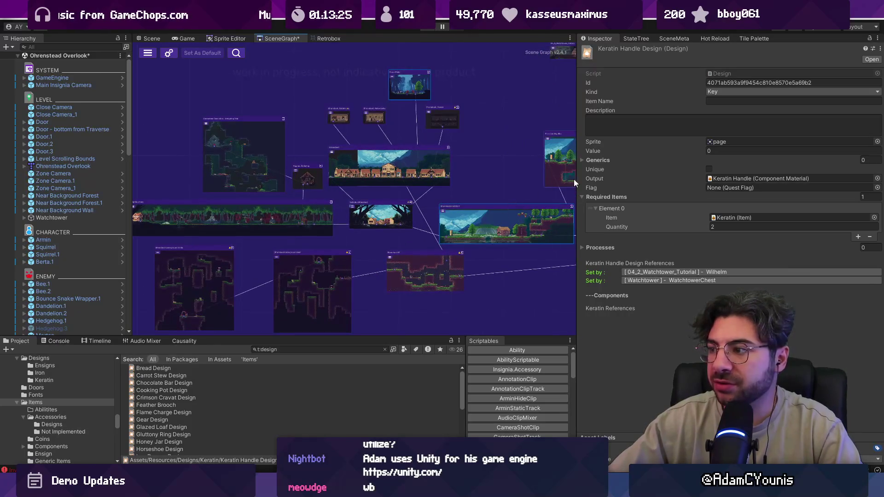
pyautogui.scroll(-3, 311, 148)
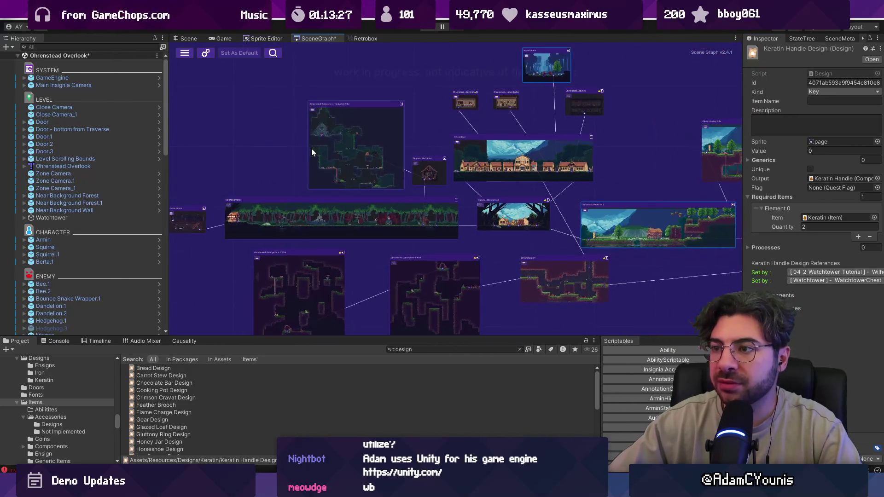
pyautogui.moveTo(501, 171); pyautogui.dragTo(297, 186)
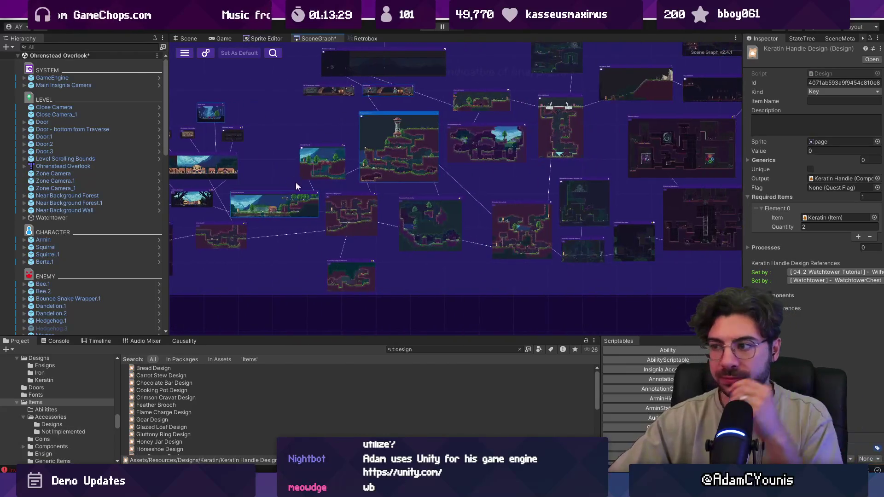
pyautogui.moveTo(330, 335); pyautogui.dragTo(331, 303)
pyautogui.scroll(4, 506, 216)
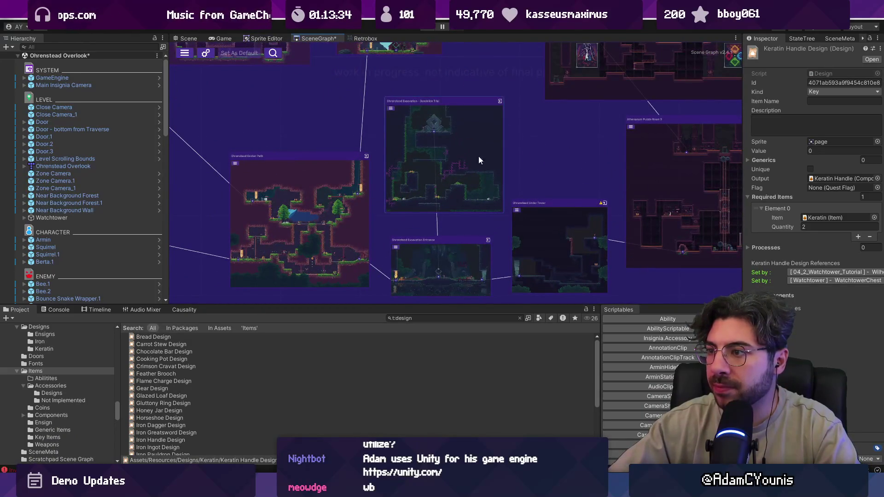
pyautogui.moveTo(544, 147)
pyautogui.mouseDown()
pyautogui.moveTo(314, 147)
pyautogui.moveTo(340, 162)
pyautogui.moveTo(541, 184)
pyautogui.mouseUp()
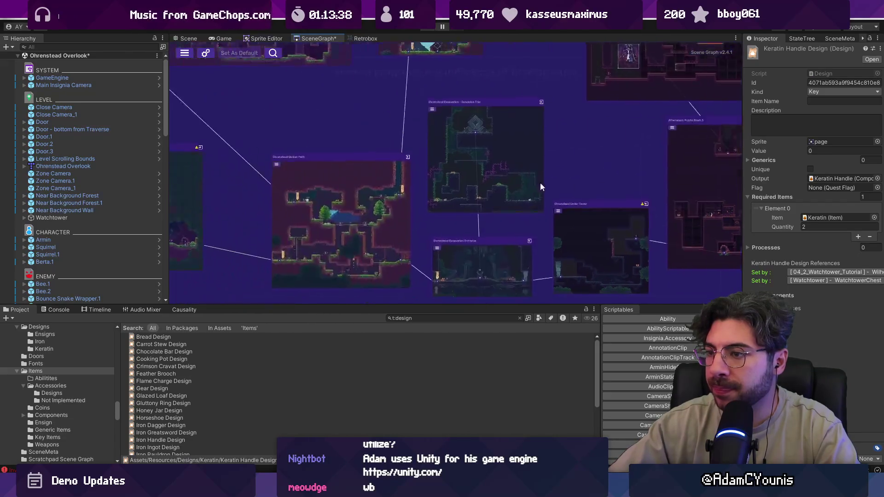
pyautogui.scroll(3, 398, 234)
pyautogui.scroll(-3, 478, 219)
pyautogui.scroll(2, 498, 234)
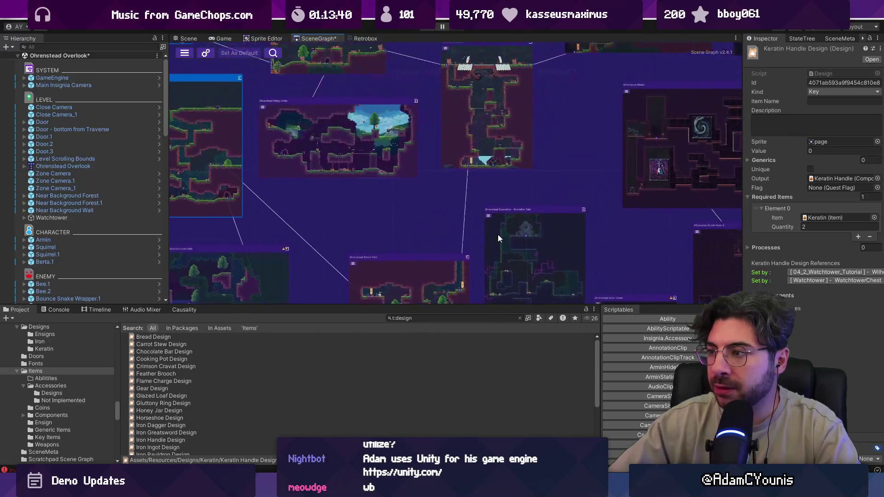
pyautogui.click(441, 315)
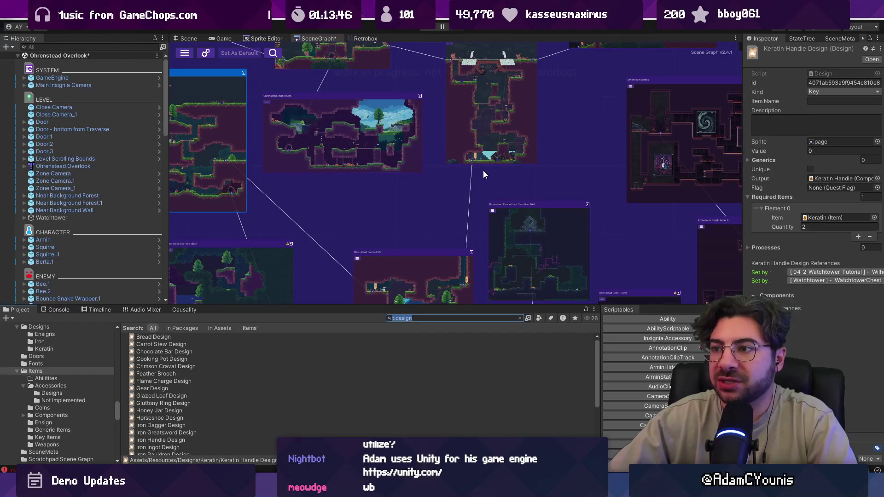
pyautogui.scroll(-1, 514, 182)
pyautogui.scroll(-1, 515, 183)
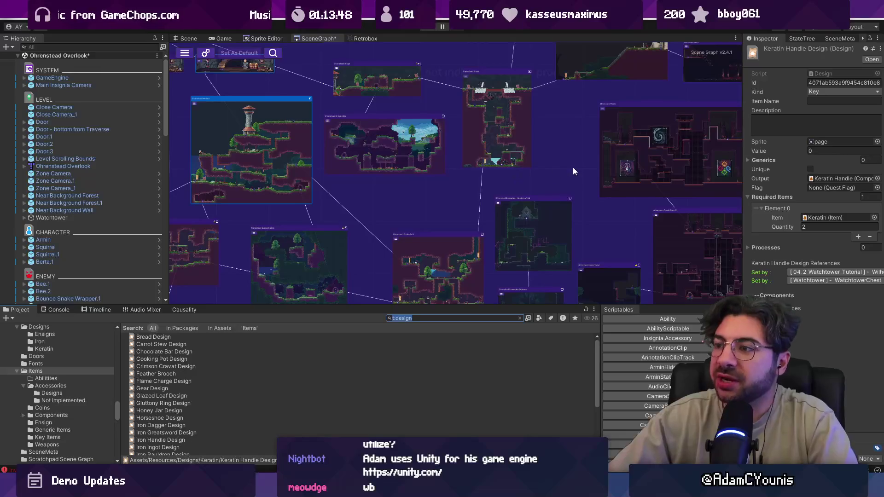
pyautogui.scroll(-2, 572, 172)
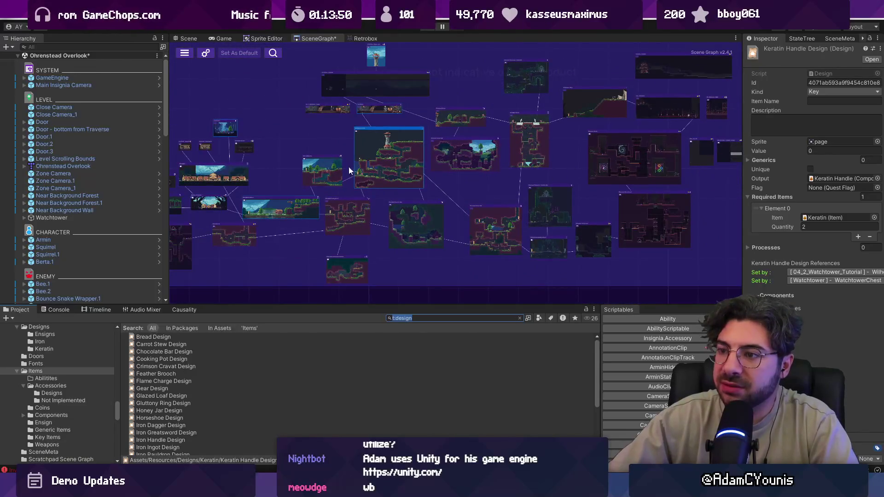
pyautogui.moveTo(251, 125)
pyautogui.mouseDown()
pyautogui.moveTo(283, 133)
pyautogui.moveTo(530, 124)
pyautogui.moveTo(511, 126)
pyautogui.mouseUp()
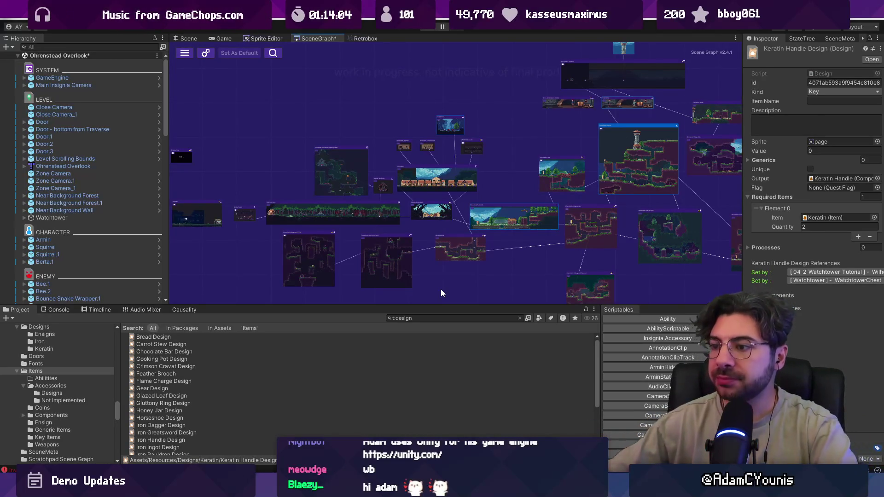
pyautogui.scroll(-2, 410, 242)
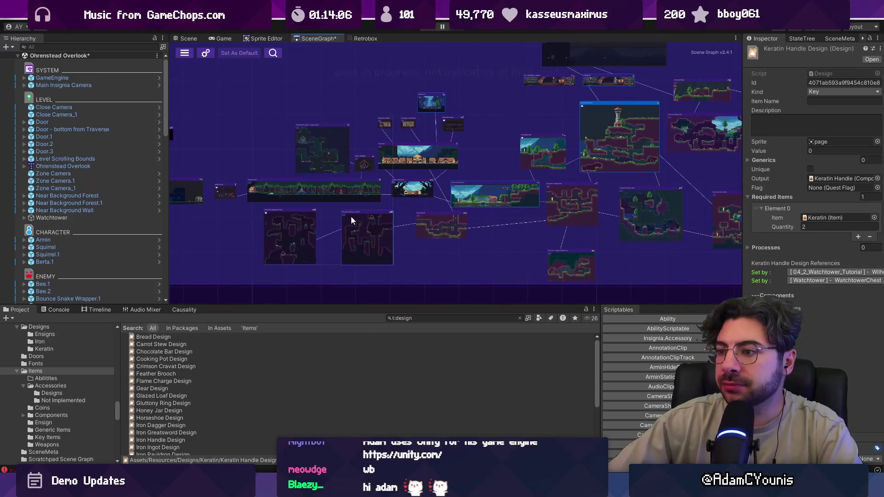
pyautogui.scroll(5, 325, 223)
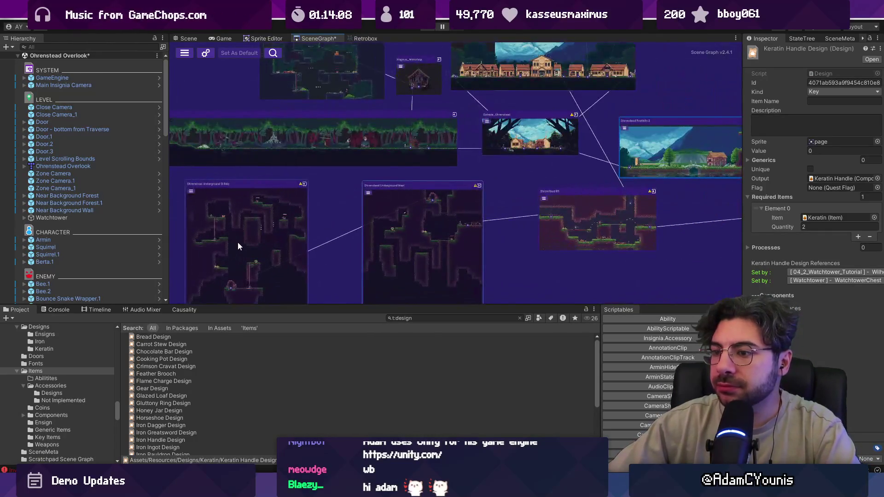
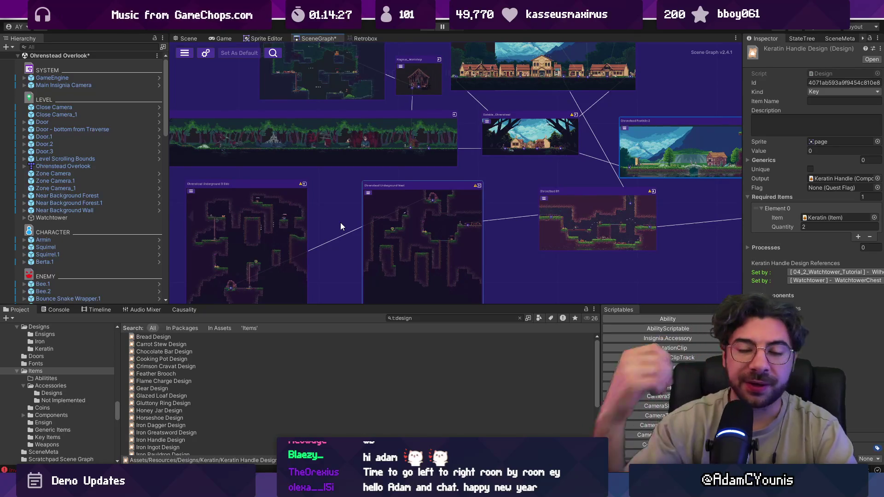
# Step: Enlarge the SceneGraph area and zoom out to survey the rooms, including Lakeside and Neighbourhood
pyautogui.moveTo(347, 305); pyautogui.dragTo(353, 320)
pyautogui.moveTo(345, 285); pyautogui.dragTo(340, 279)
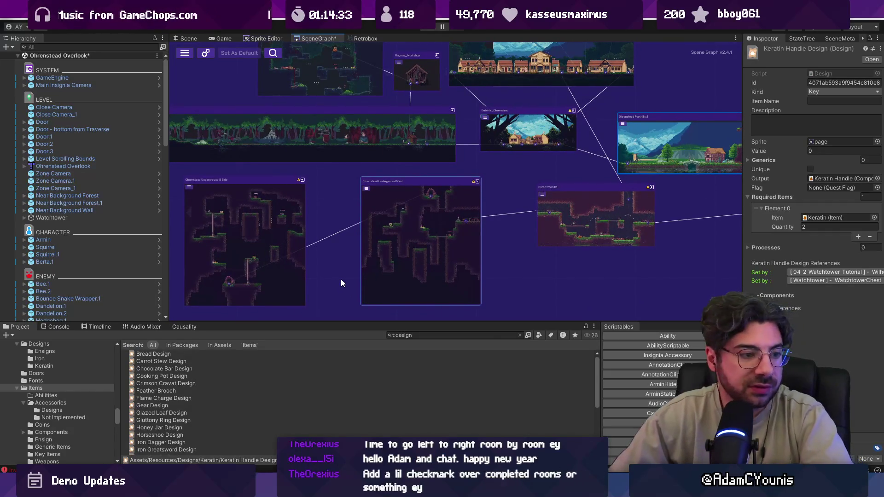
pyautogui.scroll(-1, 323, 183)
pyautogui.moveTo(323, 183); pyautogui.dragTo(373, 234)
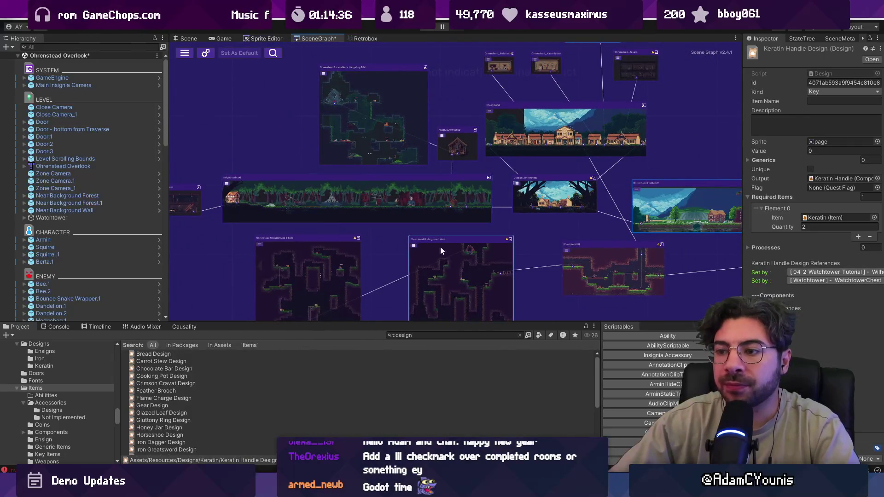
pyautogui.moveTo(448, 234)
pyautogui.mouseDown()
pyautogui.moveTo(460, 239)
pyautogui.moveTo(457, 299)
pyautogui.moveTo(408, 281)
pyautogui.mouseUp()
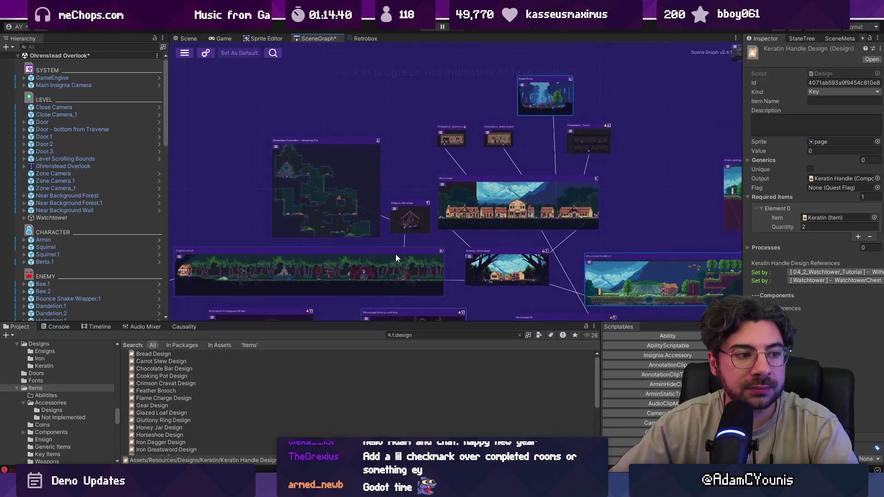
pyautogui.moveTo(394, 252)
pyautogui.mouseDown()
pyautogui.moveTo(553, 184)
pyautogui.moveTo(390, 217)
pyautogui.mouseUp()
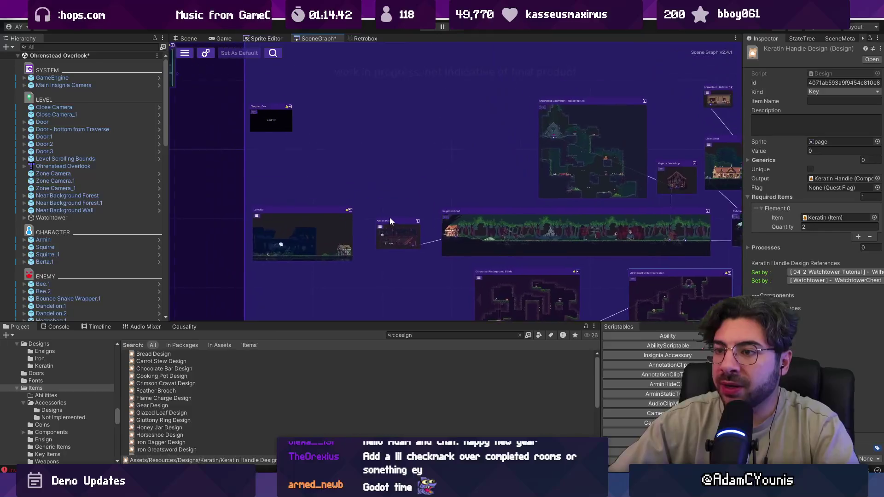
pyautogui.scroll(5, 250, 199)
pyautogui.moveTo(319, 186)
pyautogui.mouseDown()
pyautogui.moveTo(212, 187)
pyautogui.moveTo(352, 147)
pyautogui.mouseUp()
# Step: Centre the Ohrenstead Excavation - Hedgehog Trial node and open its scene
pyautogui.scroll(-3, 455, 168)
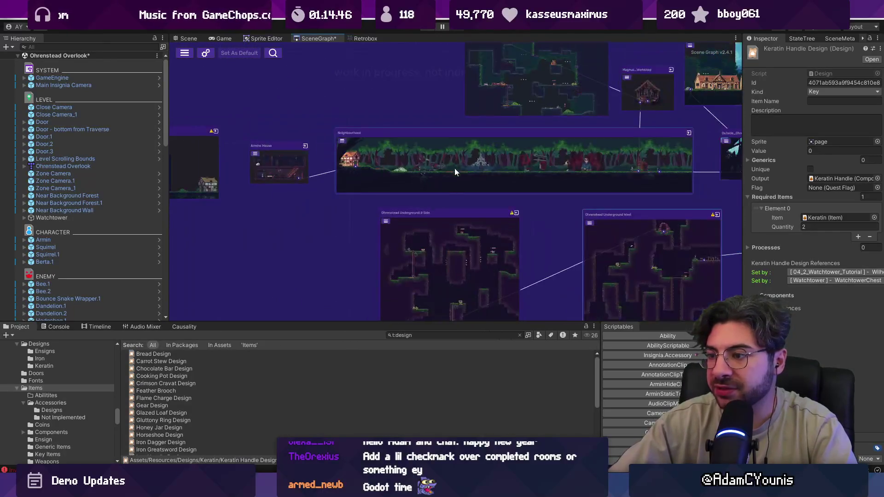
pyautogui.scroll(-2, 578, 197)
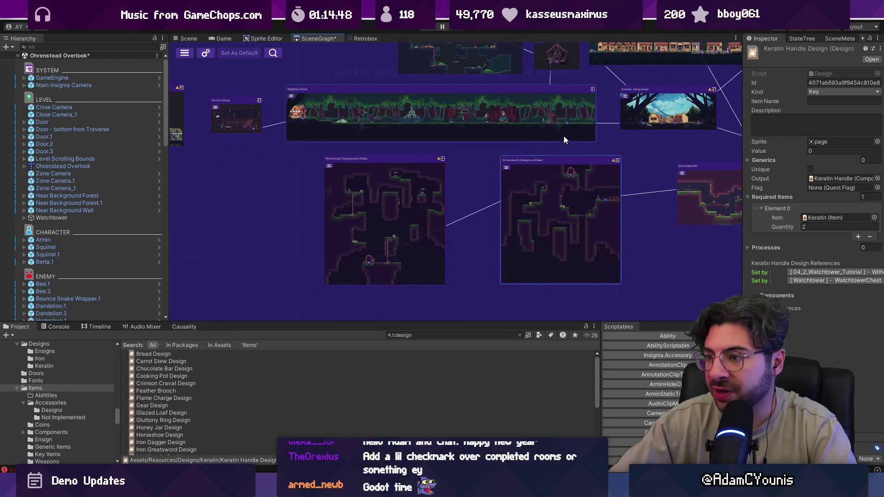
pyautogui.scroll(-2, 563, 136)
pyautogui.scroll(5, 343, 197)
pyautogui.moveTo(414, 223)
pyautogui.mouseDown()
pyautogui.moveTo(286, 102)
pyautogui.moveTo(451, 167)
pyautogui.mouseUp()
pyautogui.doubleClick(369, 149)
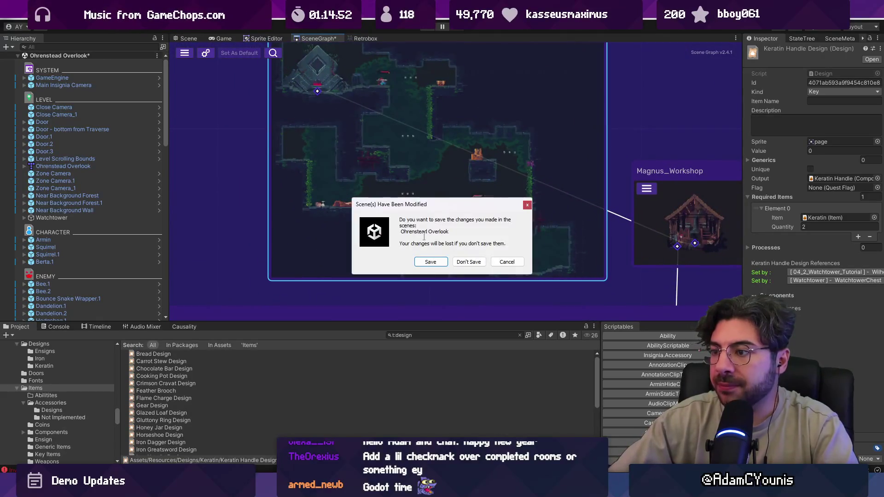
# Step: Save Ohrenstead Overlook and move the chest onto the left room's ledge
pyautogui.press('Return')
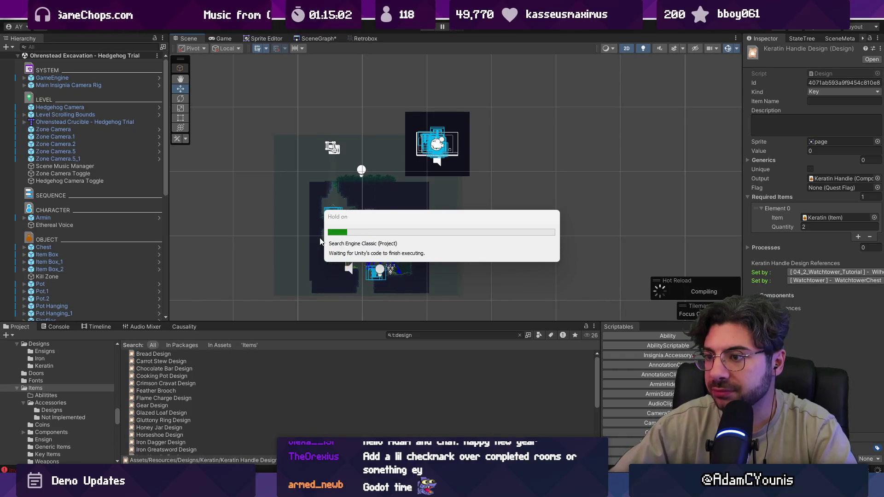
pyautogui.scroll(3, 323, 234)
pyautogui.scroll(5, 325, 238)
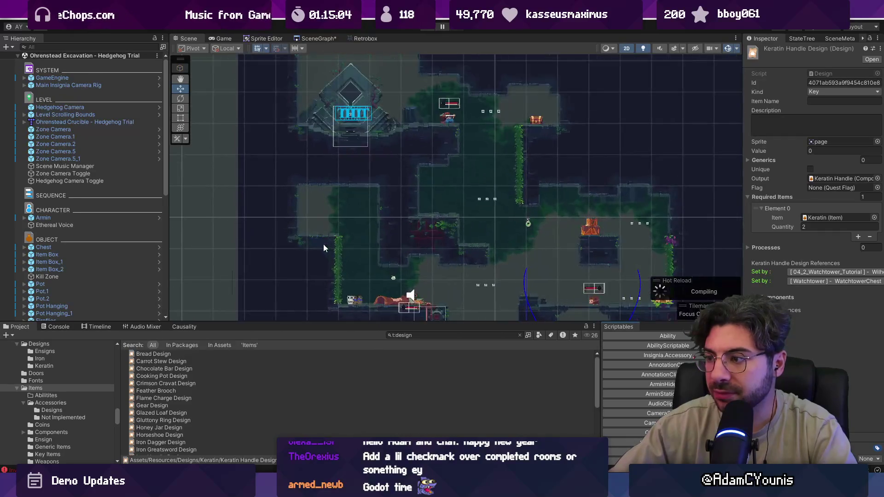
pyautogui.click(578, 94)
pyautogui.moveTo(580, 94)
pyautogui.mouseDown()
pyautogui.moveTo(386, 180)
pyautogui.moveTo(322, 225)
pyautogui.mouseUp()
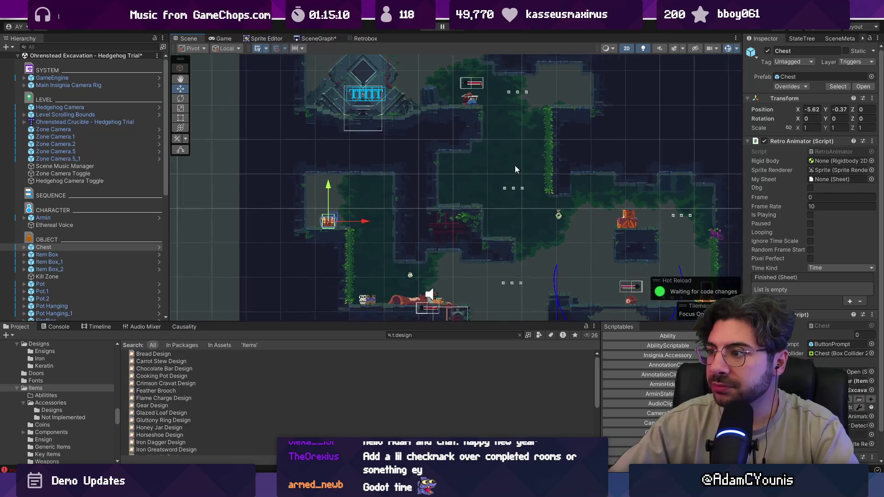
# Step: Duplicate the chest and add two more hanging pots, raising one copy higher
pyautogui.scroll(-1, 470, 242)
pyautogui.hotkey('ctrl', 'd')
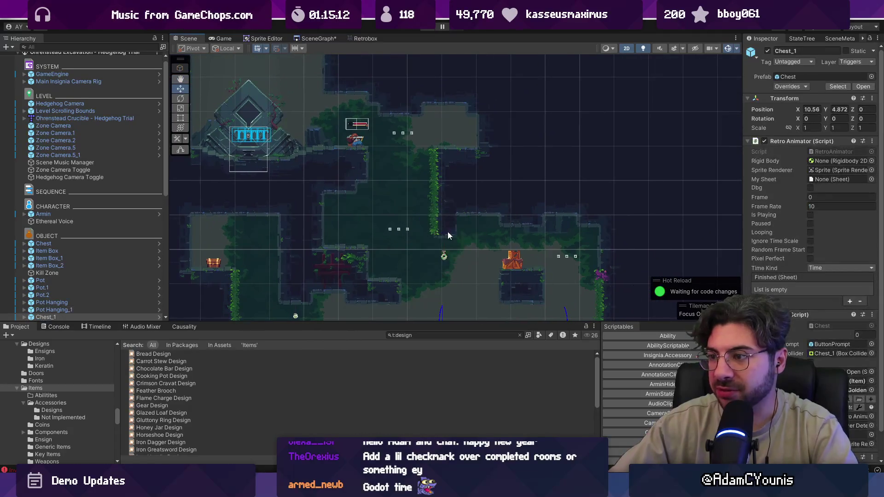
pyautogui.click(445, 249)
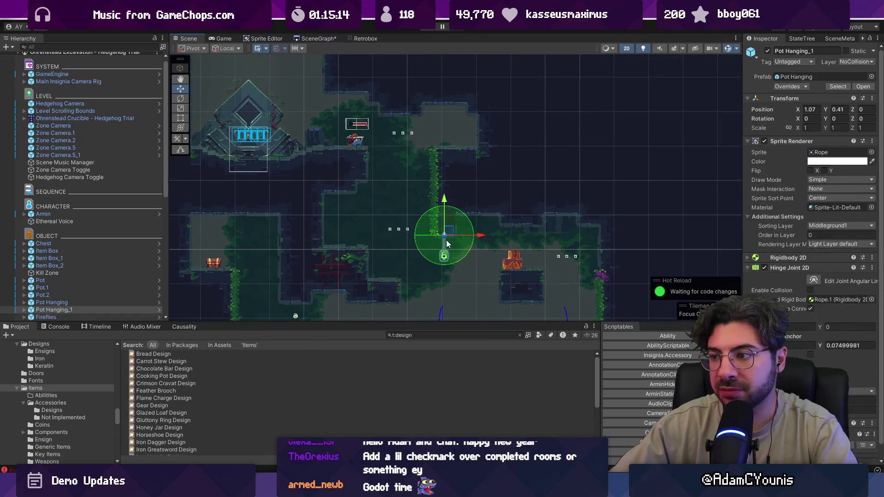
pyautogui.hotkey('ctrl', 'd')
pyautogui.moveTo(446, 236)
pyautogui.mouseDown()
pyautogui.moveTo(440, 105)
pyautogui.moveTo(467, 101)
pyautogui.mouseUp()
pyautogui.hotkey('ctrl', 'd')
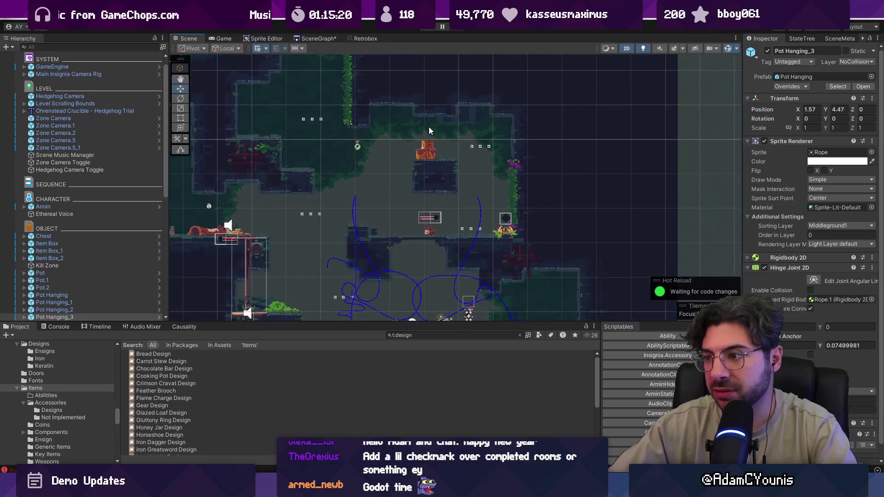
# Step: Duplicate the crate Item Box and place the copy on the upper ledge
pyautogui.click(433, 145)
pyautogui.click(433, 146)
pyautogui.hotkey('ctrl', 'd')
pyautogui.moveTo(446, 233)
pyautogui.mouseDown()
pyautogui.moveTo(418, 128)
pyautogui.moveTo(393, 123)
pyautogui.mouseUp()
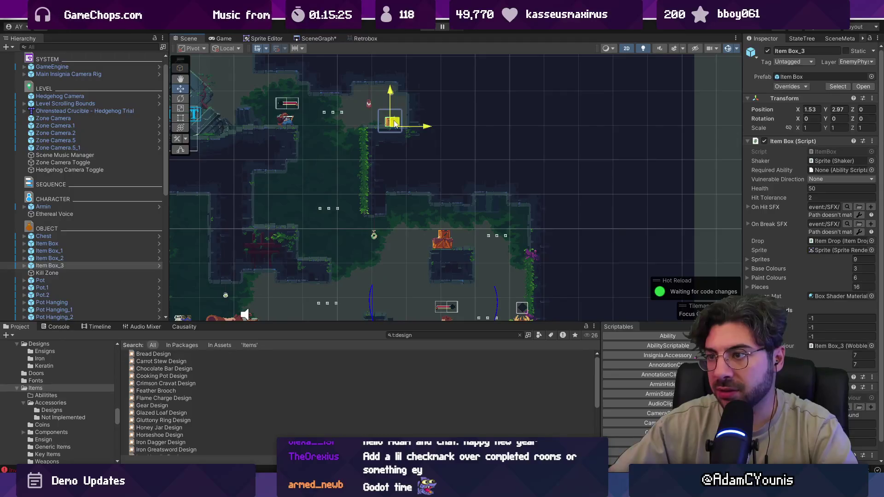
pyautogui.scroll(-3, 433, 152)
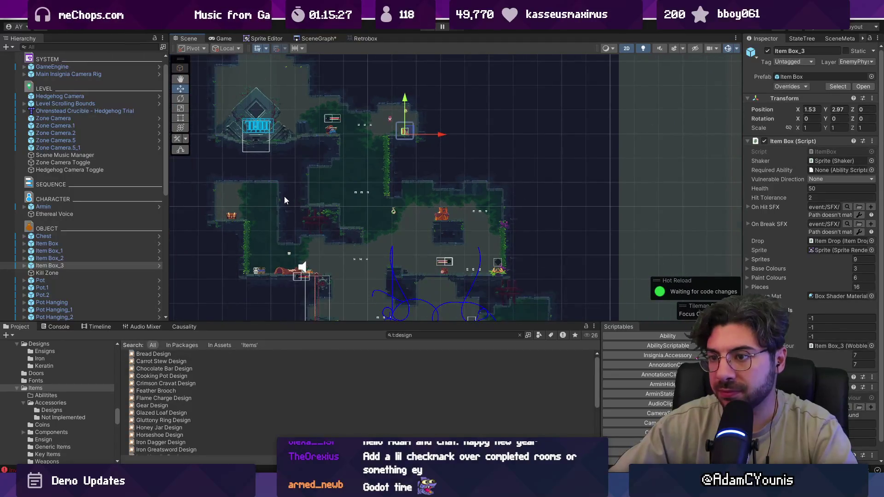
pyautogui.scroll(-3, 410, 181)
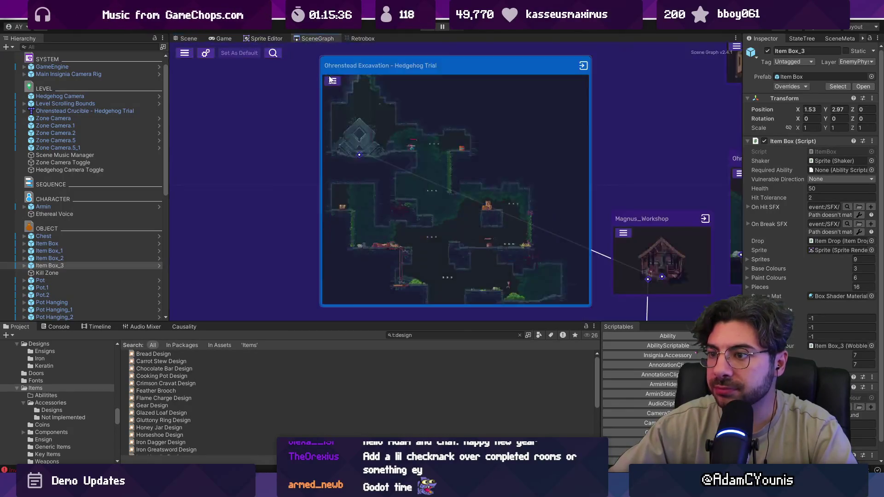
# Step: Pan and zoom around the Hedgehog Trial level in the Scene view
pyautogui.scroll(3, 347, 127)
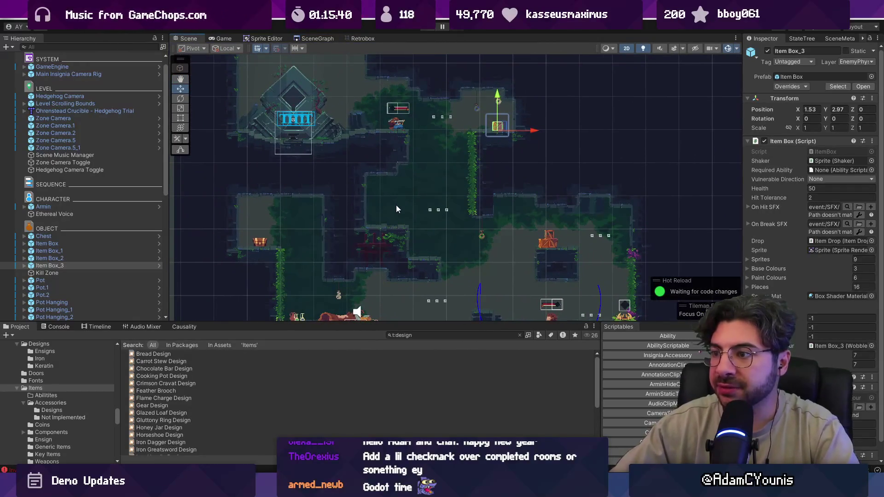
pyautogui.scroll(2, 395, 205)
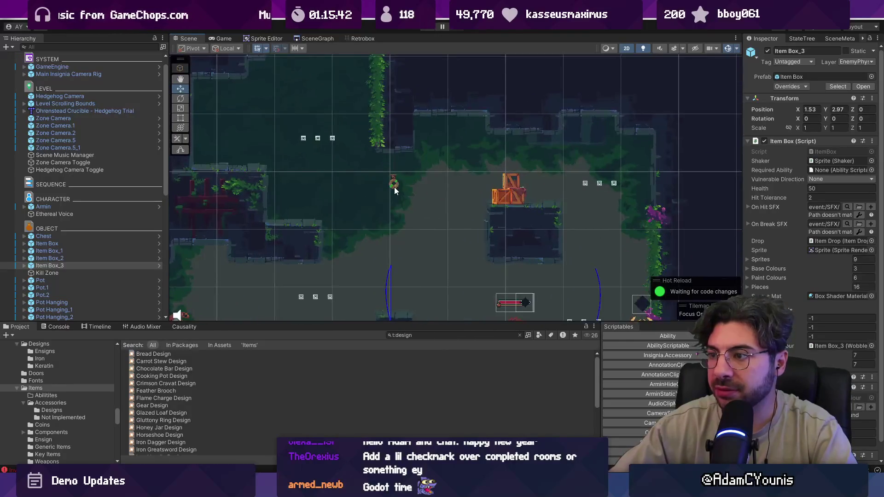
pyautogui.scroll(-1, 394, 186)
pyautogui.moveTo(399, 199)
pyautogui.mouseDown()
pyautogui.moveTo(514, 78)
pyautogui.moveTo(480, 57)
pyautogui.moveTo(528, 162)
pyautogui.mouseUp()
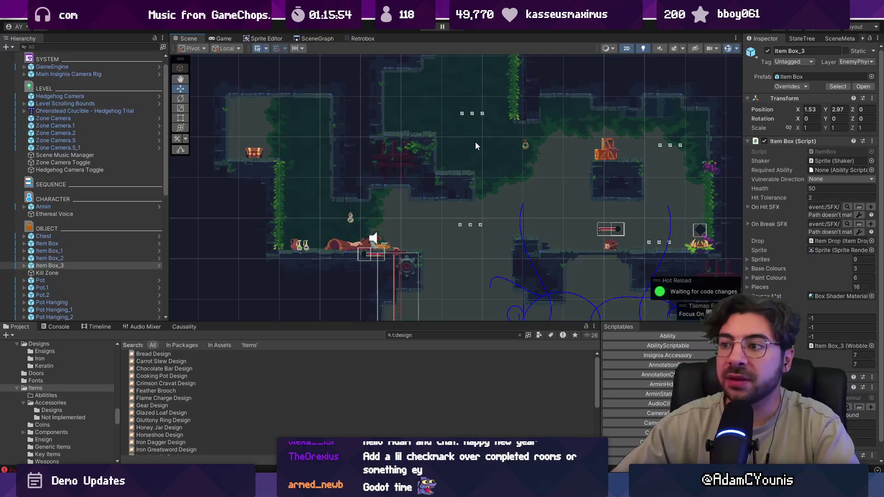
pyautogui.scroll(-2, 427, 139)
pyautogui.moveTo(451, 142)
pyautogui.mouseDown()
pyautogui.moveTo(416, 109)
pyautogui.moveTo(441, 57)
pyautogui.moveTo(453, 60)
pyautogui.moveTo(436, 138)
pyautogui.moveTo(460, 231)
pyautogui.mouseUp()
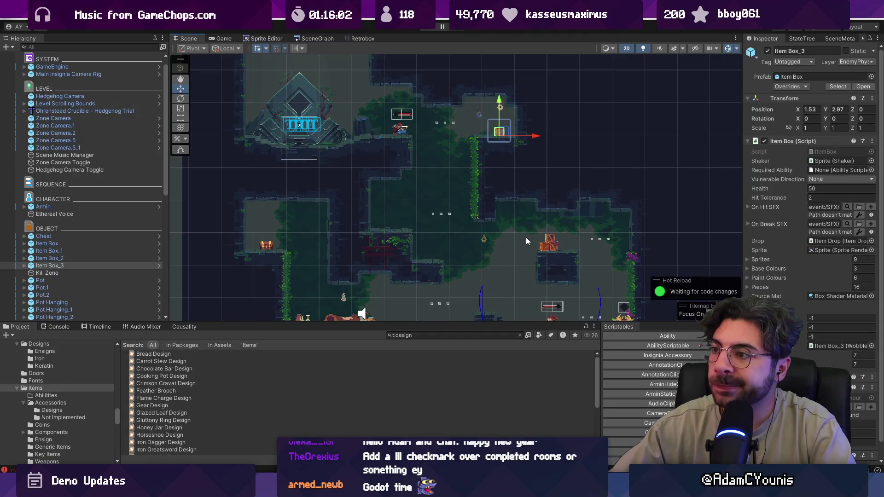
# Step: Bring the room with the blue curves into view and shift the view right and down
pyautogui.scroll(1, 448, 121)
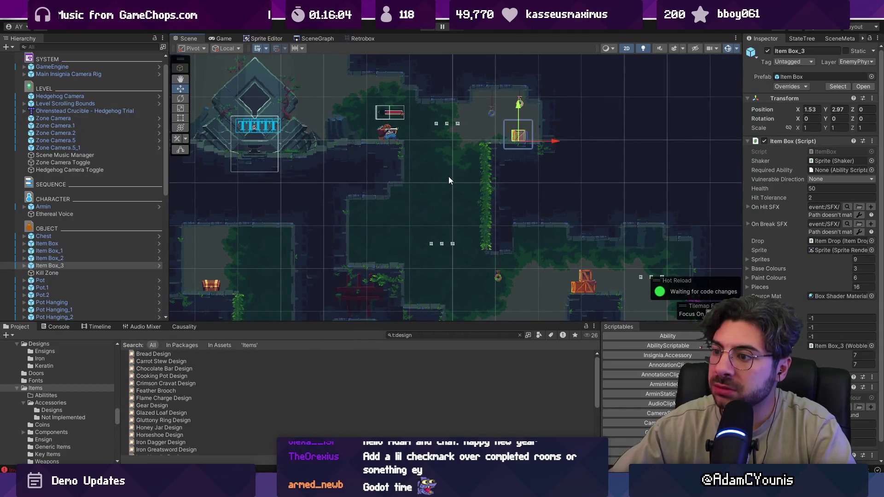
pyautogui.scroll(1, 441, 183)
pyautogui.scroll(-3, 441, 183)
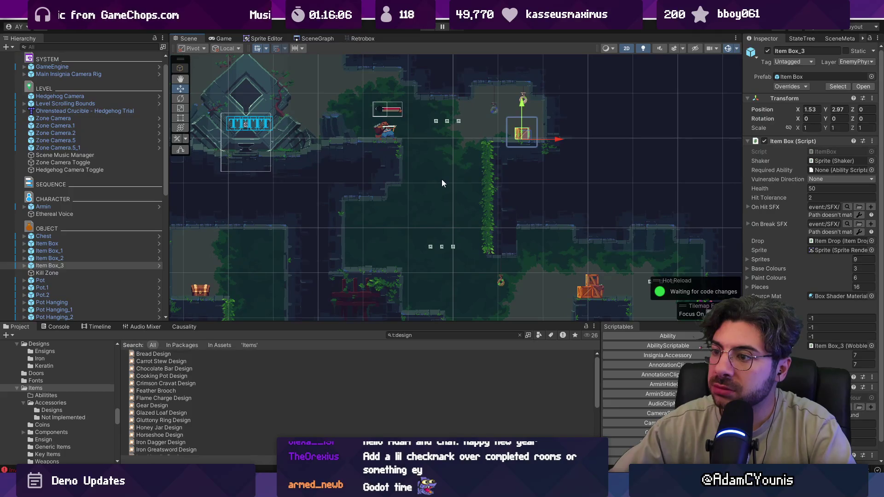
pyautogui.moveTo(400, 286)
pyautogui.mouseDown()
pyautogui.moveTo(388, 52)
pyautogui.moveTo(395, 87)
pyautogui.mouseUp()
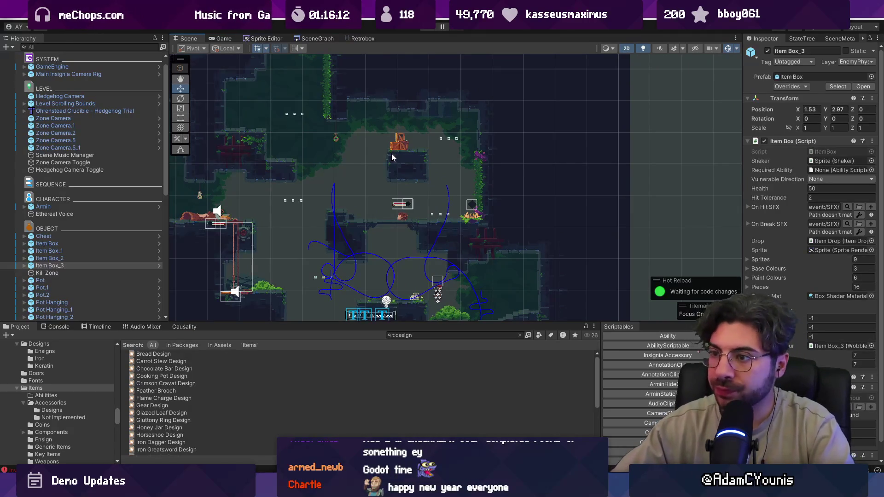
pyautogui.moveTo(344, 169); pyautogui.dragTo(437, 186)
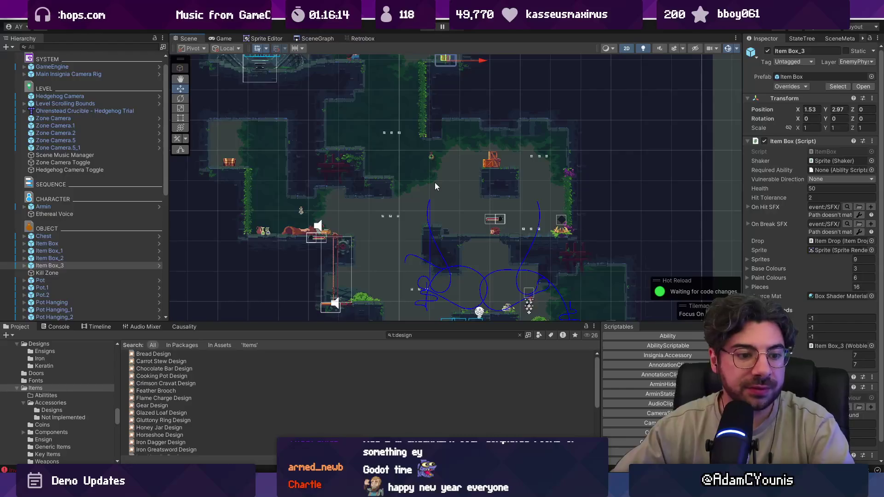
pyautogui.scroll(1, 283, 171)
pyautogui.moveTo(250, 150); pyautogui.dragTo(298, 162)
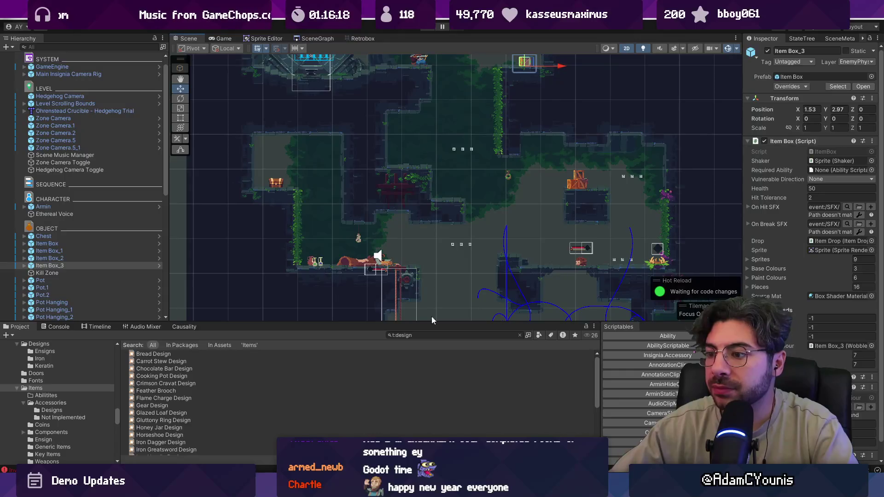
# Step: Place a Silver Lolley x3 vertical beside the level's left wall
pyautogui.write('vertcal')
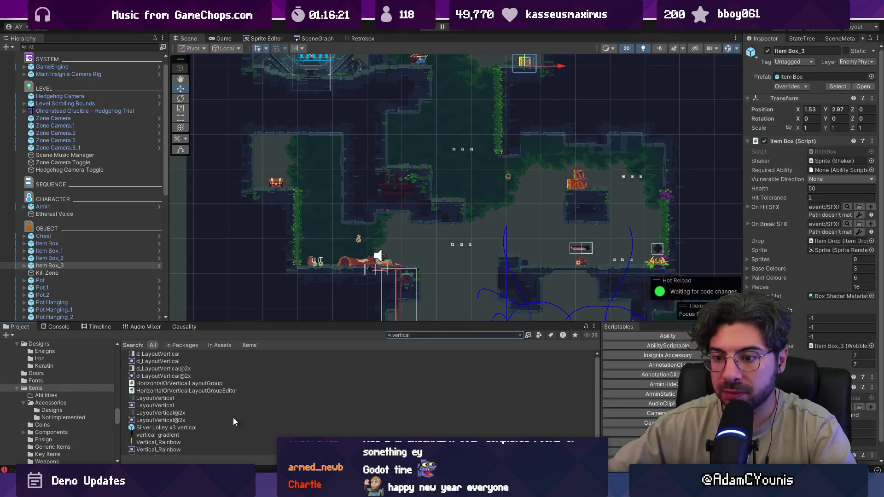
pyautogui.moveTo(235, 427); pyautogui.dragTo(312, 221)
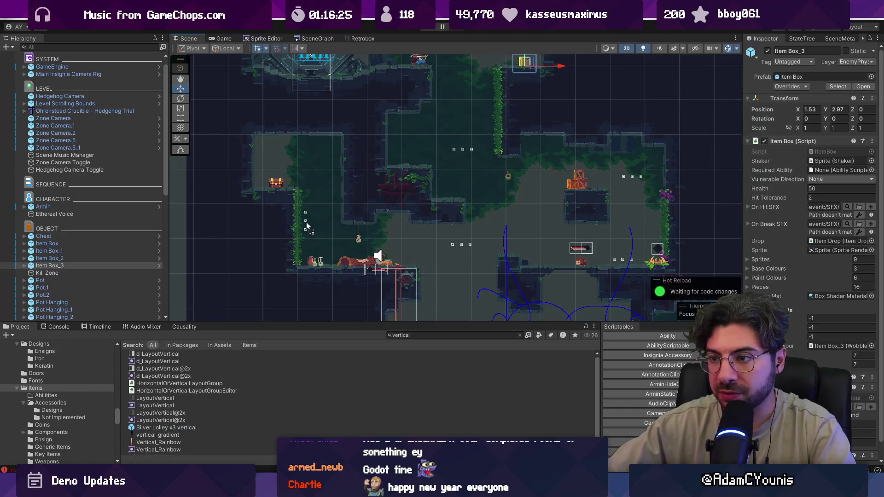
pyautogui.moveTo(305, 226); pyautogui.dragTo(305, 226)
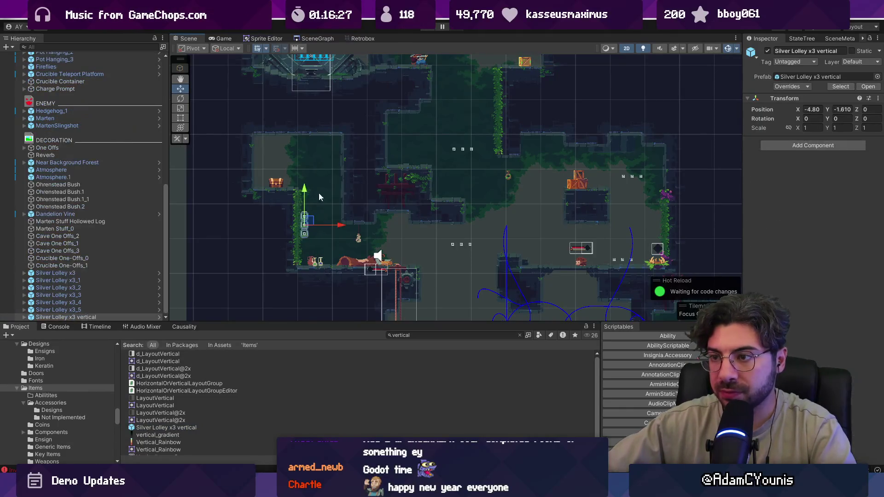
# Step: Zoom the SceneGraph onto the Ohrenstead node and open the Ohrenstead scene
pyautogui.click(321, 38)
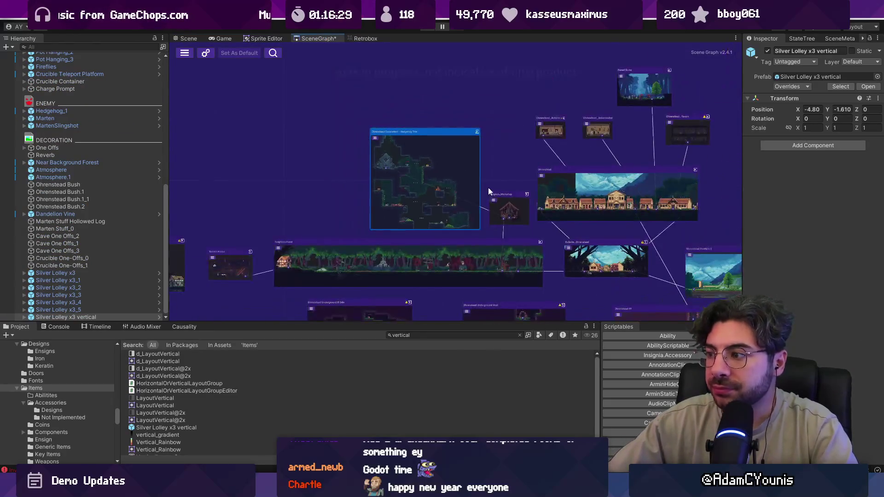
pyautogui.scroll(2, 478, 181)
pyautogui.moveTo(535, 164)
pyautogui.mouseDown()
pyautogui.moveTo(413, 205)
pyautogui.moveTo(433, 219)
pyautogui.mouseUp()
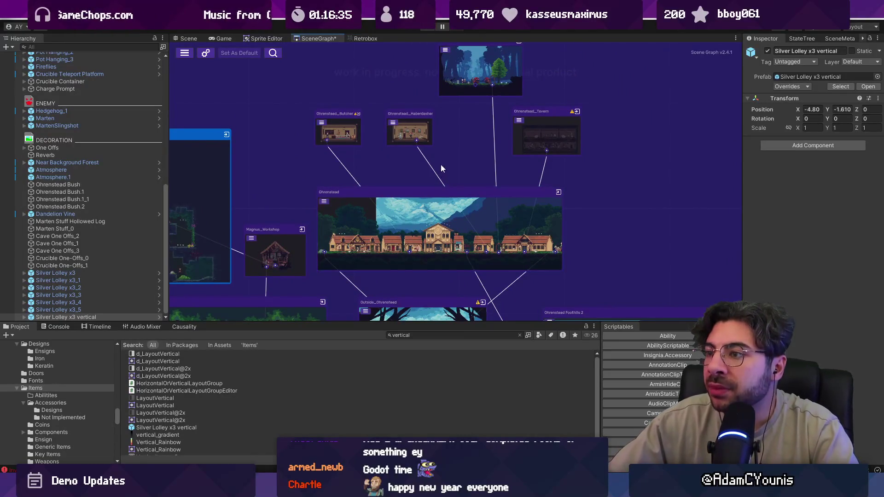
pyautogui.scroll(3, 449, 228)
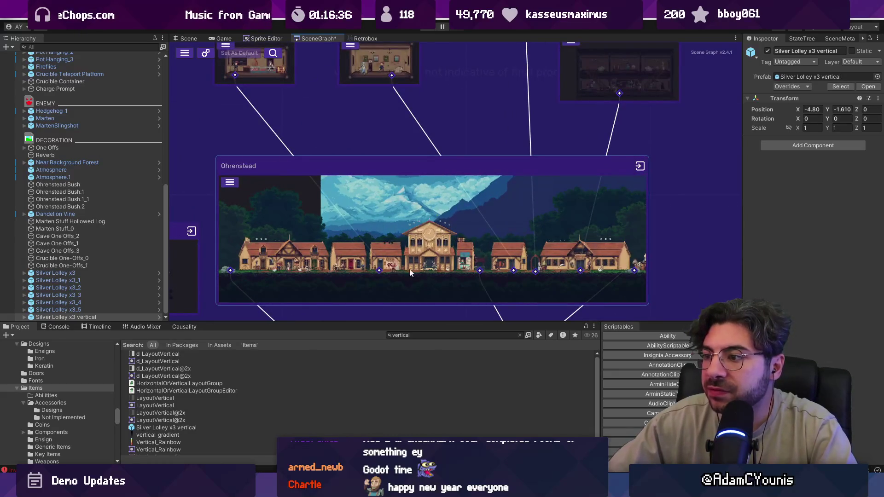
pyautogui.click(413, 203)
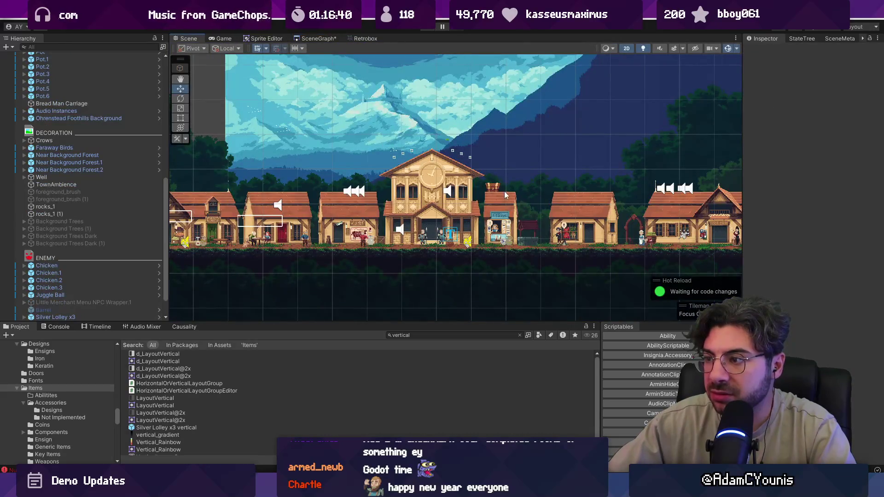
# Step: Check the chest in Ohrenstead town, then return to the scene graph
pyautogui.click(497, 191)
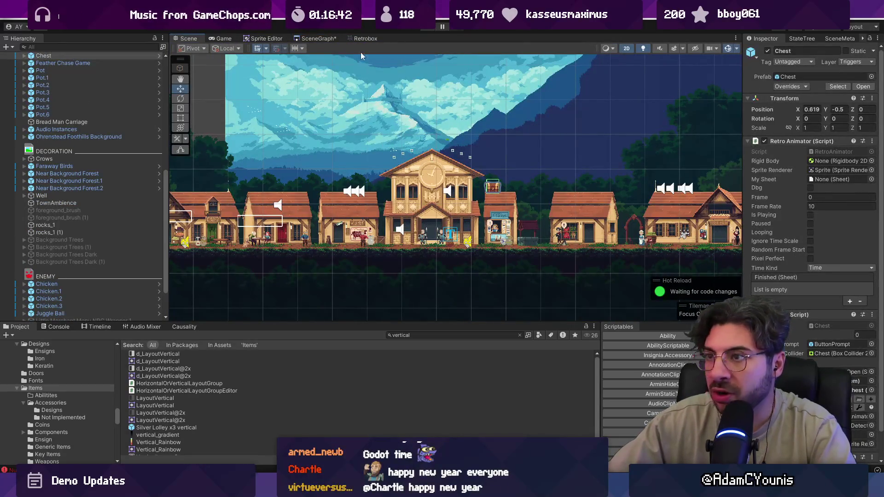
pyautogui.click(312, 39)
pyautogui.scroll(-1, 413, 153)
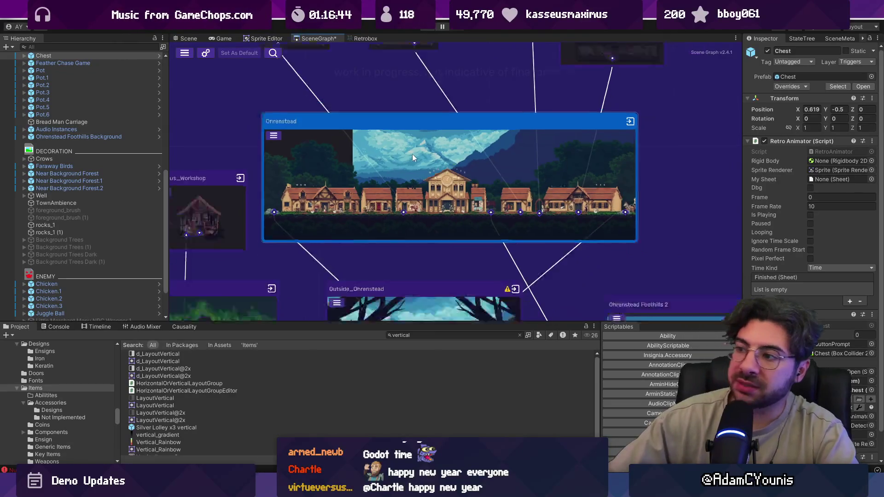
pyautogui.scroll(-2, 412, 153)
pyautogui.moveTo(426, 115)
pyautogui.mouseDown()
pyautogui.moveTo(418, 208)
pyautogui.moveTo(402, 111)
pyautogui.moveTo(418, 205)
pyautogui.moveTo(410, 176)
pyautogui.mouseUp()
# Step: Find the Ohrenstead_Tavern node near Ohrenstead in the graph and open it
pyautogui.scroll(-5, 417, 226)
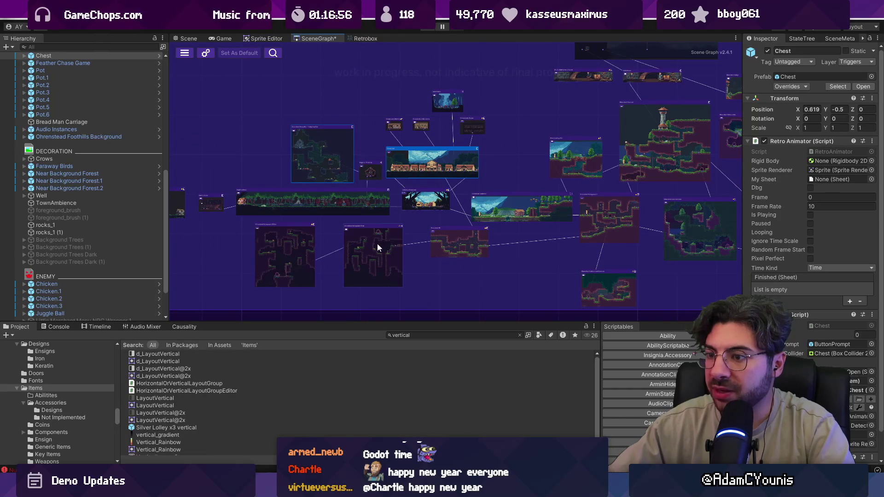
pyautogui.scroll(4, 377, 244)
pyautogui.moveTo(530, 182)
pyautogui.mouseDown()
pyautogui.moveTo(217, 114)
pyautogui.moveTo(211, 101)
pyautogui.moveTo(377, 181)
pyautogui.mouseUp()
pyautogui.scroll(5, 582, 247)
pyautogui.scroll(-5, 644, 219)
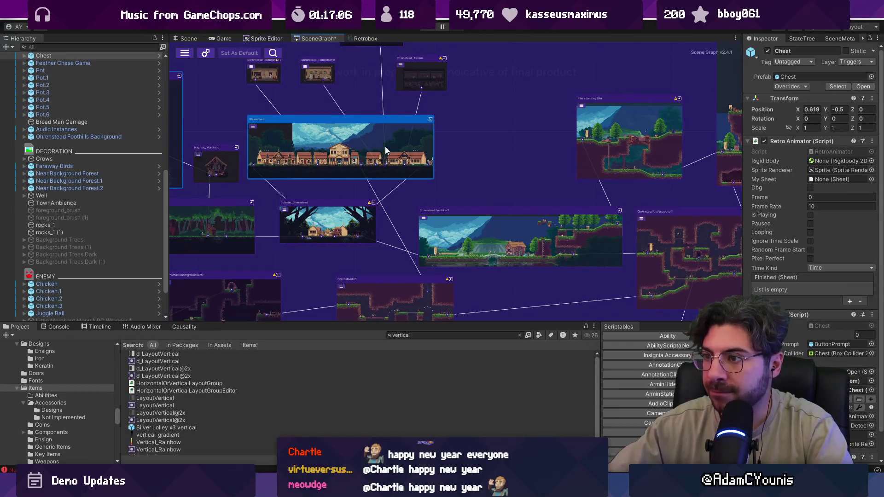
pyautogui.doubleClick(397, 137)
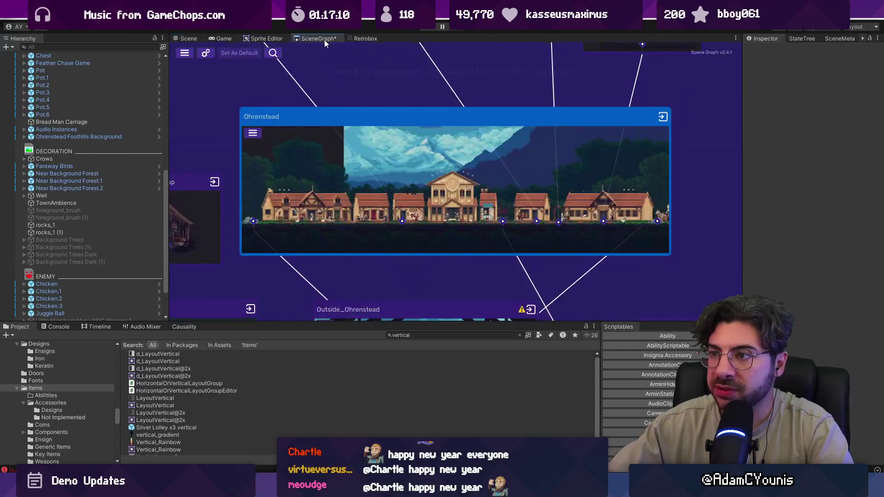
pyautogui.scroll(-3, 449, 185)
pyautogui.doubleClick(481, 171)
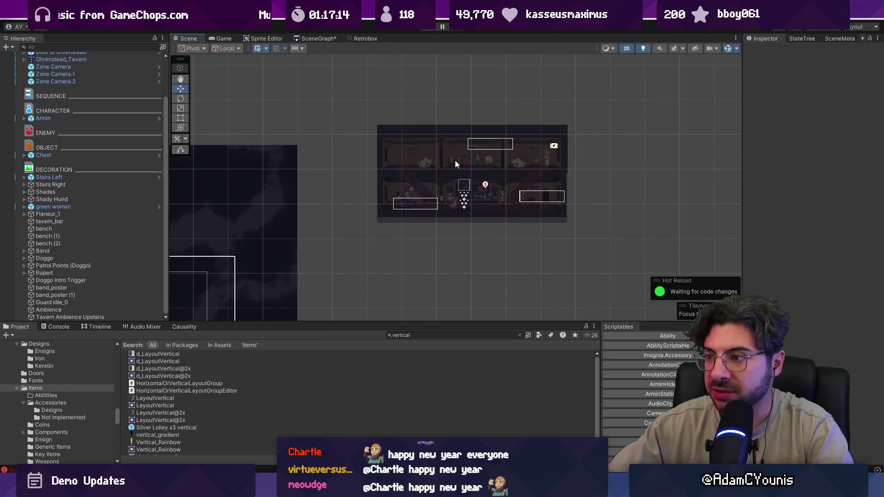
# Step: Deselect the upstairs shade and clear the Console errors
pyautogui.click(455, 160)
pyautogui.click(444, 118)
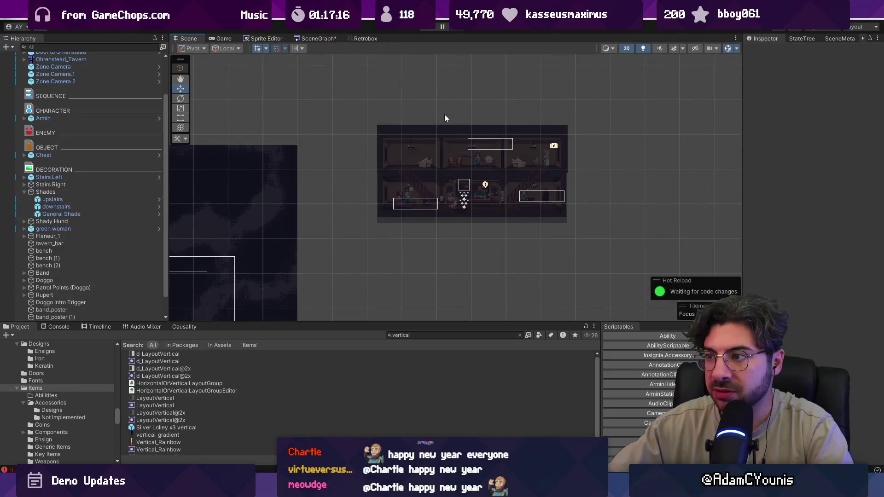
pyautogui.click(56, 327)
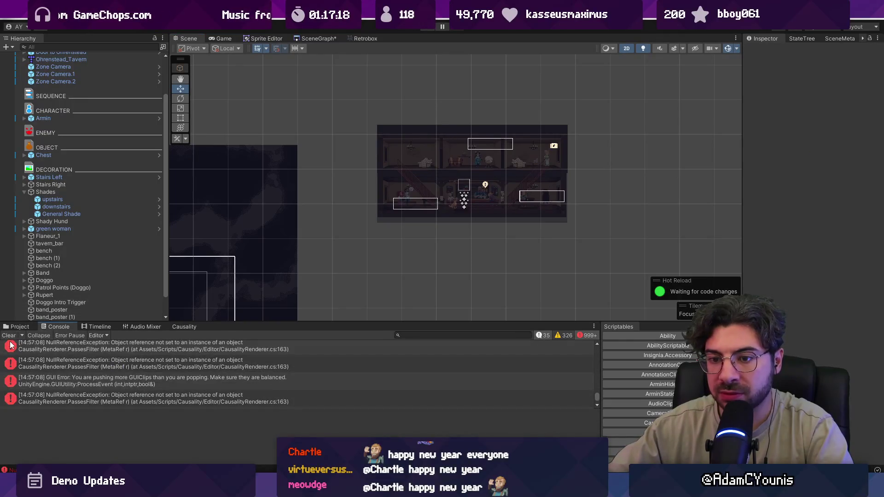
pyautogui.click(9, 336)
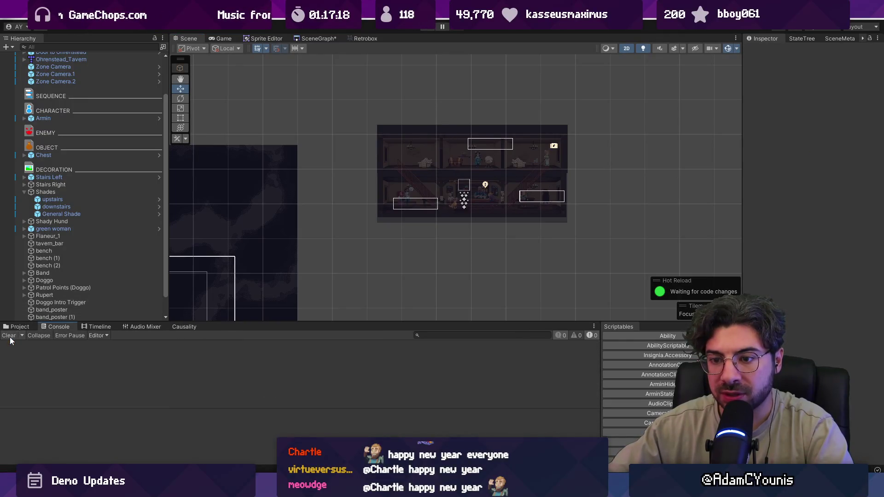
# Step: Clear the Console again and show the Causality Sequences view
pyautogui.click(137, 327)
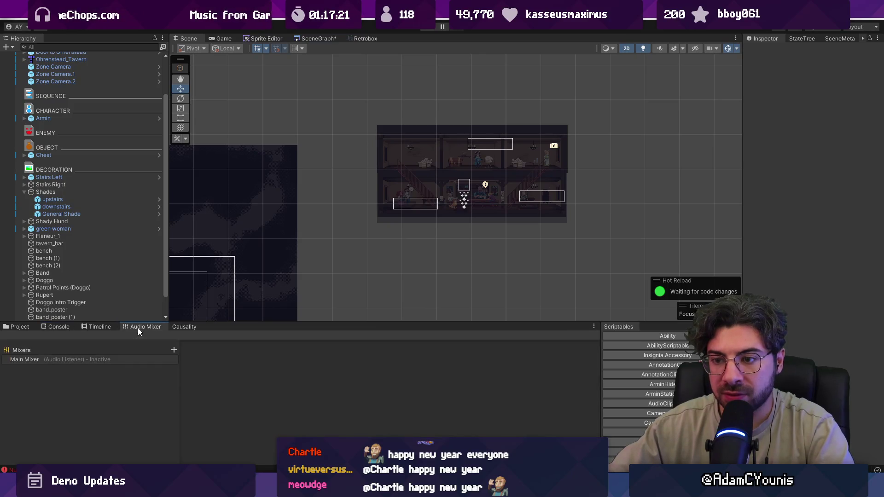
pyautogui.click(26, 327)
pyautogui.click(54, 328)
pyautogui.click(179, 327)
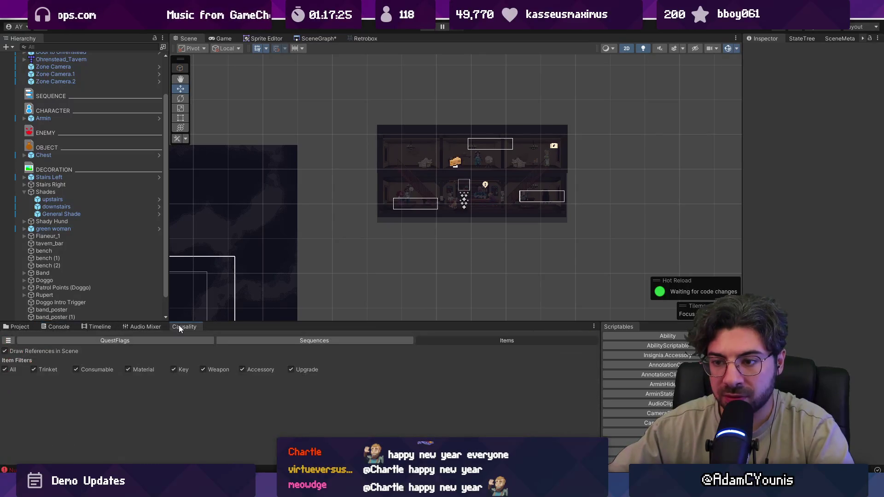
pyautogui.click(46, 326)
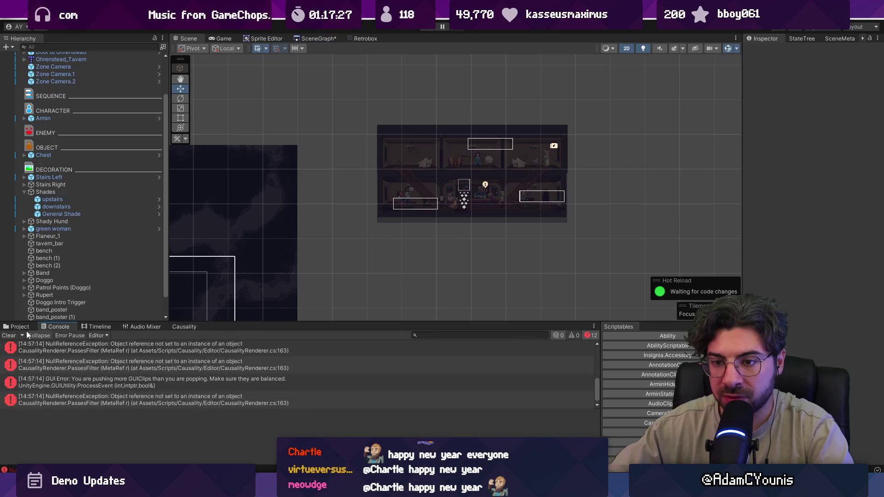
pyautogui.click(13, 335)
pyautogui.click(179, 327)
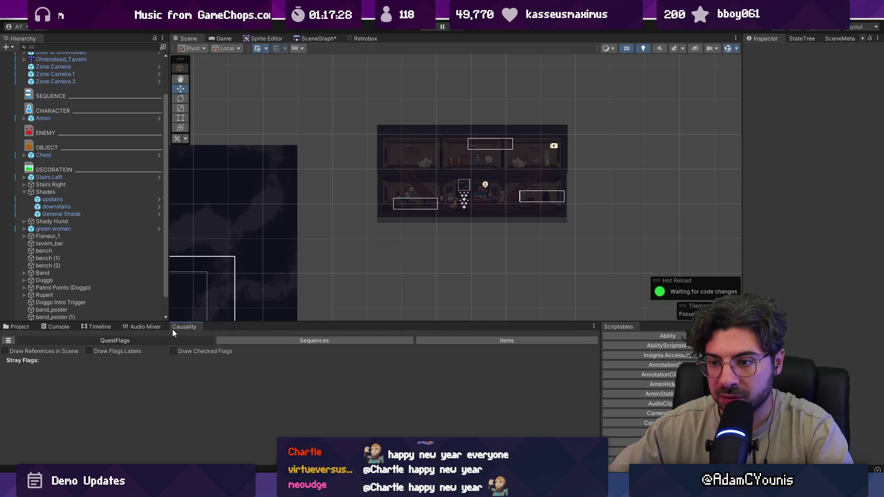
pyautogui.click(258, 341)
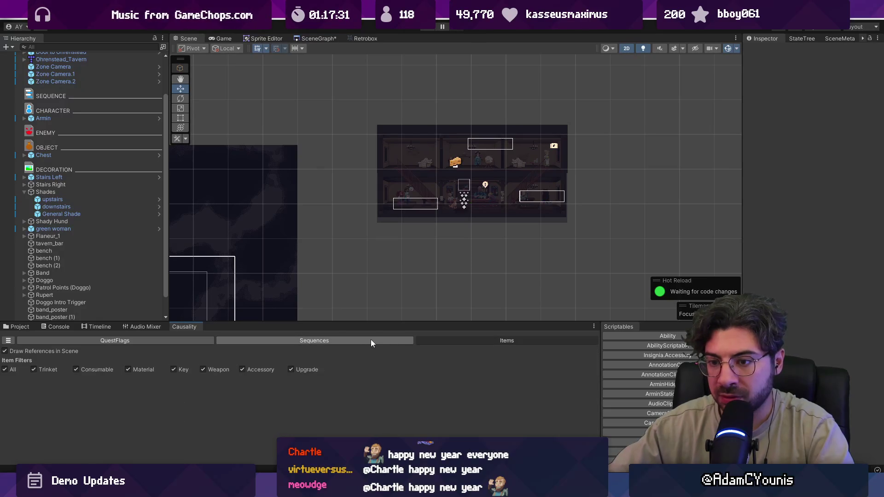
# Step: Turn on Error Pause in the Console and show the Causality QuestFlags view
pyautogui.click(55, 327)
pyautogui.click(76, 336)
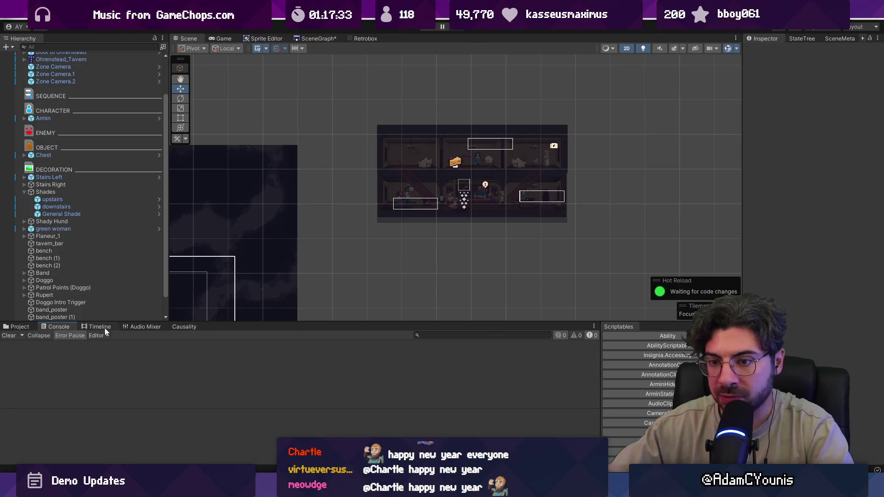
pyautogui.click(179, 327)
pyautogui.click(103, 340)
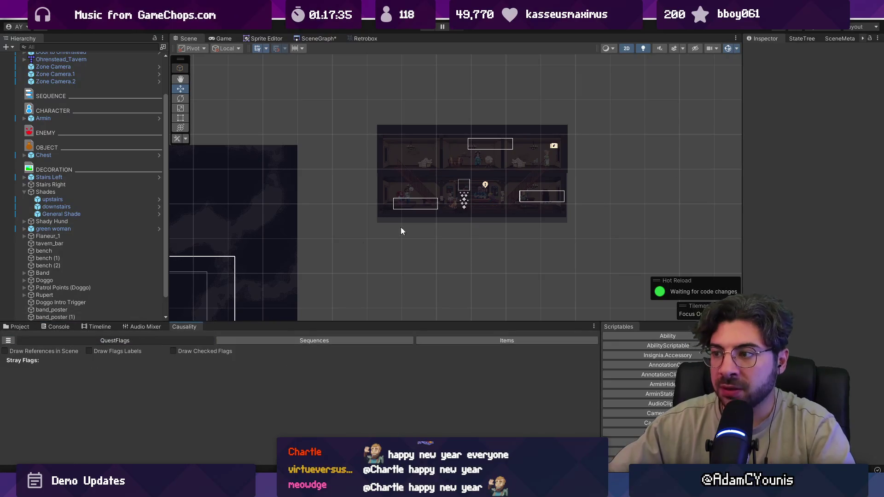
# Step: Show the Causality Items filters and select the chest on the tavern's upper floor
pyautogui.scroll(2, 522, 173)
pyautogui.scroll(3, 522, 174)
pyautogui.click(447, 341)
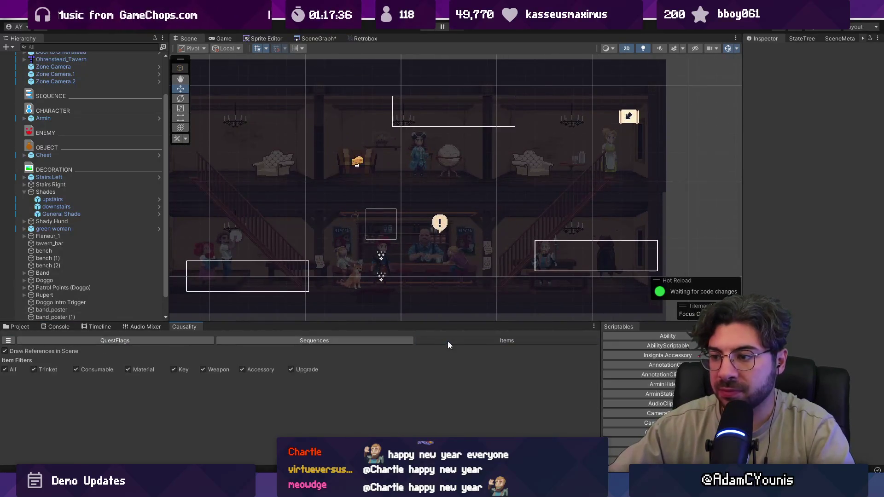
pyautogui.scroll(-2, 380, 173)
pyautogui.click(367, 167)
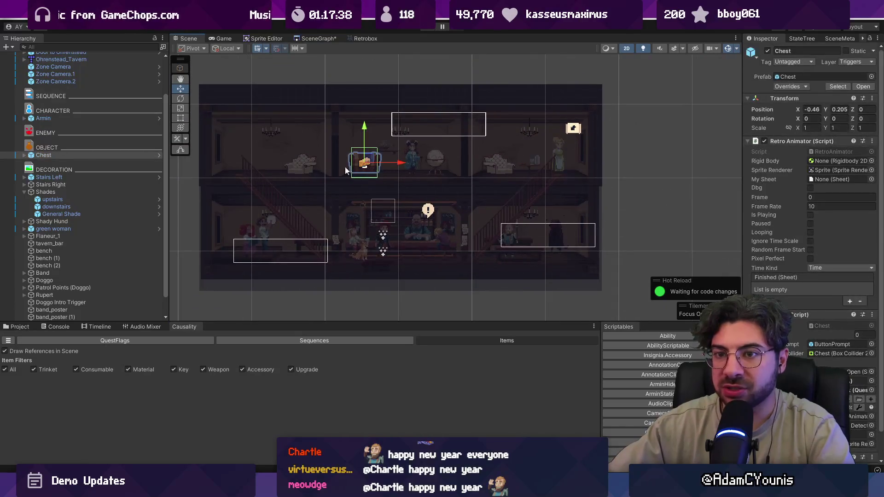
# Step: Select the chest object and widen the Inspector to read its settings
pyautogui.click(103, 154)
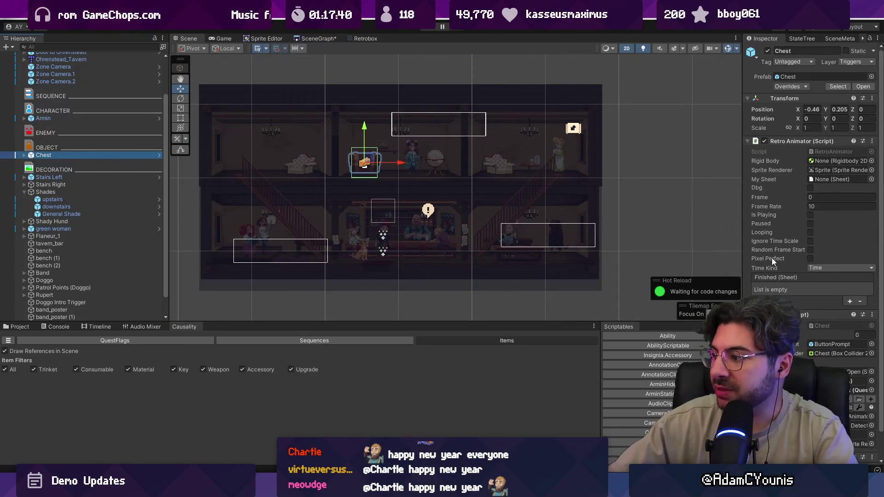
pyautogui.moveTo(742, 233); pyautogui.dragTo(593, 207)
pyautogui.scroll(-1, 689, 234)
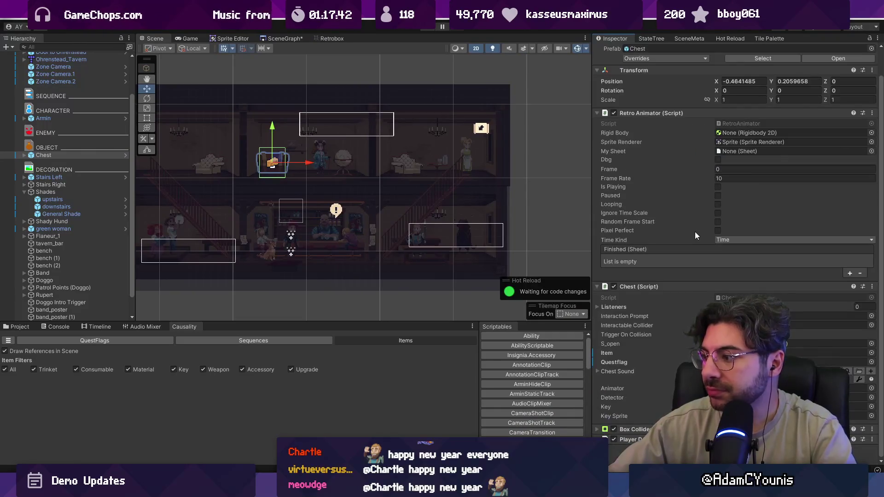
# Step: Search the project assets for 'chest'
pyautogui.click(24, 327)
pyautogui.doubleClick(271, 335)
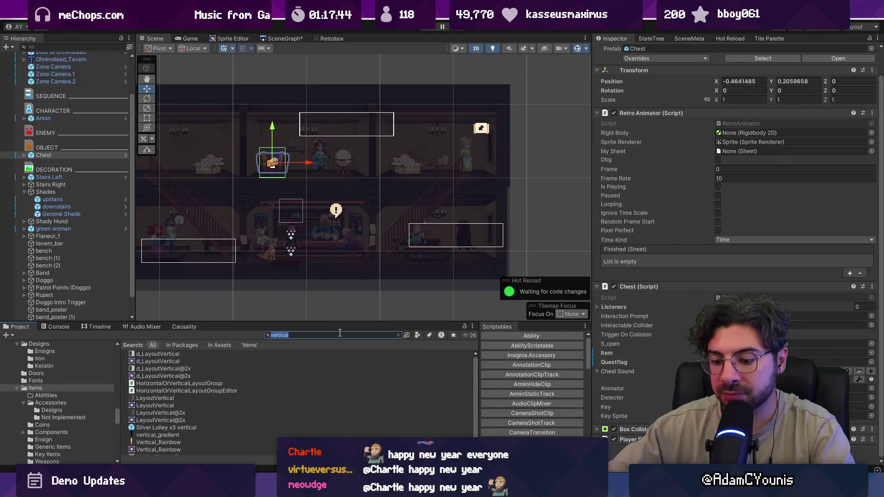
pyautogui.write('big chest')
pyautogui.hotkey('ctrl', 'a')
pyautogui.write('chestr')
pyautogui.press('BackSpace')
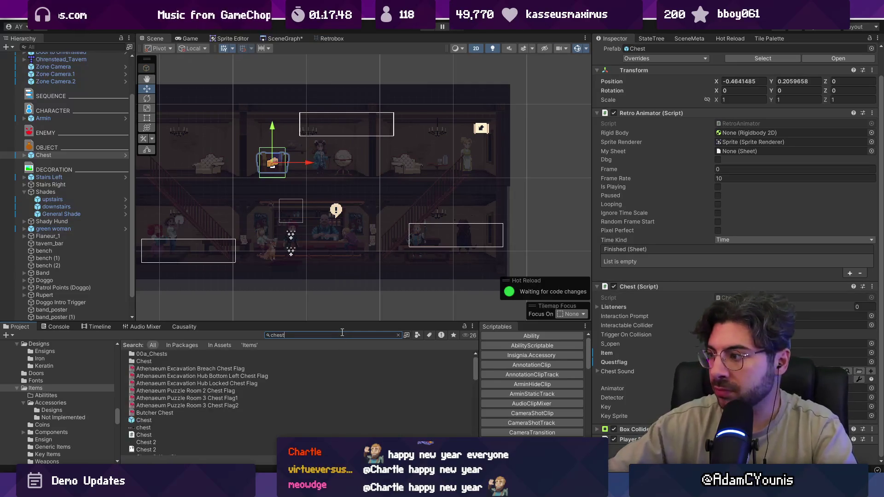
# Step: Browse the big chest sheets for the chest's open-animation sheet
pyautogui.click(42, 155)
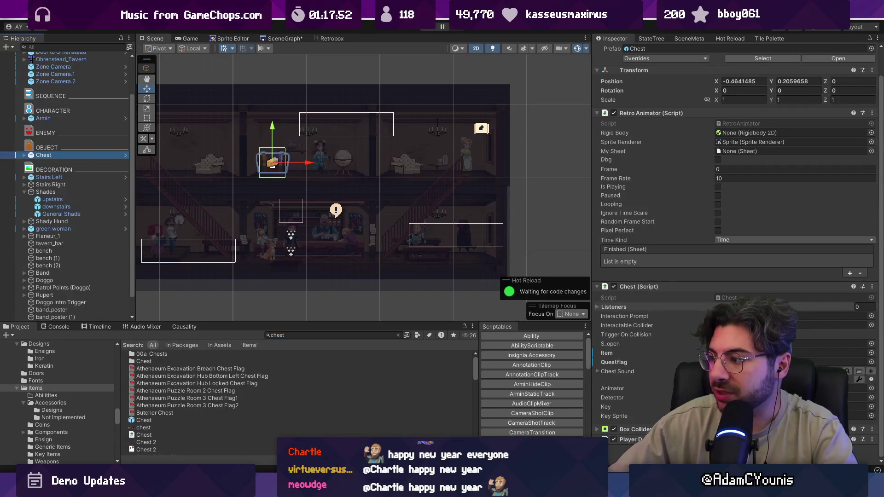
pyautogui.click(870, 348)
pyautogui.write('big cvhest')
pyautogui.press('Left')
pyautogui.press('Left')
pyautogui.press('Left')
pyautogui.press('Down')
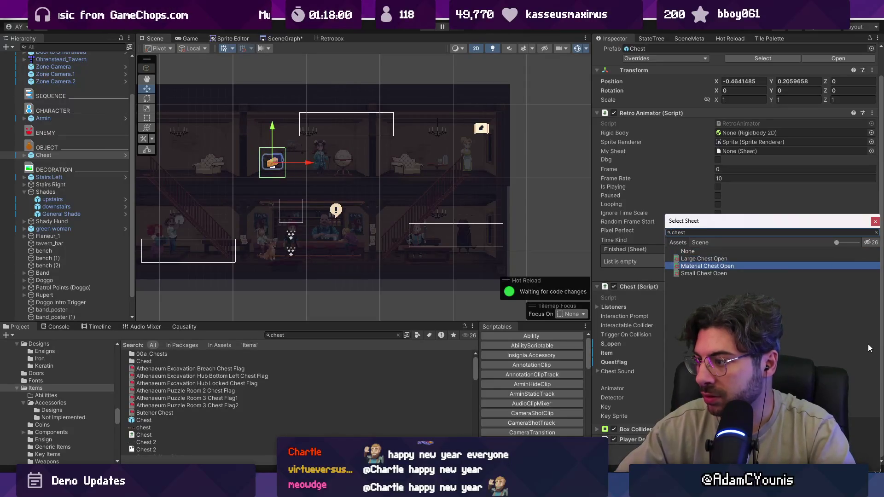
pyautogui.press('Escape')
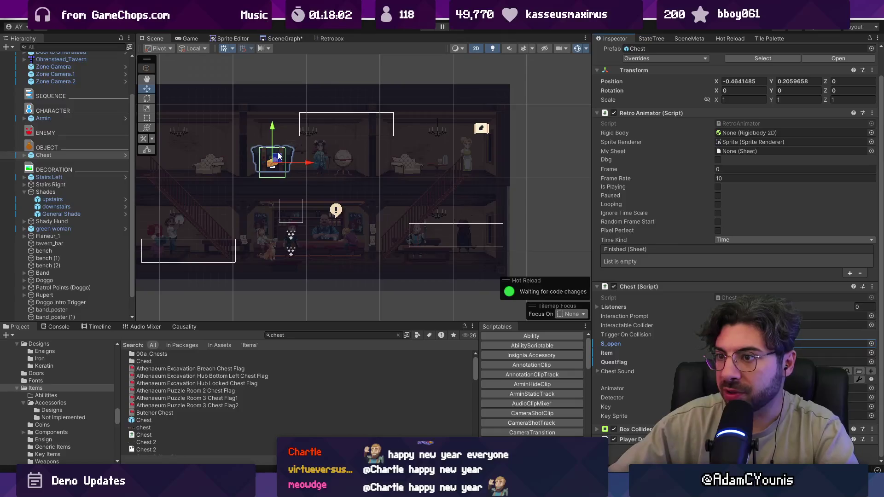
# Step: Expand Chest to view its Sprite part, then reselect Chest for its components
pyautogui.scroll(2, 271, 149)
pyautogui.scroll(1, 271, 149)
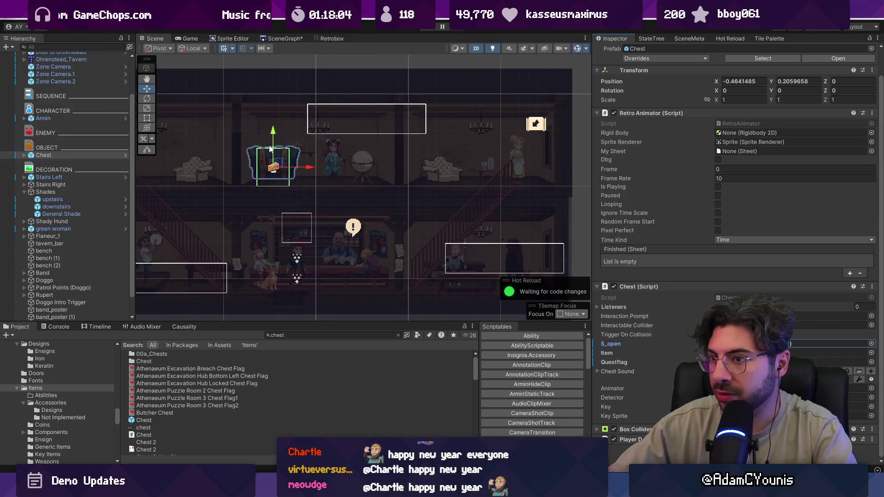
pyautogui.scroll(3, 281, 150)
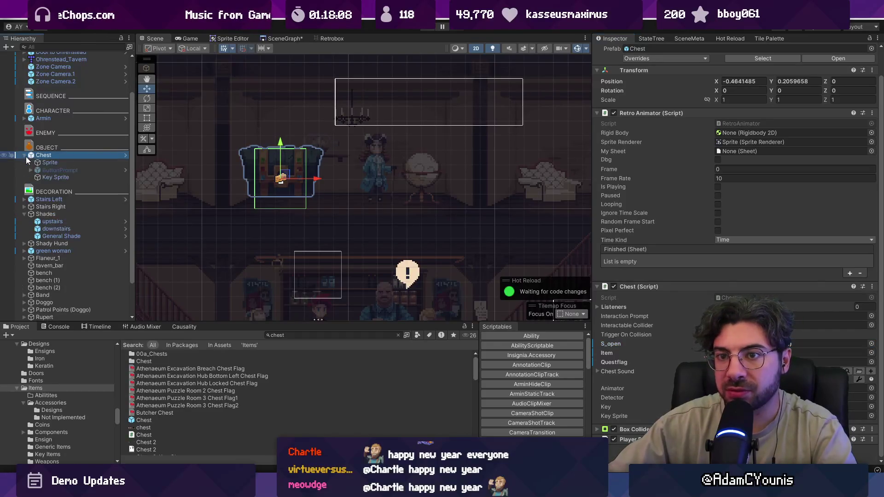
pyautogui.click(24, 156)
pyautogui.click(35, 161)
pyautogui.click(49, 153)
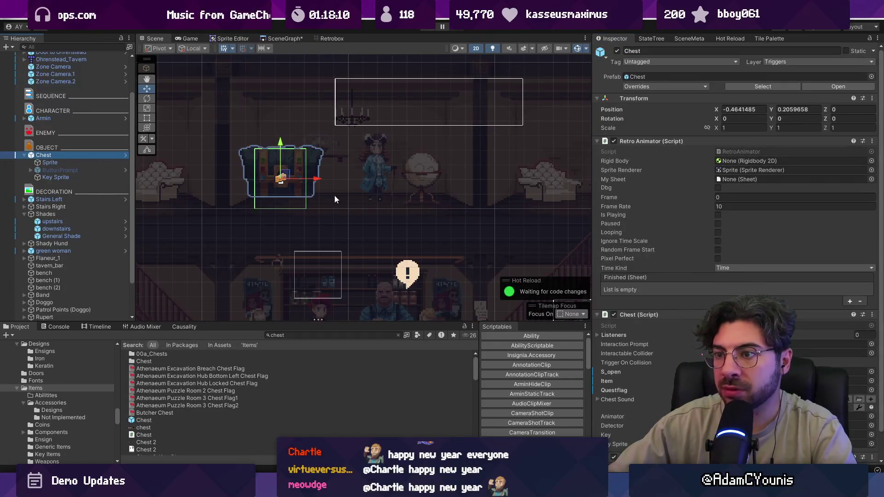
pyautogui.scroll(-1, 325, 194)
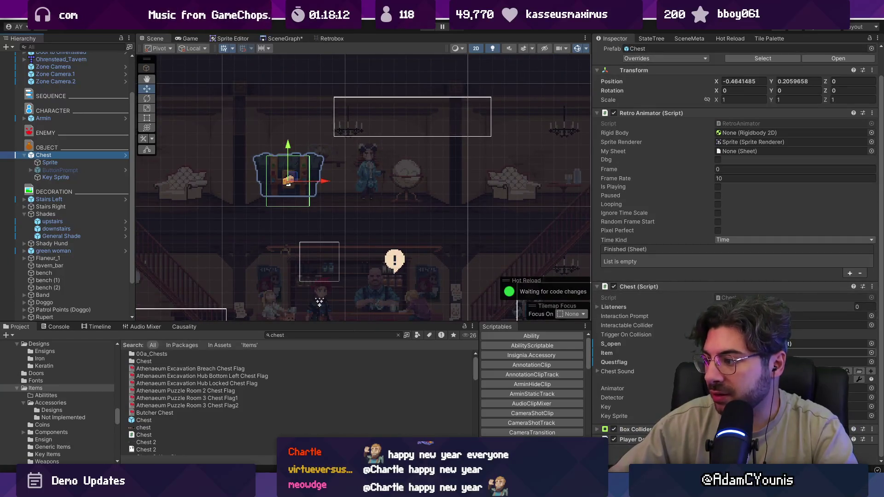
# Step: Assign Ohren Key as the tavern chest's key by searching 'ohren'
pyautogui.click(863, 405)
pyautogui.write('ohren')
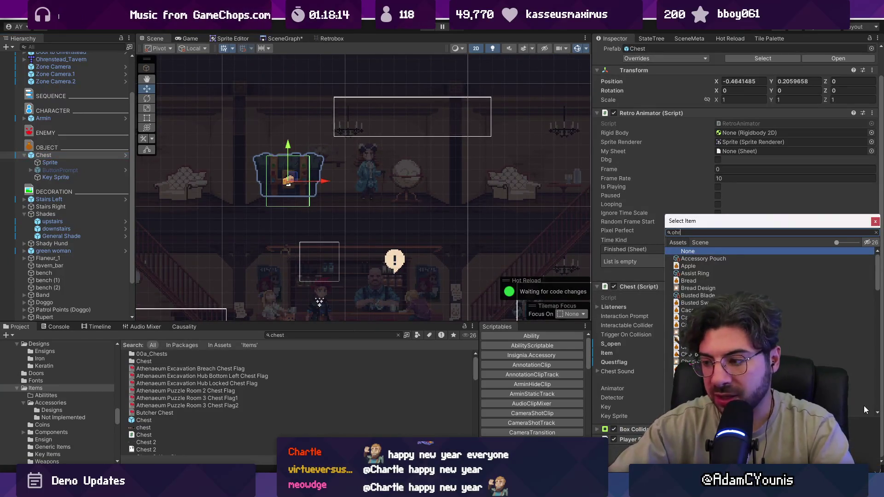
pyautogui.press('Return')
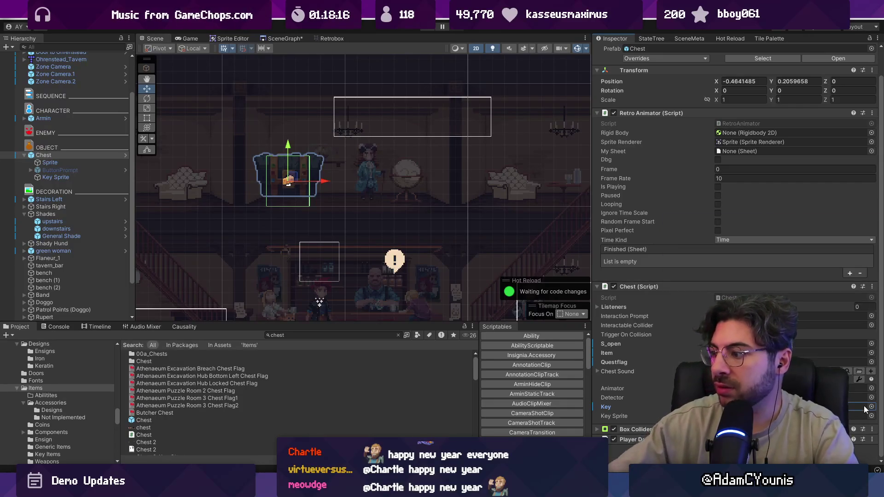
# Step: Browse the item chooser for the tavern chest's contents, currently set to Cheese
pyautogui.click(871, 353)
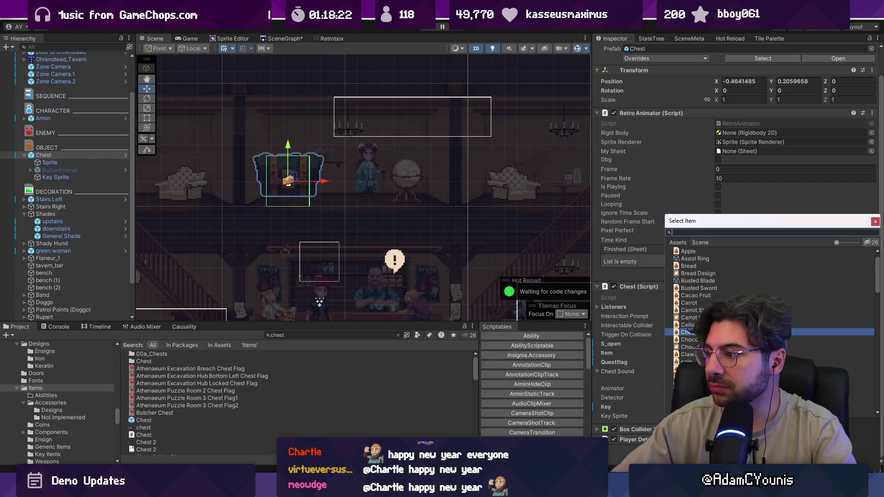
pyautogui.scroll(-3, 773, 322)
pyautogui.scroll(-6, 773, 322)
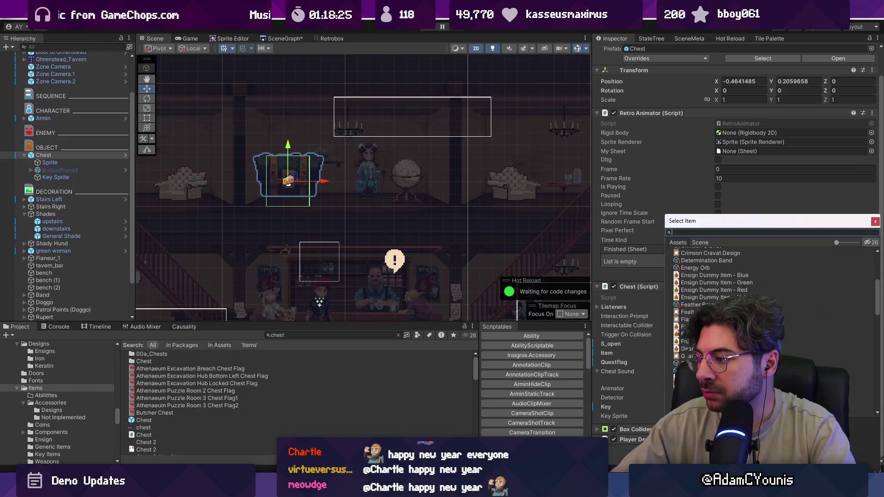
pyautogui.scroll(-5, 773, 322)
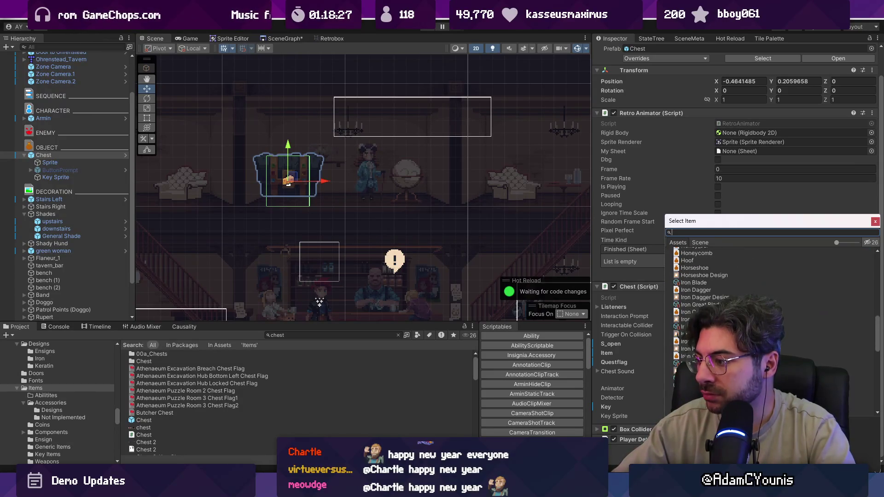
pyautogui.scroll(-1, 774, 322)
pyautogui.scroll(-3, 773, 322)
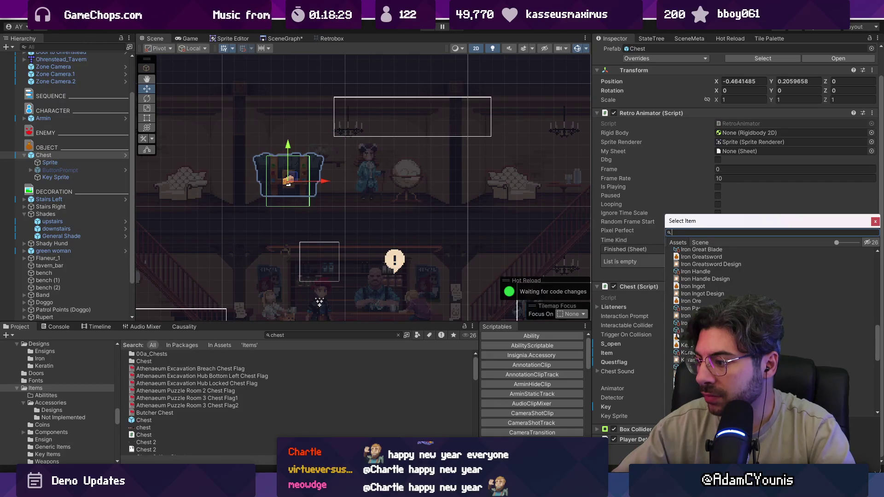
pyautogui.scroll(-1, 774, 323)
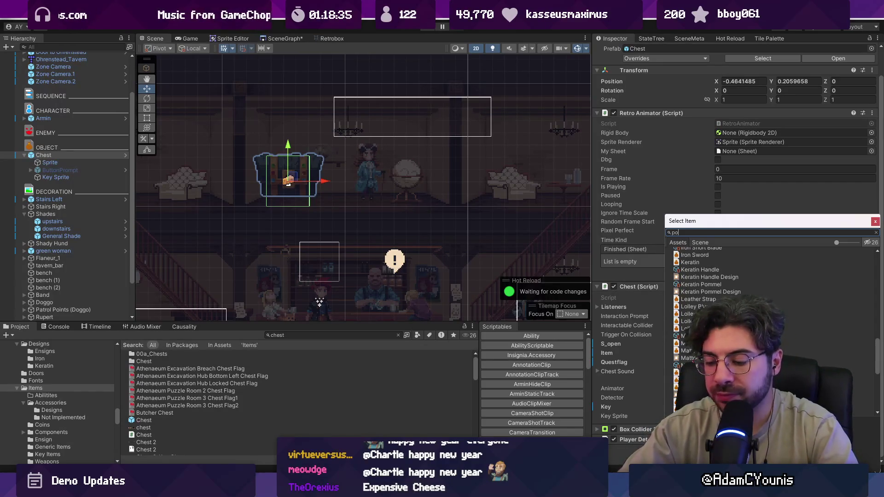
pyautogui.press('BackSpace')
pyautogui.press('BackSpace')
pyautogui.press('BackSpace')
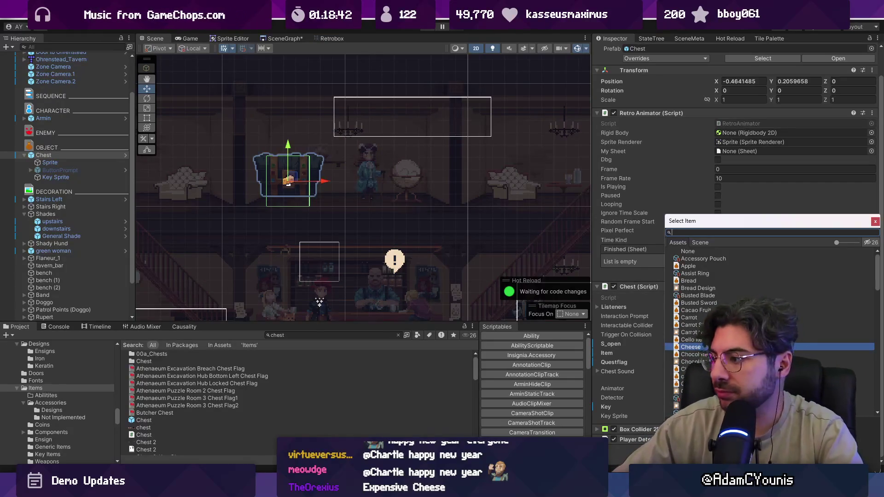
pyautogui.scroll(-8, 771, 329)
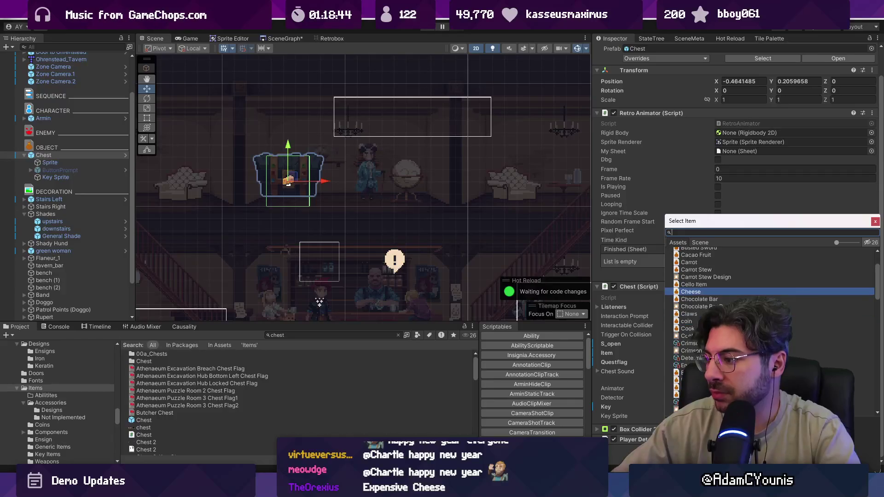
pyautogui.scroll(-2, 771, 330)
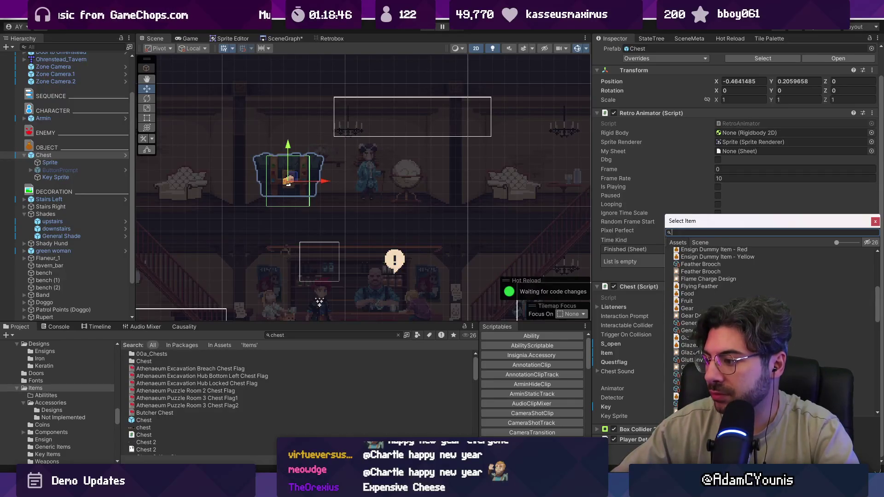
pyautogui.scroll(-8, 771, 329)
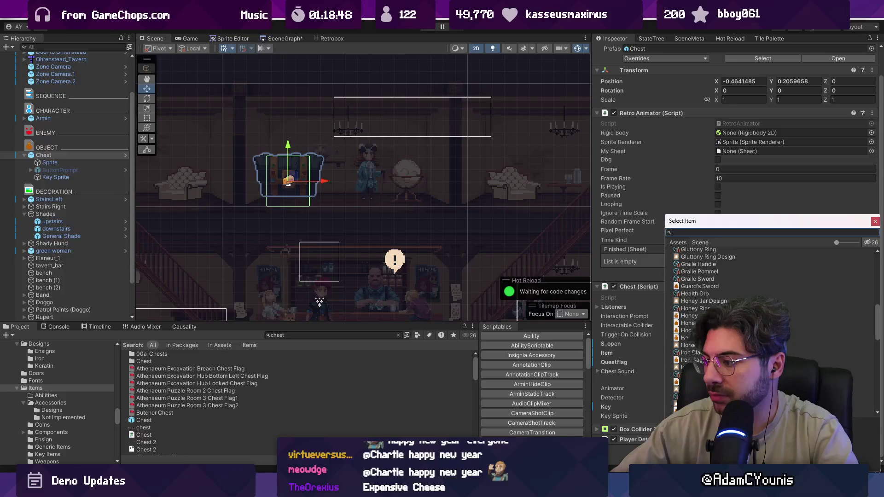
pyautogui.scroll(5, 709, 278)
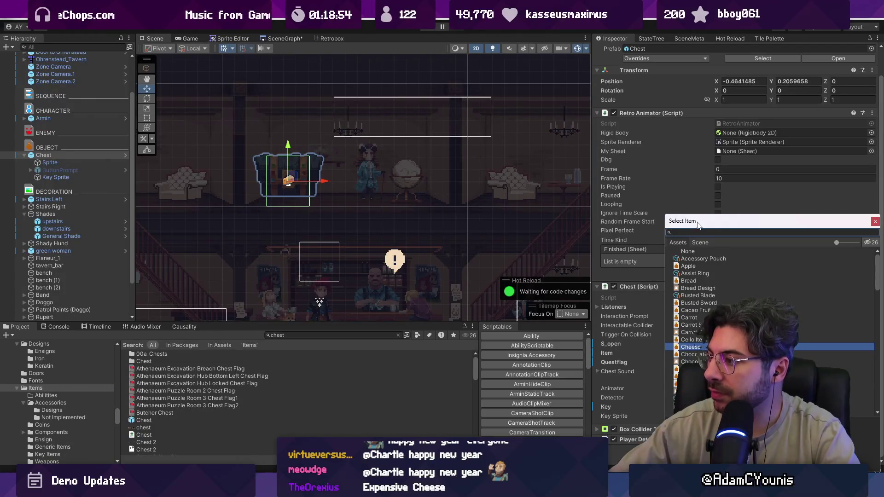
pyautogui.moveTo(717, 220)
pyautogui.mouseDown()
pyautogui.moveTo(716, 145)
pyautogui.moveTo(549, 145)
pyautogui.mouseUp()
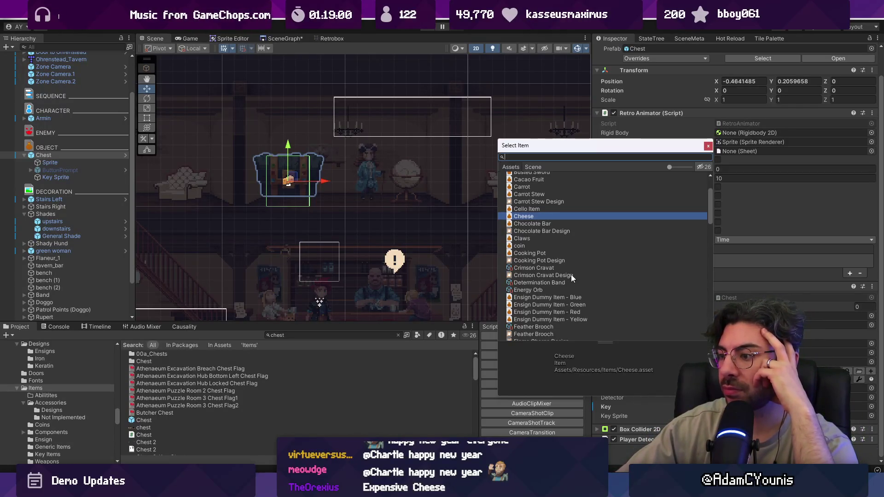
pyautogui.scroll(-2, 570, 275)
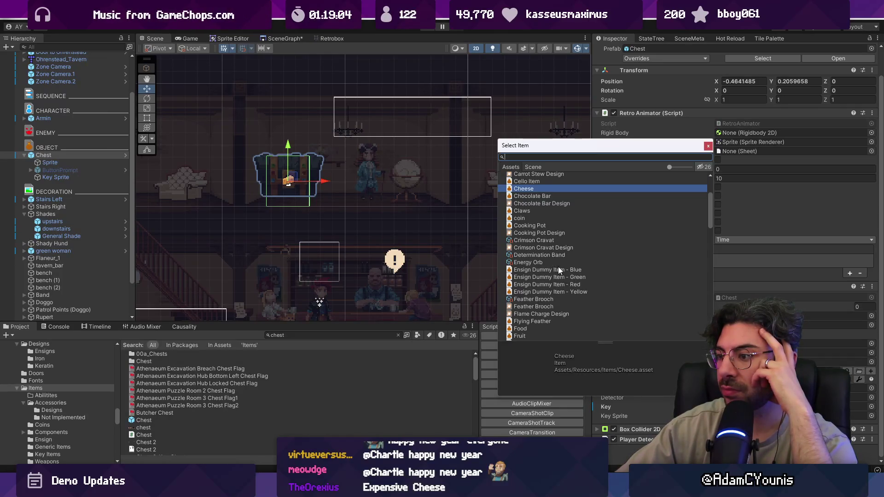
pyautogui.scroll(-2, 566, 271)
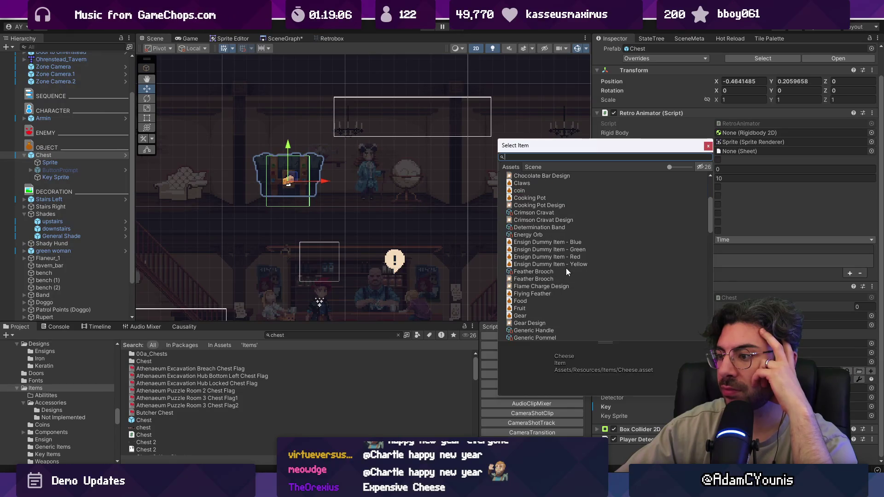
pyautogui.scroll(-2, 564, 270)
pyautogui.scroll(-2, 563, 270)
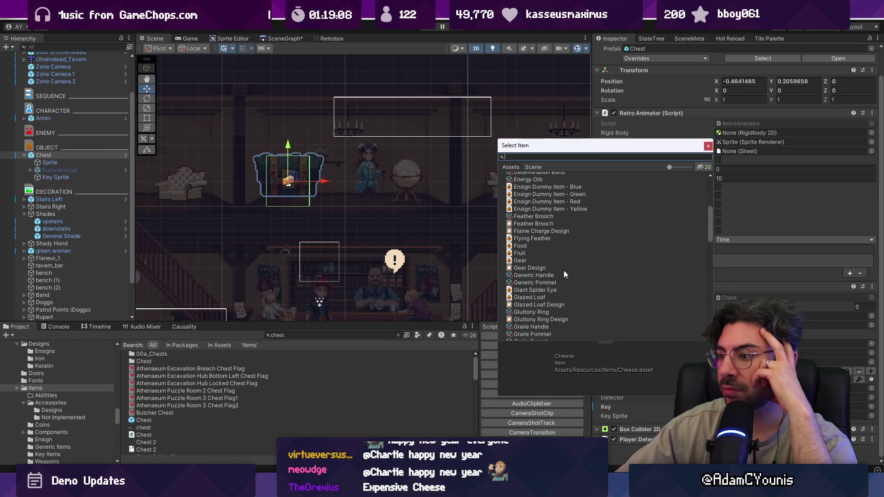
pyautogui.scroll(-2, 564, 272)
pyautogui.scroll(-2, 564, 272)
pyautogui.scroll(-3, 564, 273)
pyautogui.scroll(-2, 564, 271)
pyautogui.scroll(-2, 563, 270)
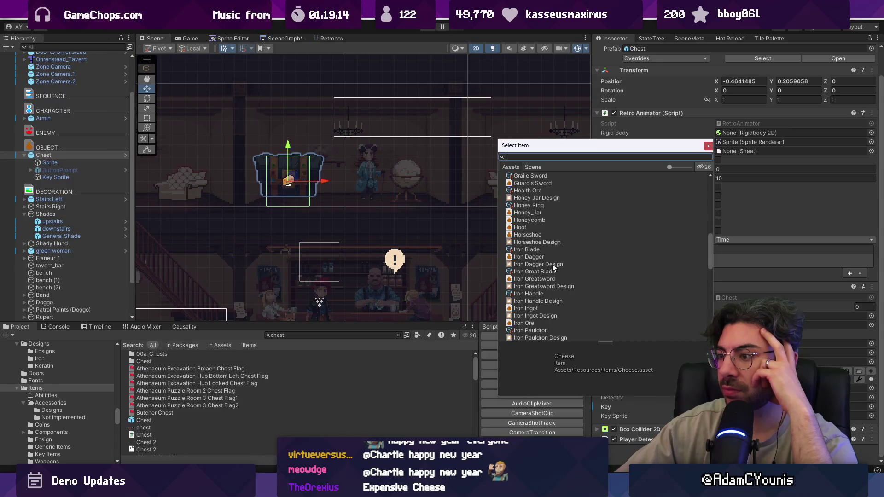
pyautogui.scroll(-2, 540, 242)
pyautogui.scroll(-2, 539, 242)
pyautogui.scroll(-2, 540, 242)
pyautogui.scroll(-2, 540, 242)
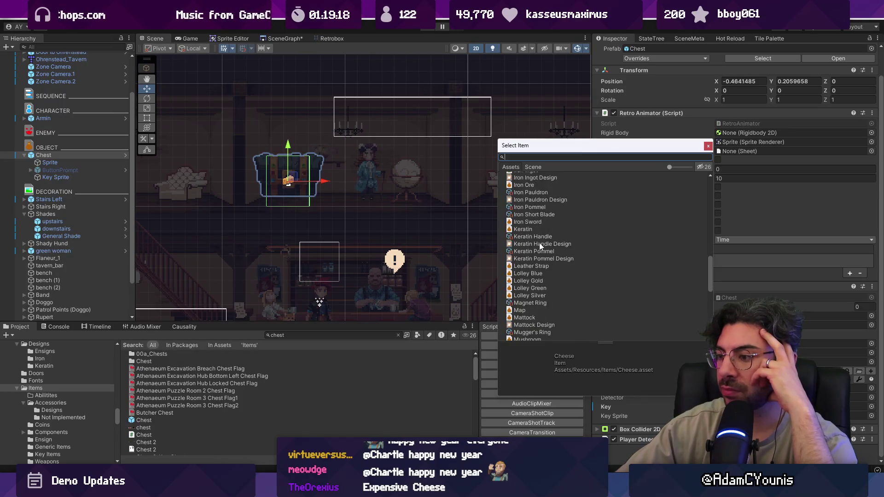
pyautogui.scroll(-1, 540, 242)
pyautogui.scroll(-1, 539, 242)
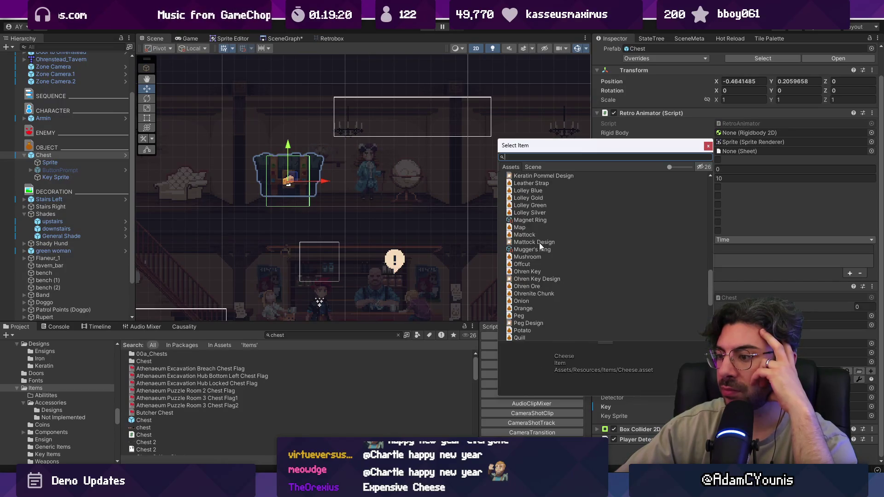
pyautogui.scroll(-1, 539, 242)
pyautogui.scroll(-2, 540, 242)
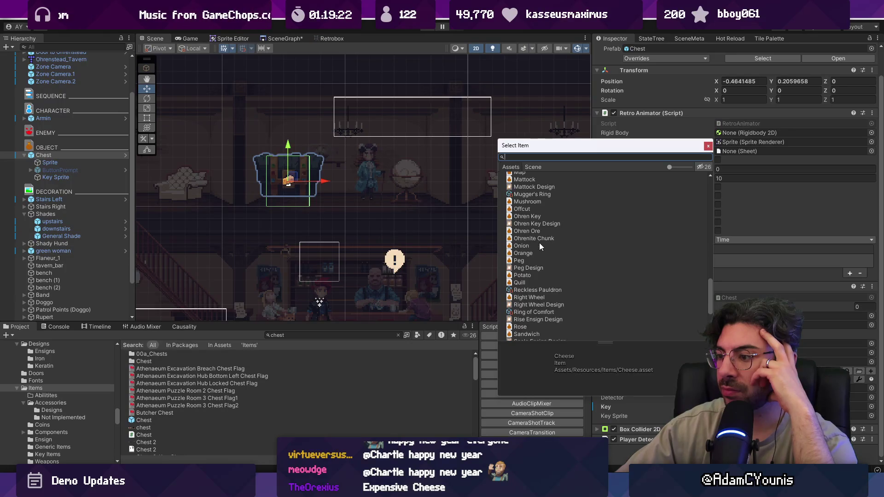
pyautogui.scroll(-2, 539, 242)
pyautogui.scroll(-4, 539, 242)
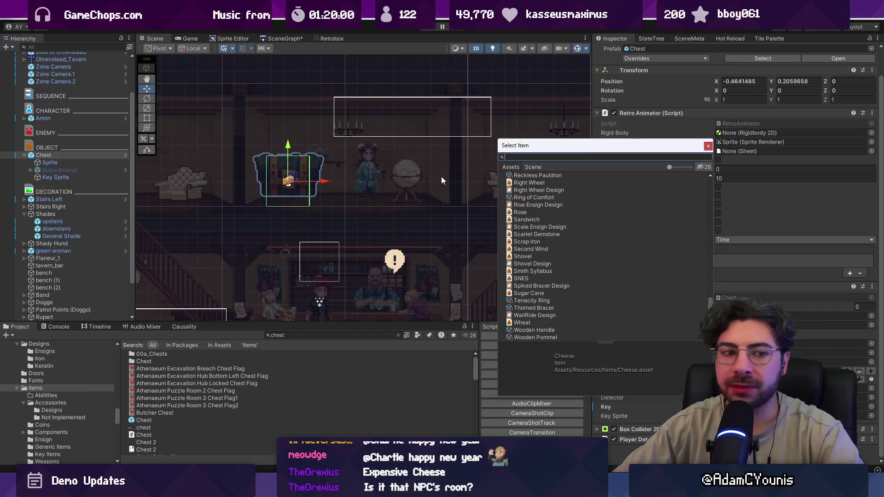
pyautogui.scroll(-5, 387, 150)
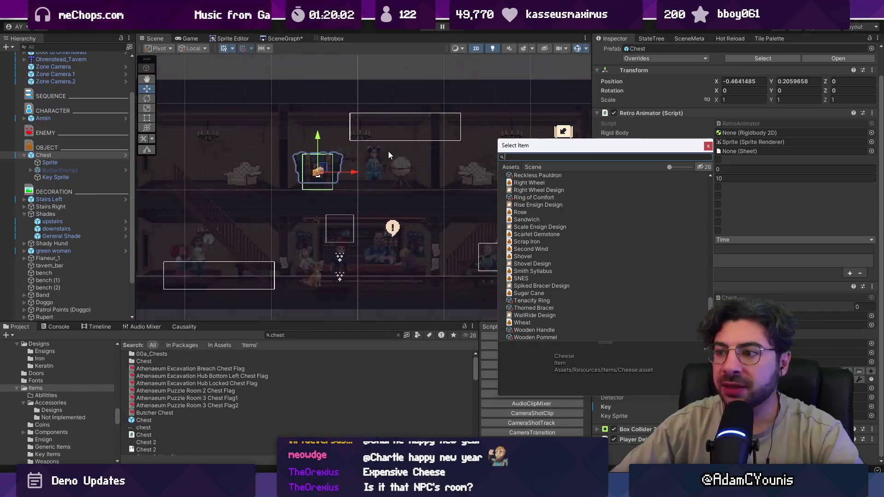
# Step: Make Iron Short Blade the tavern chest's item and select the chest's Sprite child
pyautogui.scroll(5, 363, 145)
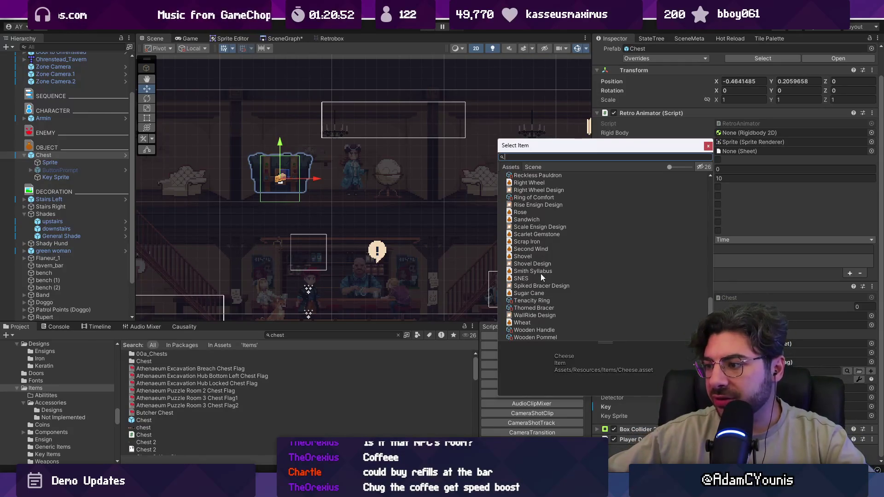
pyautogui.scroll(1, 540, 273)
pyautogui.scroll(-1, 538, 261)
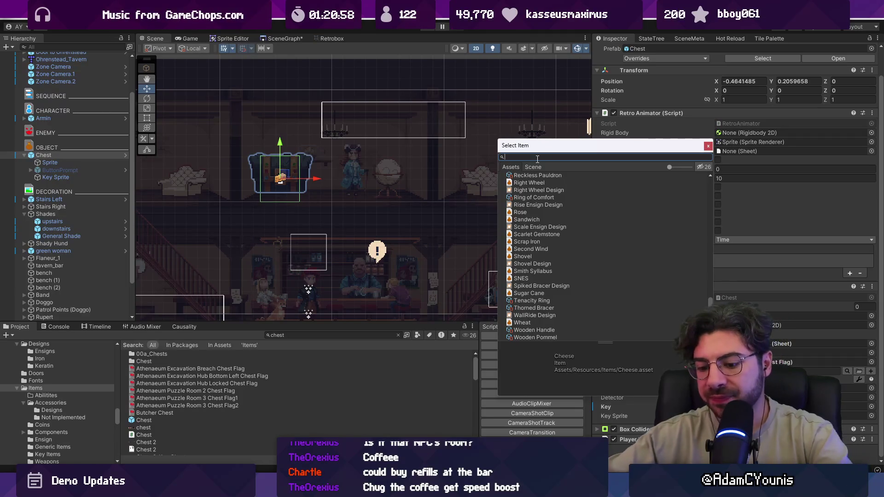
pyautogui.write('iron short')
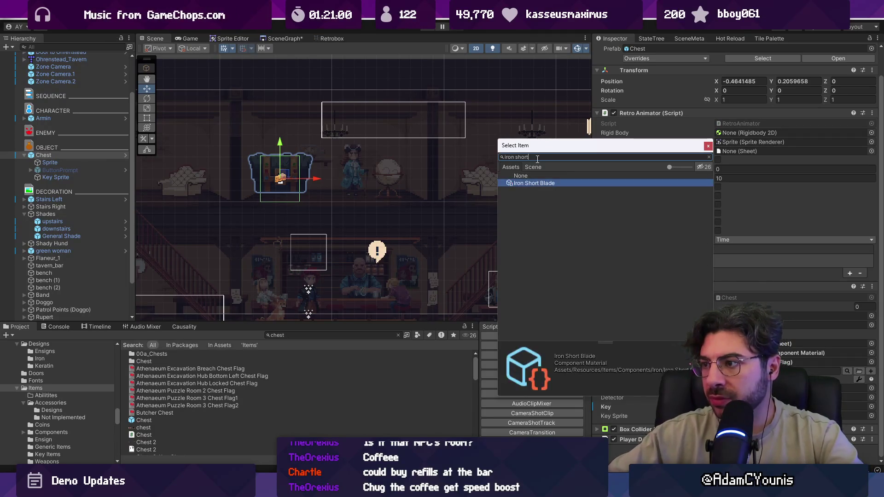
pyautogui.press('Return')
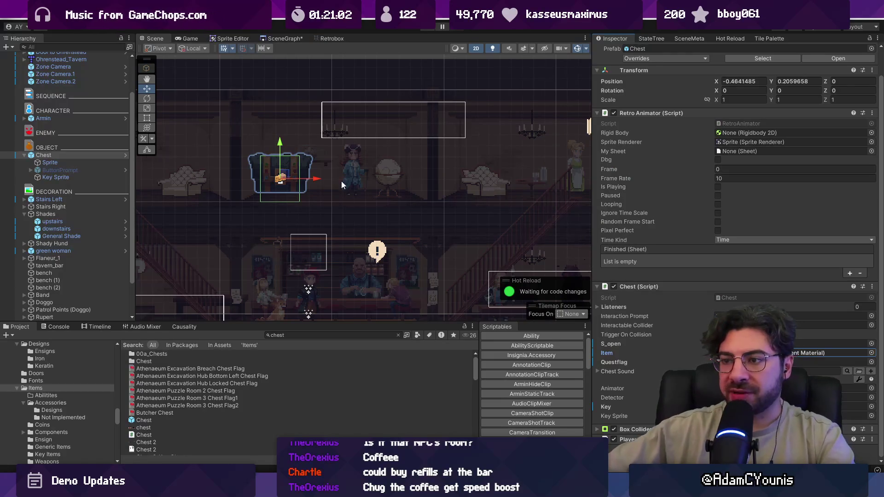
pyautogui.scroll(-3, 341, 184)
pyautogui.click(83, 156)
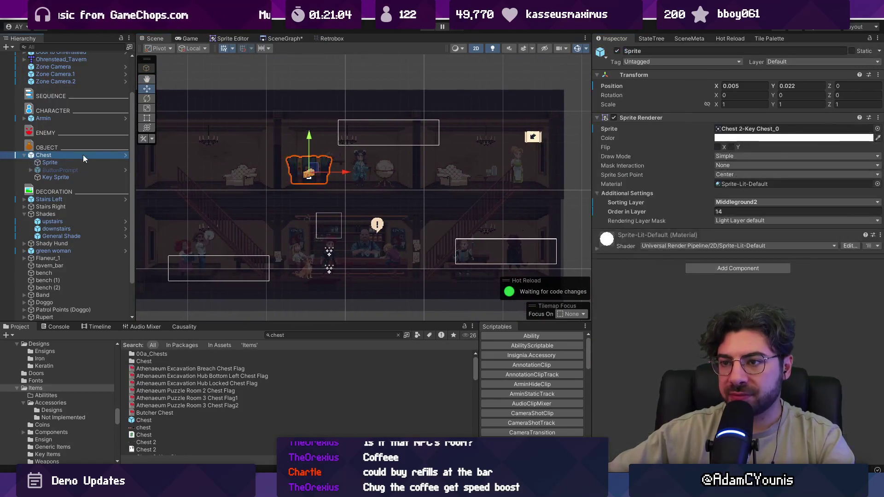
# Step: Show the Causality item filters for the tavern chest
pyautogui.scroll(5, 316, 164)
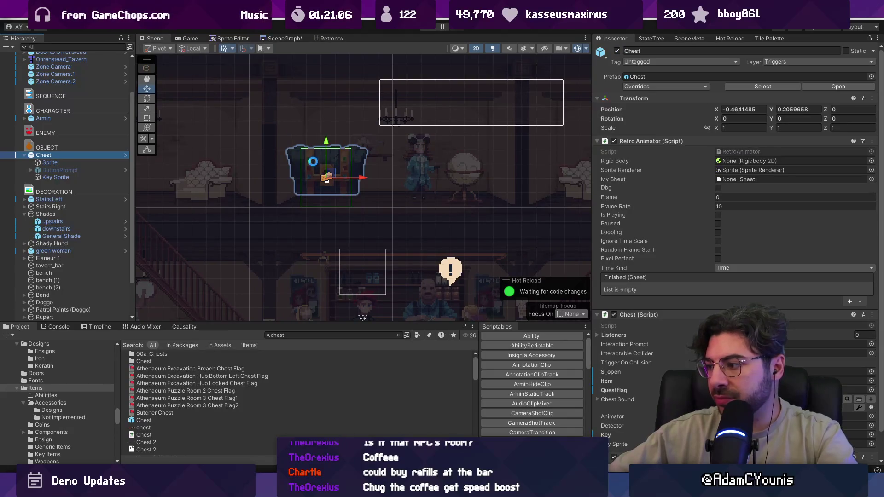
pyautogui.click(193, 326)
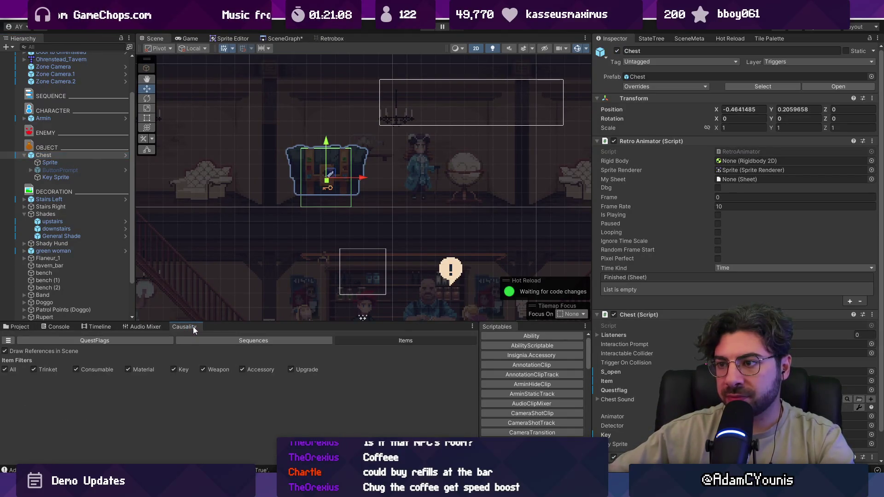
pyautogui.scroll(-3, 346, 194)
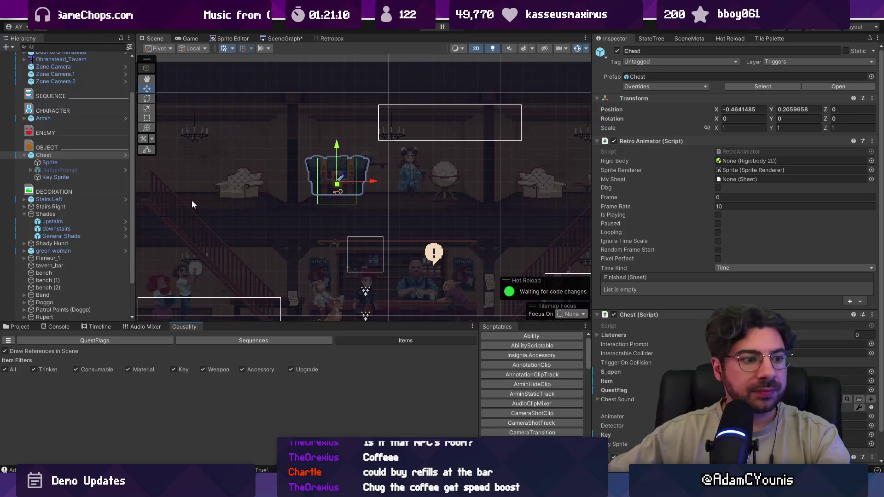
pyautogui.scroll(-2, 362, 186)
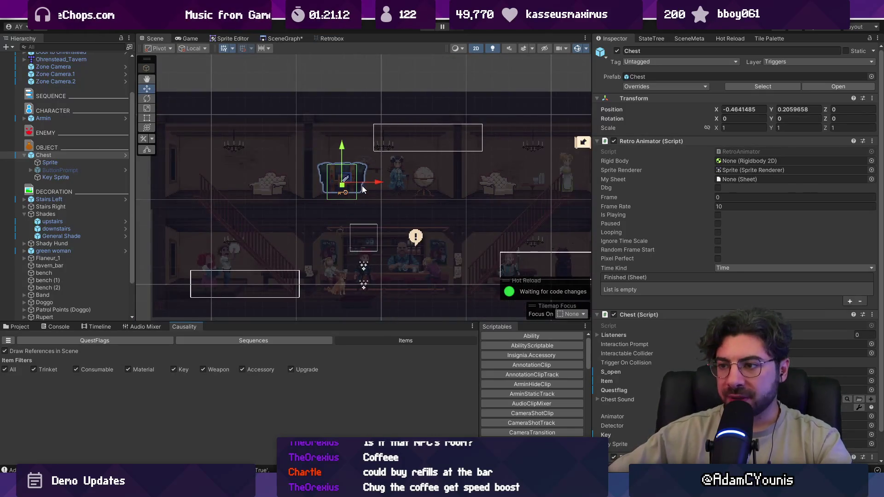
# Step: Set the chest's item to Iron Greatsword using a 'great' search
pyautogui.click(871, 380)
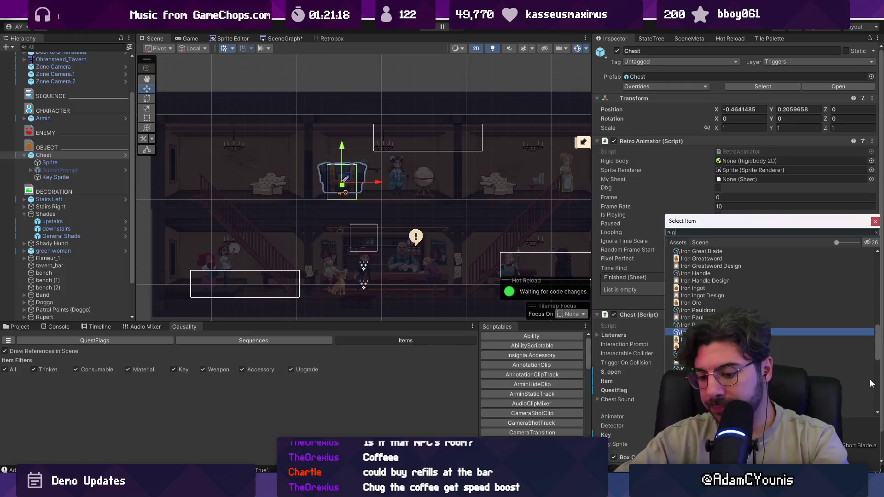
pyautogui.write('grewat')
pyautogui.press('BackSpace')
pyautogui.press('BackSpace')
pyautogui.press('BackSpace')
pyautogui.write('at')
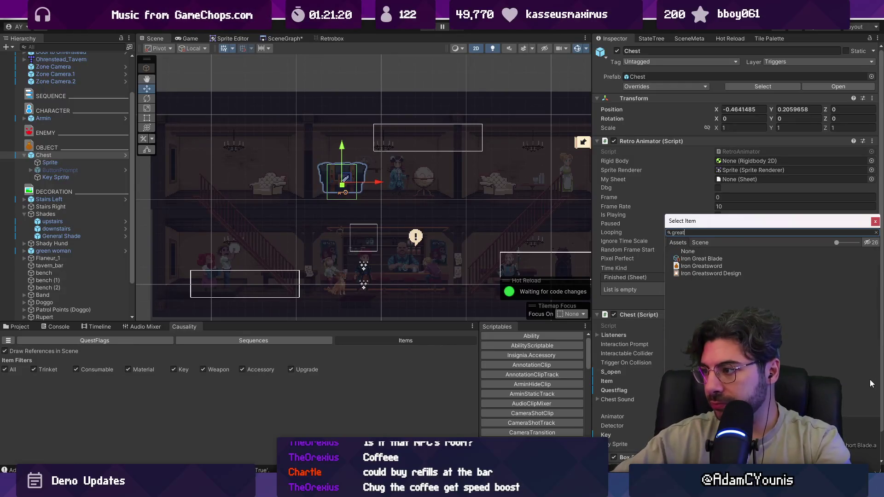
pyautogui.press('Return')
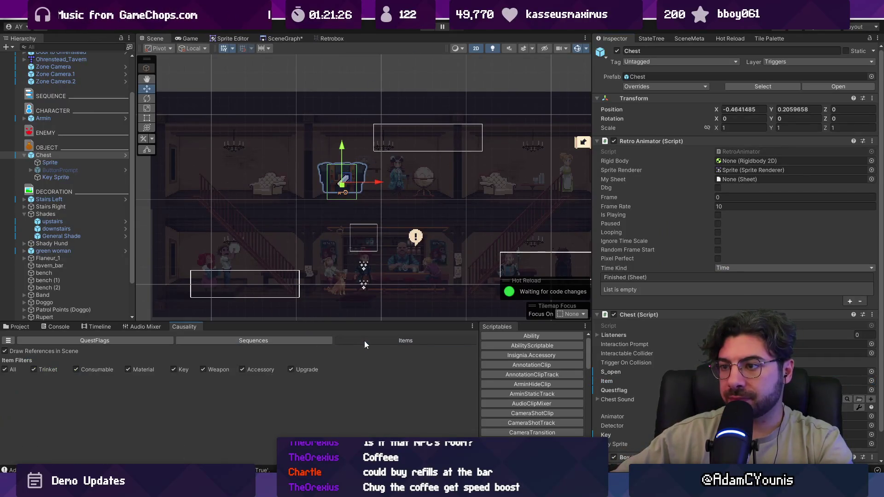
pyautogui.scroll(2, 347, 182)
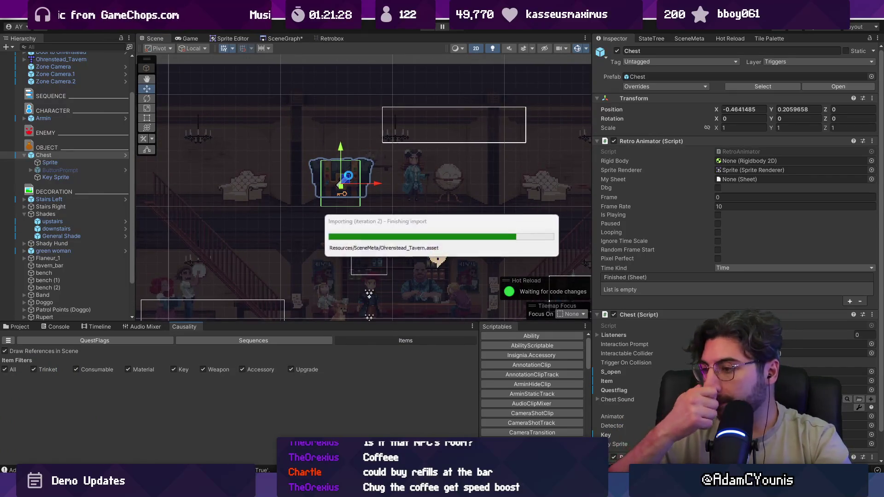
pyautogui.scroll(-3, 331, 171)
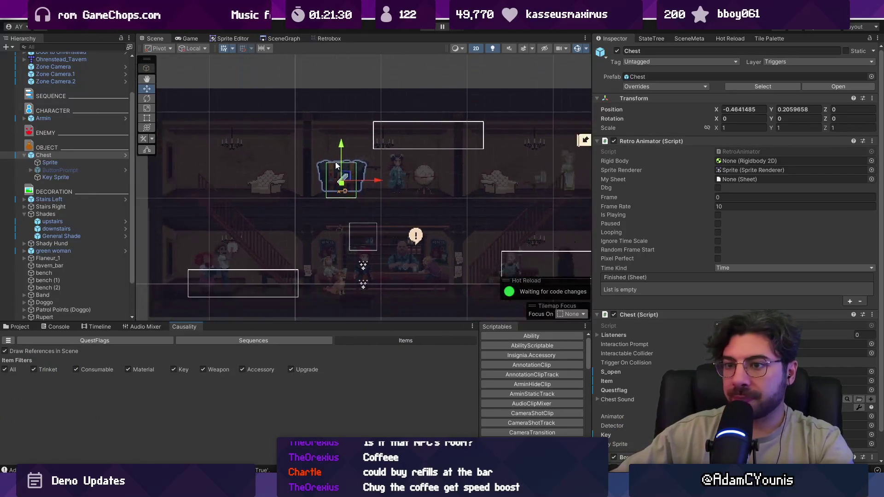
# Step: Pan the SceneGraph to the Foothills 2 node and open that scene
pyautogui.click(282, 39)
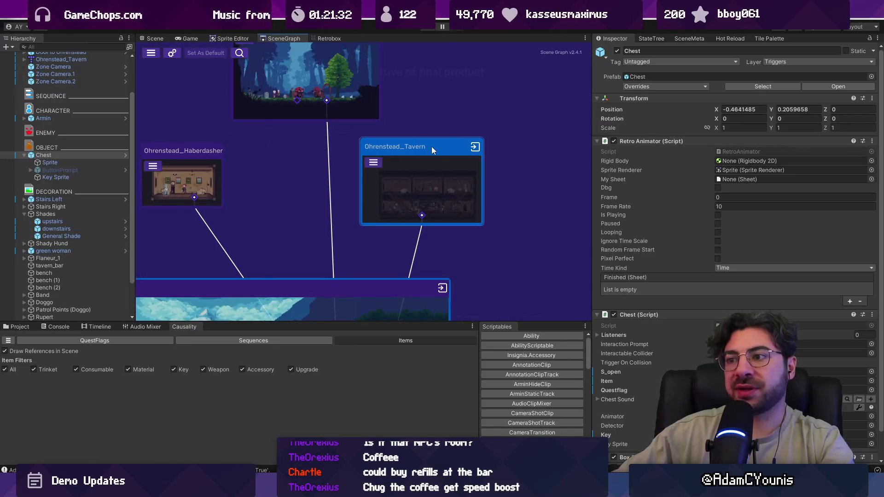
pyautogui.scroll(-3, 435, 148)
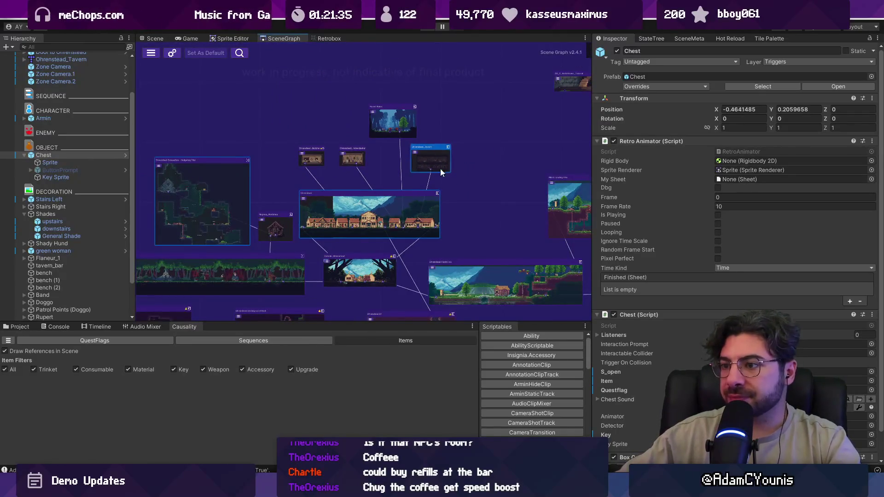
pyautogui.scroll(-1, 408, 147)
pyautogui.moveTo(407, 147); pyautogui.dragTo(360, 151)
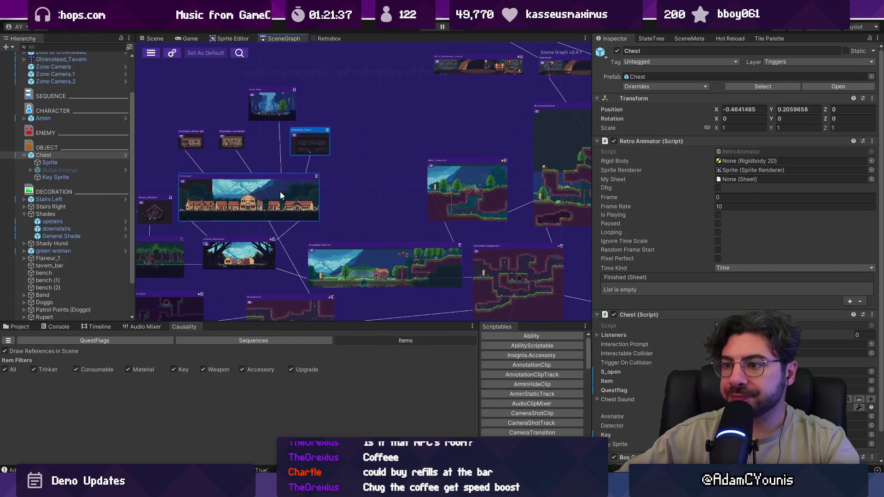
pyautogui.scroll(1, 242, 164)
pyautogui.scroll(2, 424, 152)
pyautogui.moveTo(425, 152); pyautogui.dragTo(247, 148)
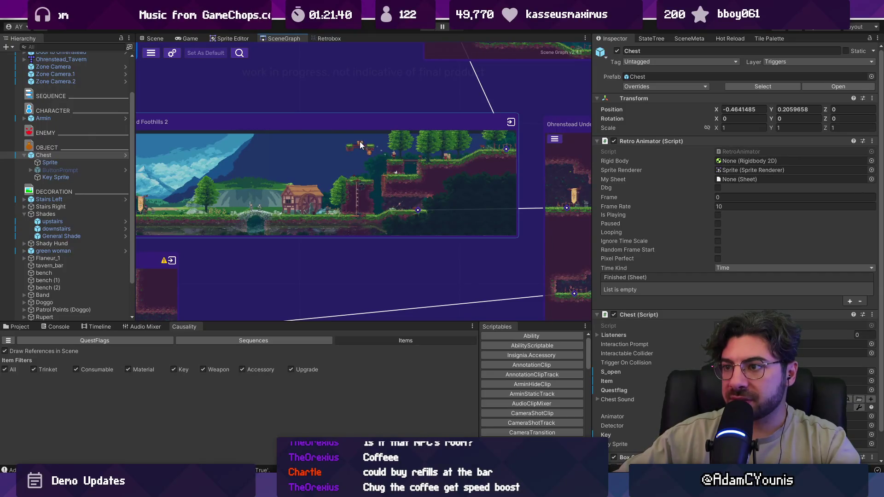
pyautogui.doubleClick(358, 143)
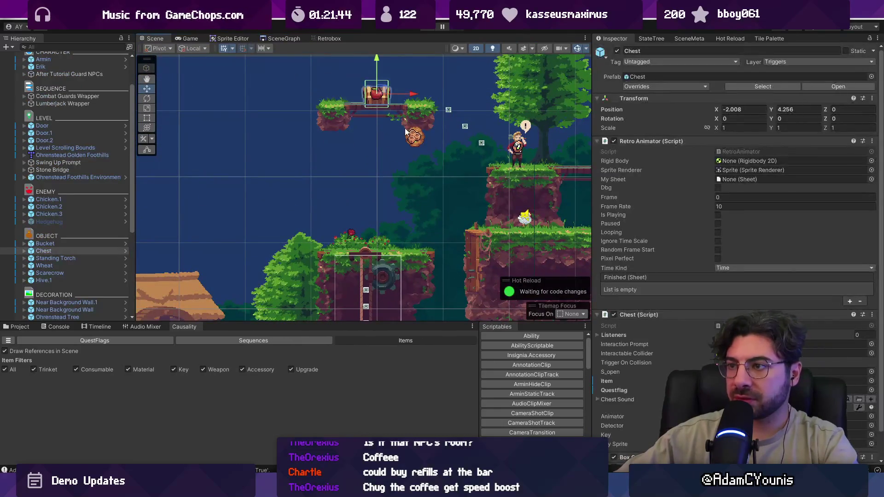
# Step: Choose an item for the Golden Foothills chest from the iron-item list
pyautogui.click(871, 381)
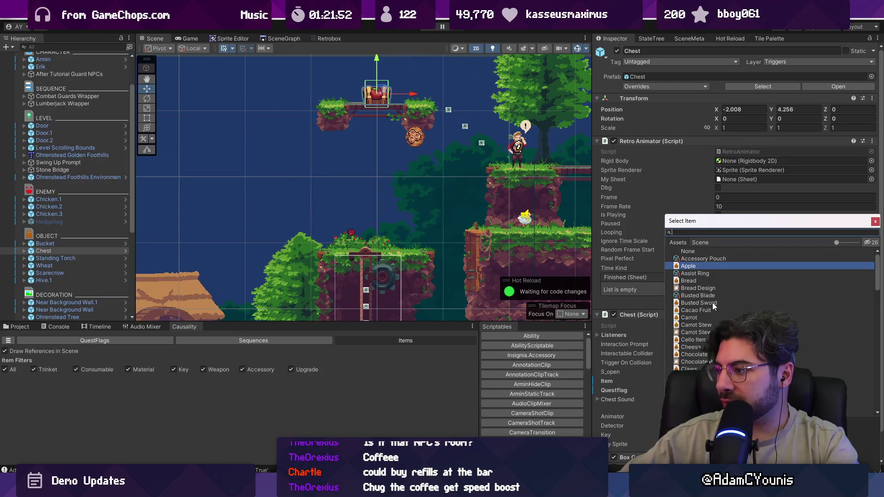
pyautogui.scroll(-4, 712, 303)
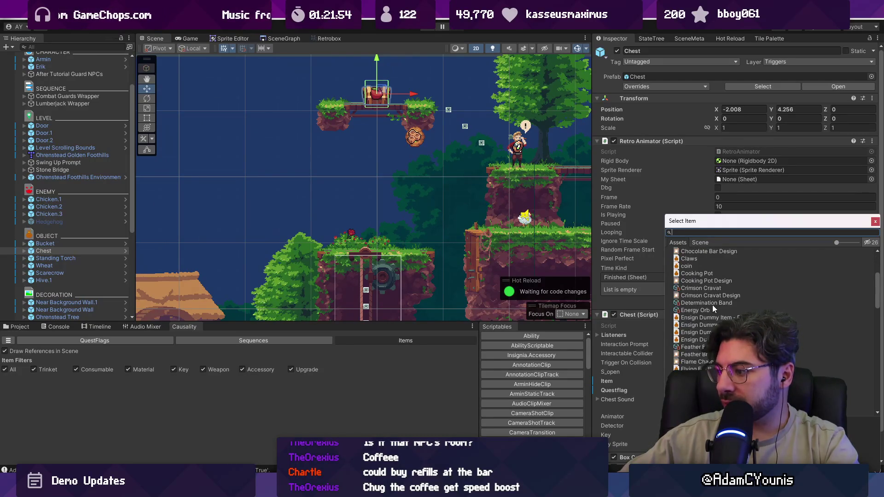
pyautogui.scroll(-5, 715, 317)
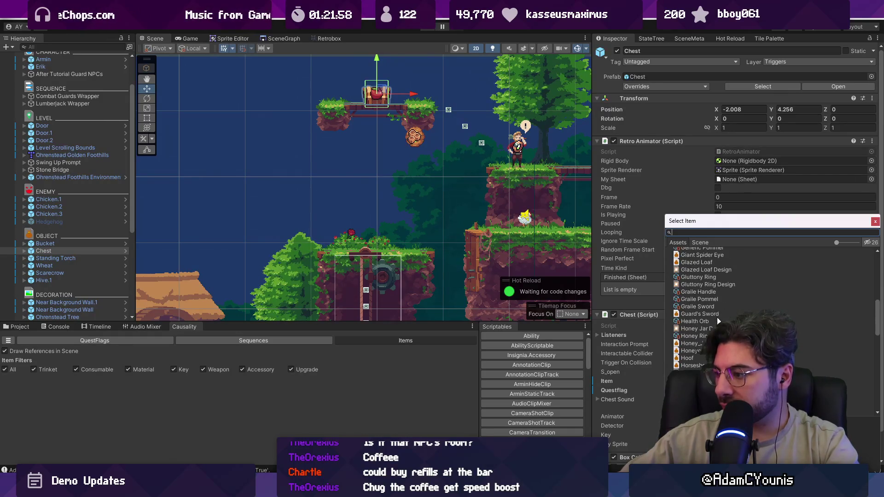
pyautogui.scroll(-2, 716, 316)
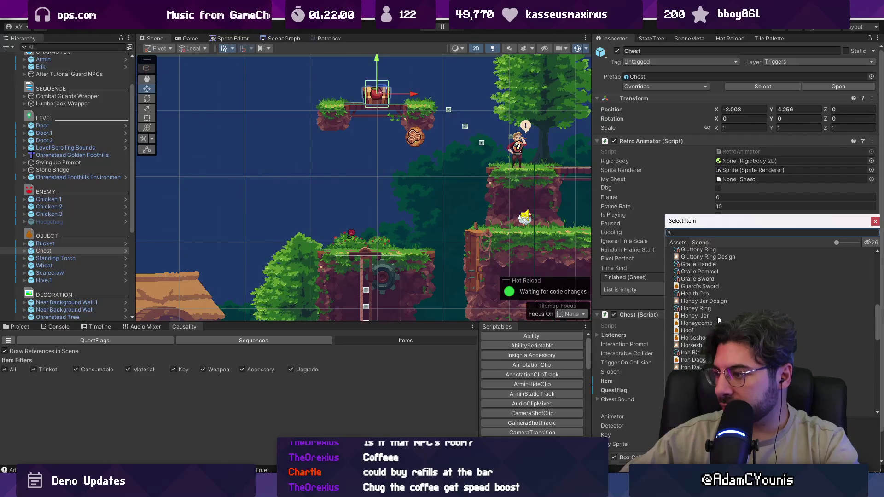
pyautogui.scroll(-2, 717, 316)
pyautogui.scroll(-8, 717, 317)
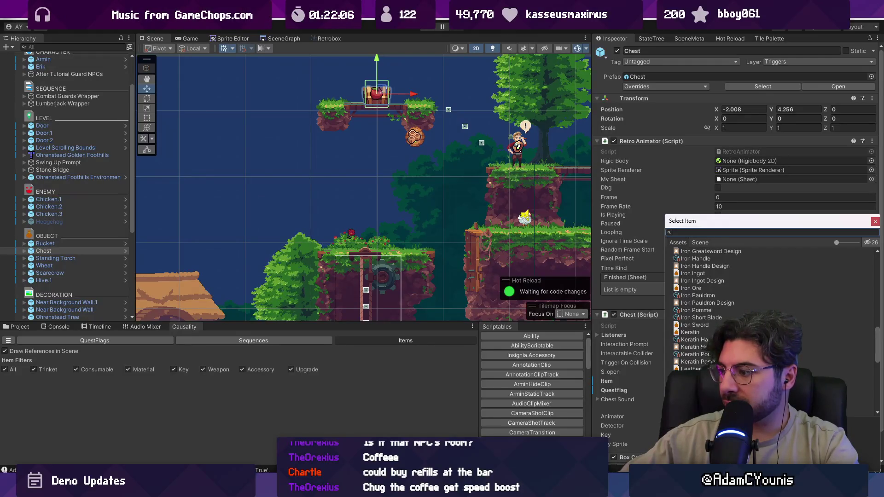
pyautogui.click(768, 384)
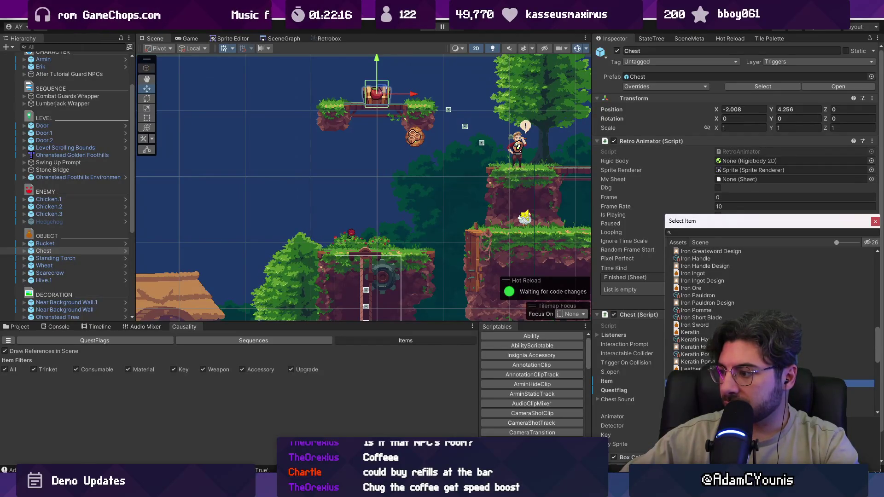
pyautogui.press('Escape')
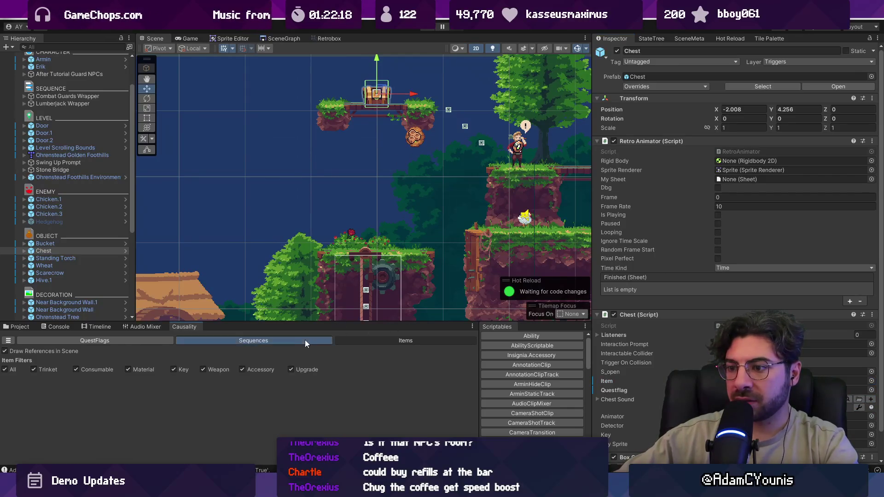
pyautogui.moveTo(393, 145); pyautogui.dragTo(339, 176)
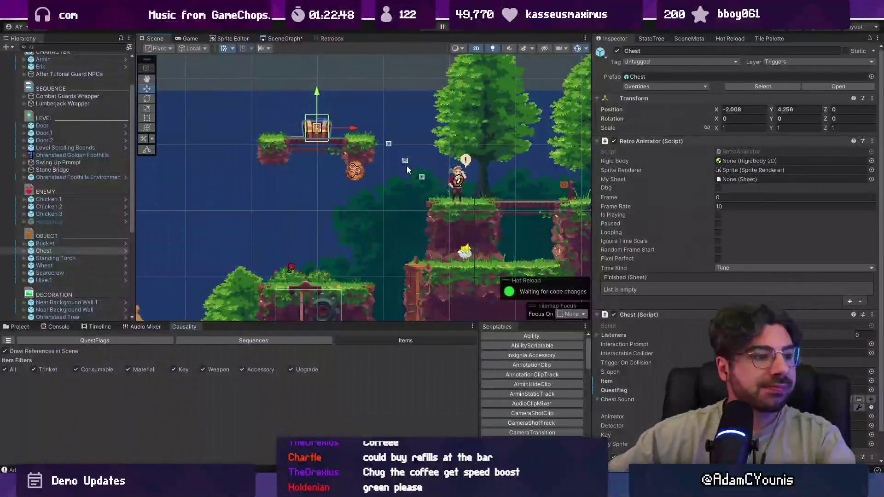
pyautogui.moveTo(392, 152); pyautogui.dragTo(358, 176)
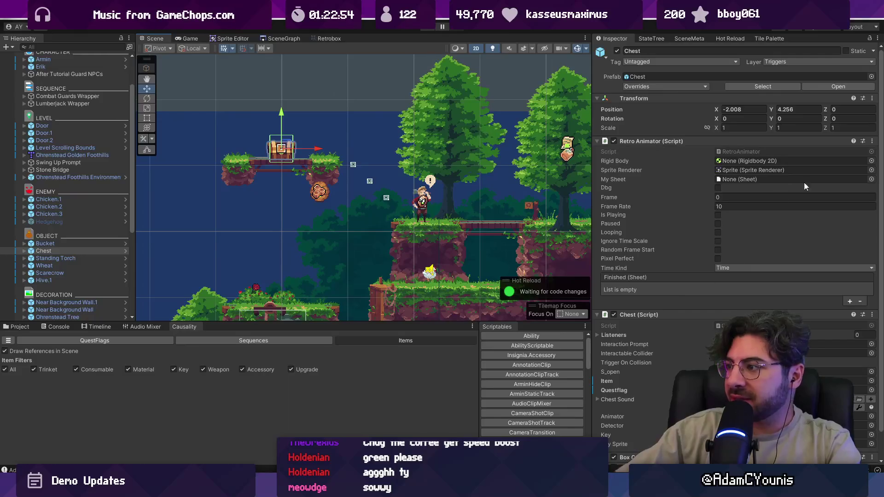
pyautogui.click(871, 372)
pyautogui.write('ches')
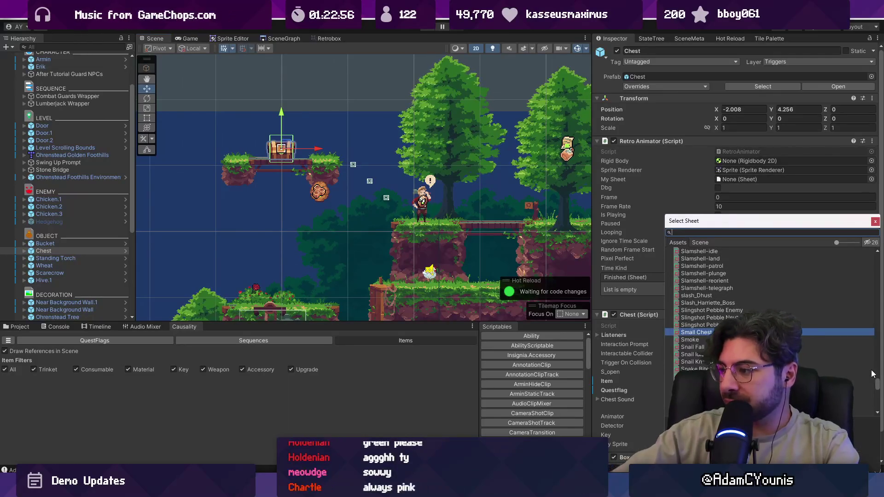
pyautogui.write('t')
pyautogui.press('Up')
pyautogui.press('Return')
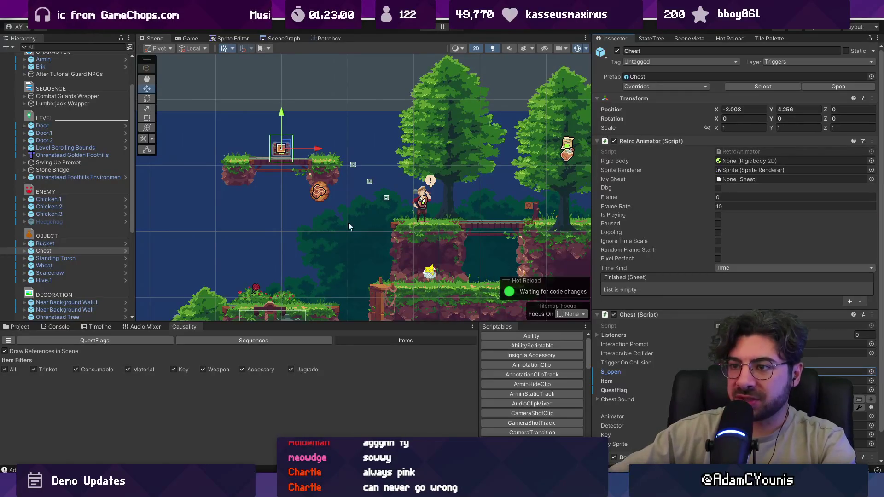
pyautogui.scroll(5, 272, 140)
pyautogui.scroll(1, 267, 142)
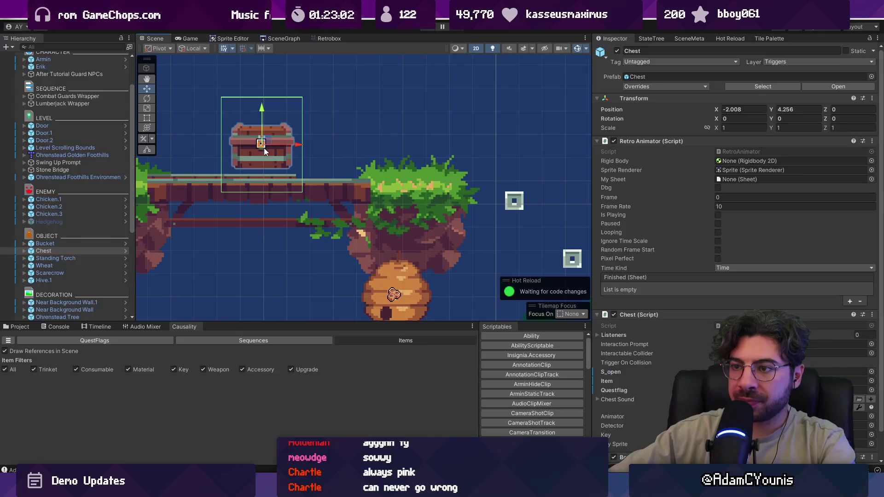
# Step: Inspect the Lolley Gold item stored in the foothills chest
pyautogui.click(263, 145)
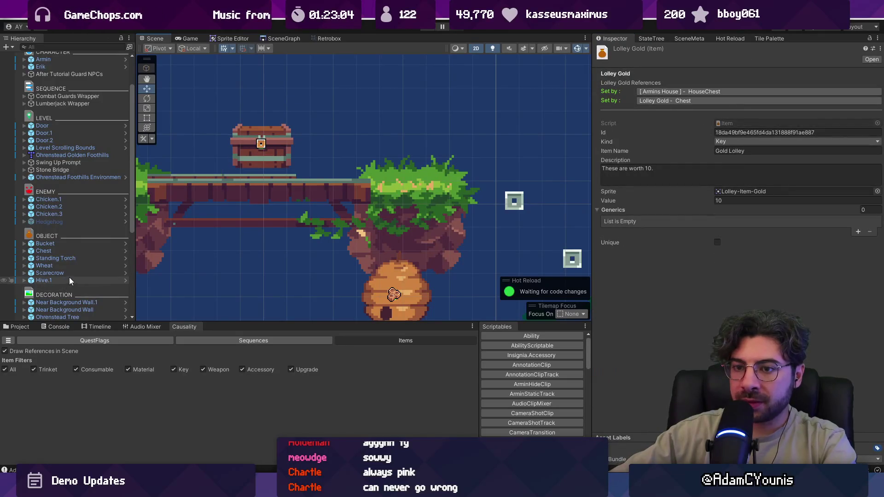
pyautogui.scroll(-7, 69, 277)
pyautogui.moveTo(184, 94)
pyautogui.mouseDown()
pyautogui.moveTo(326, 187)
pyautogui.moveTo(316, 200)
pyautogui.mouseUp()
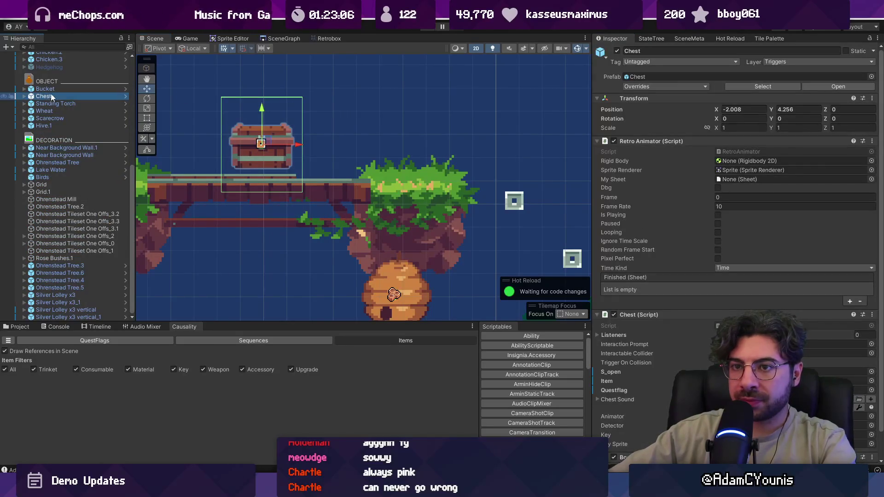
pyautogui.click(260, 145)
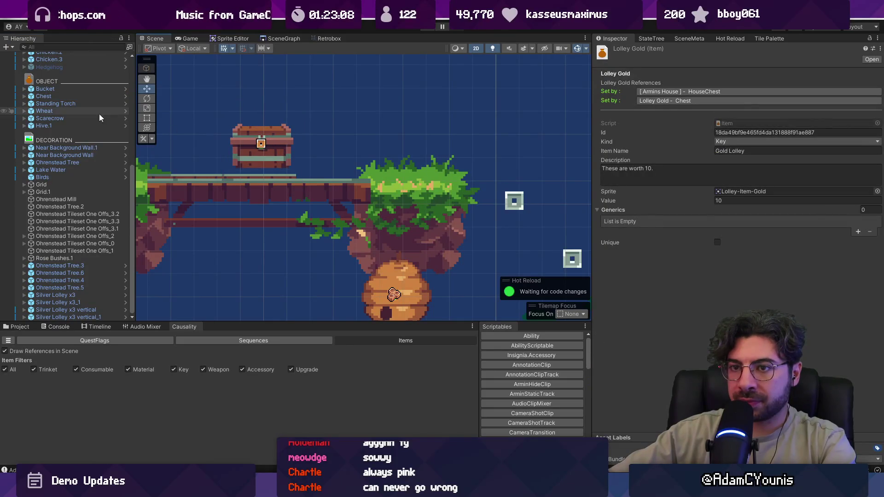
pyautogui.click(98, 114)
pyautogui.click(74, 104)
pyautogui.click(74, 96)
pyautogui.click(260, 144)
# Step: Clear the console log and reselect the Chest object
pyautogui.click(60, 326)
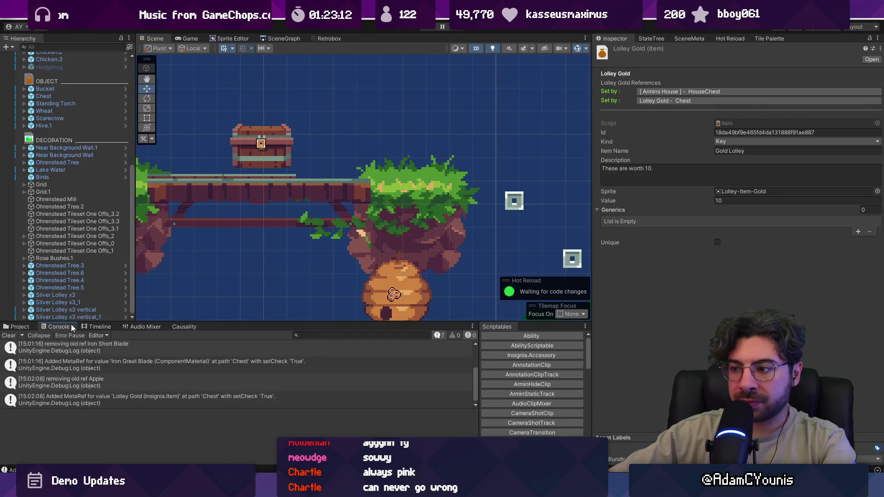
pyautogui.click(9, 335)
pyautogui.click(60, 97)
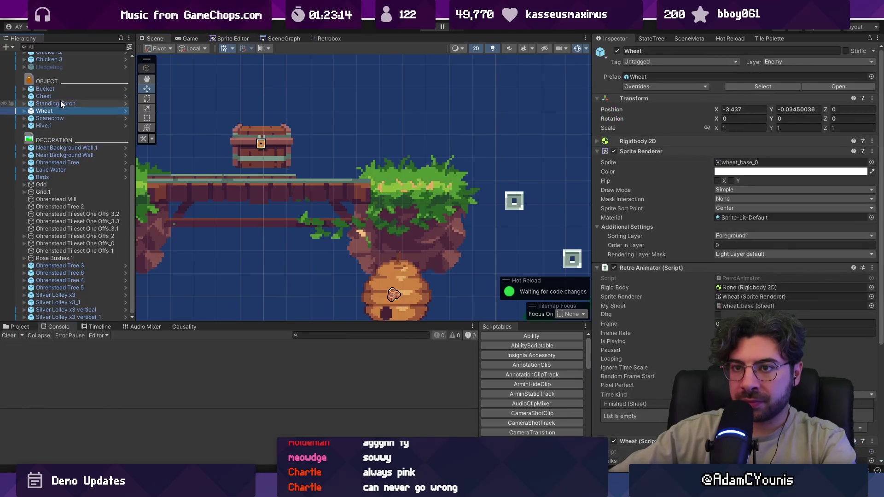
pyautogui.click(267, 143)
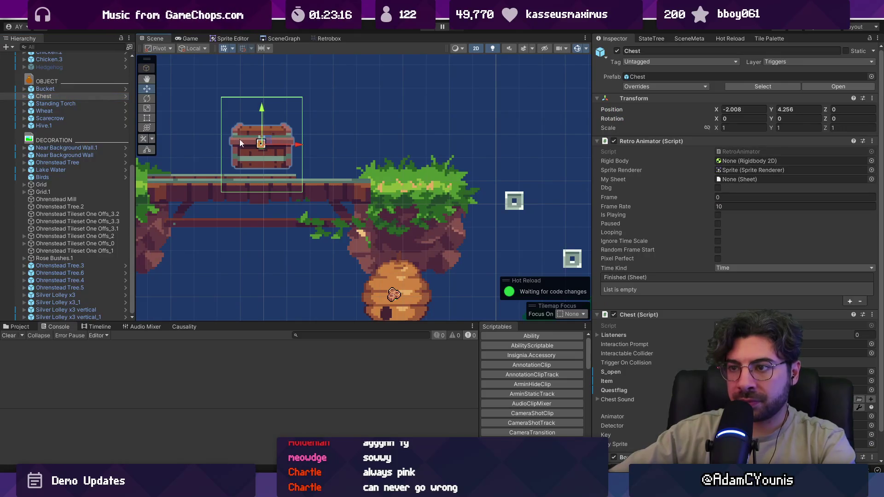
pyautogui.click(260, 144)
pyautogui.click(84, 95)
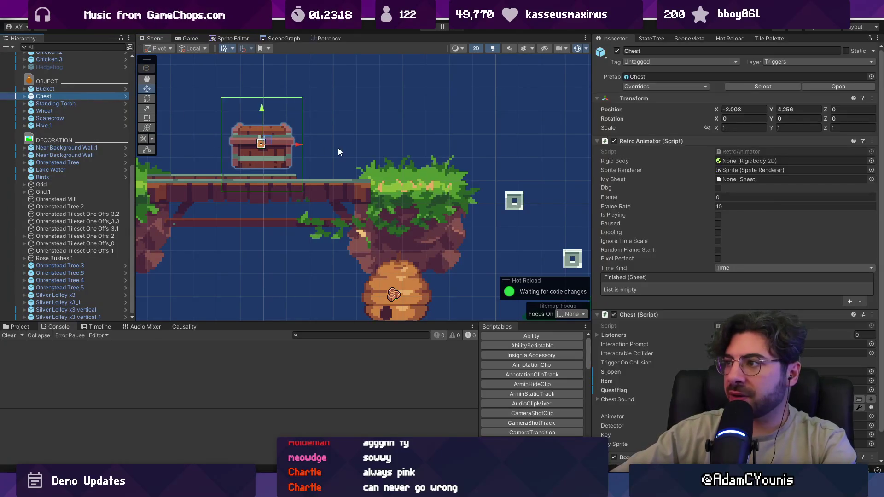
# Step: Drag the foothills chest left onto the left island
pyautogui.moveTo(301, 145)
pyautogui.mouseDown()
pyautogui.moveTo(265, 145)
pyautogui.moveTo(290, 145)
pyautogui.mouseUp()
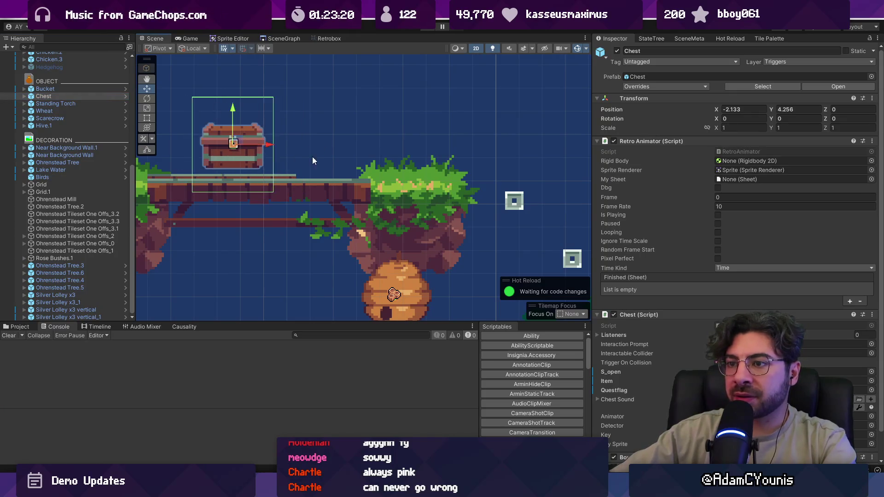
pyautogui.scroll(-3, 356, 155)
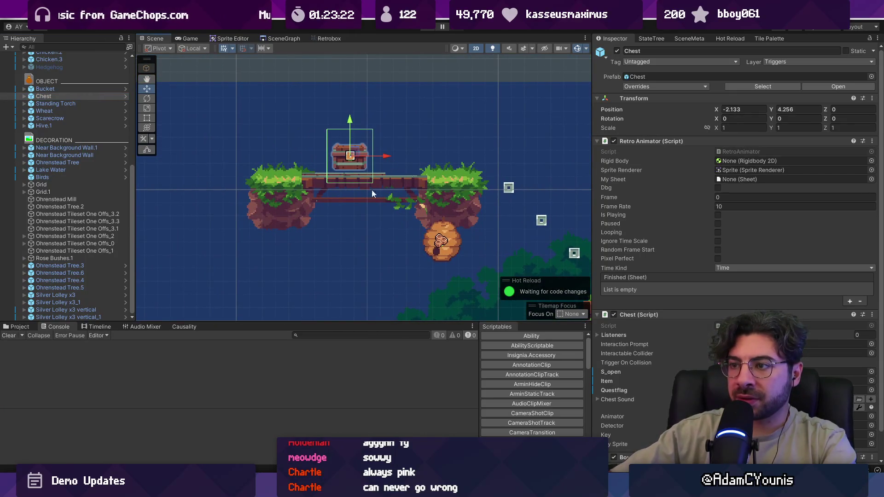
pyautogui.moveTo(355, 148)
pyautogui.mouseDown()
pyautogui.moveTo(292, 153)
pyautogui.moveTo(320, 149)
pyautogui.moveTo(309, 157)
pyautogui.mouseUp()
# Step: Set the chest's position to X -2.5 and Y 4.21
pyautogui.click(753, 110)
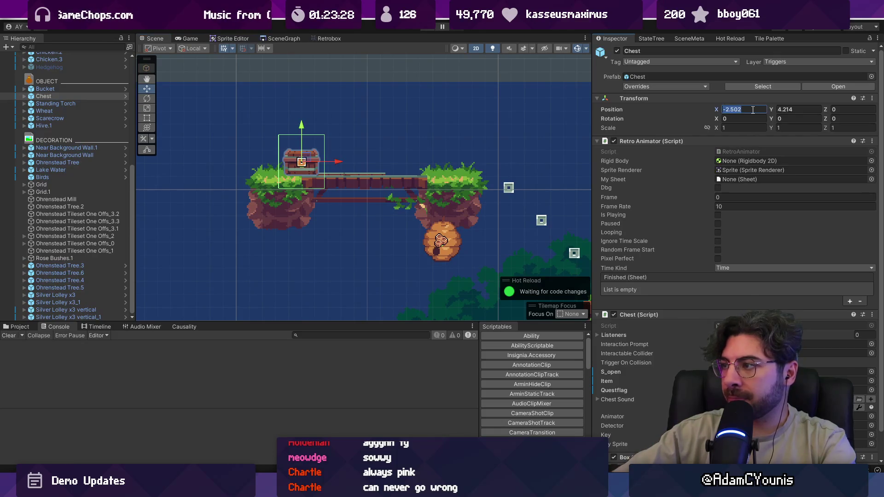
pyautogui.press('BackSpace')
pyautogui.press('BackSpace')
pyautogui.press('Tab')
pyautogui.write('4.21')
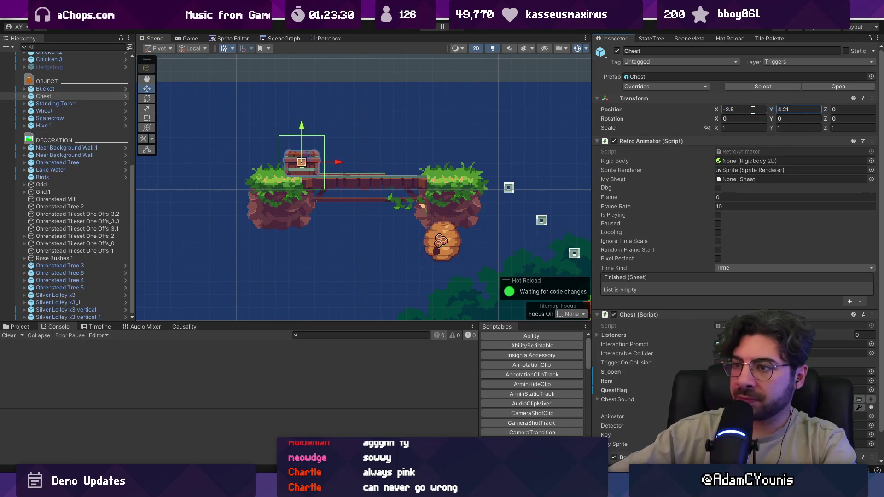
pyautogui.scroll(-3, 269, 130)
pyautogui.scroll(-1, 270, 130)
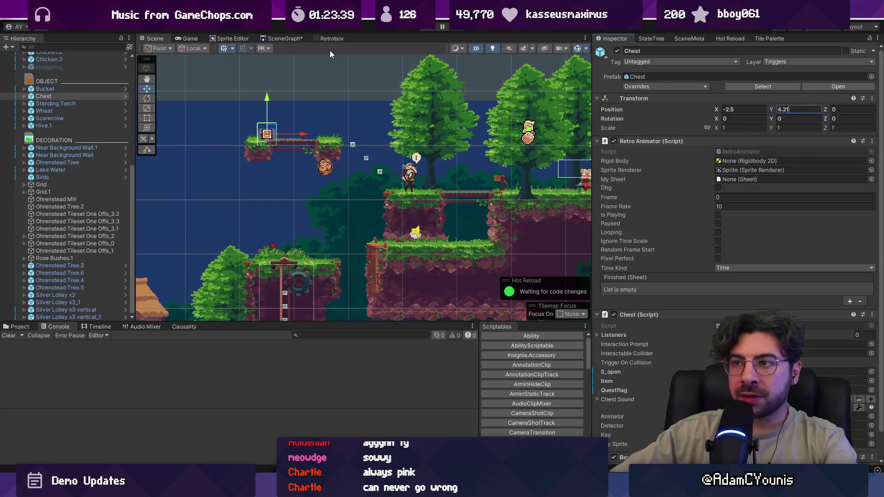
pyautogui.click(289, 39)
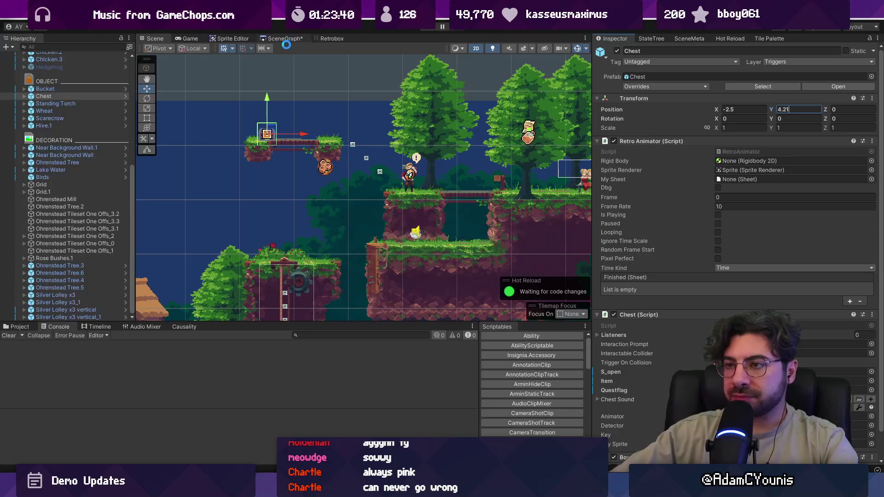
# Step: Browse the scene graph's level nodes and open the Ohrenstead town scene
pyautogui.scroll(-3, 342, 148)
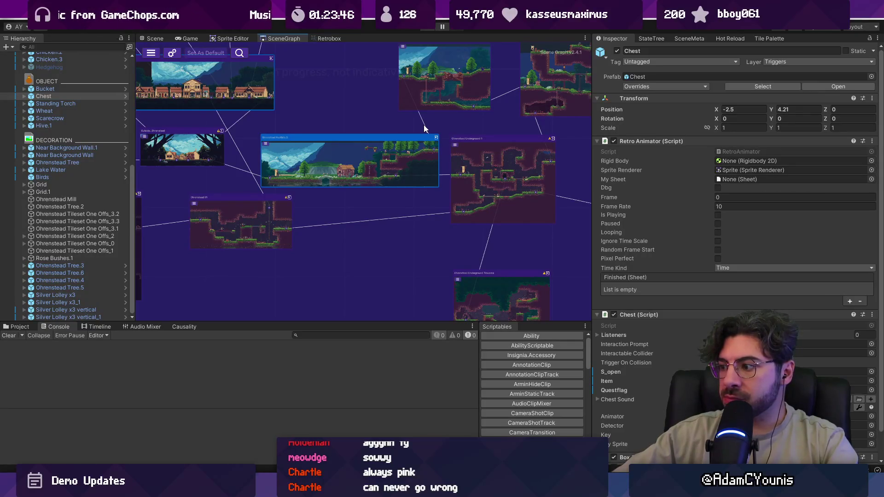
pyautogui.moveTo(256, 84)
pyautogui.mouseDown()
pyautogui.moveTo(286, 119)
pyautogui.moveTo(343, 90)
pyautogui.mouseUp()
pyautogui.scroll(3, 371, 102)
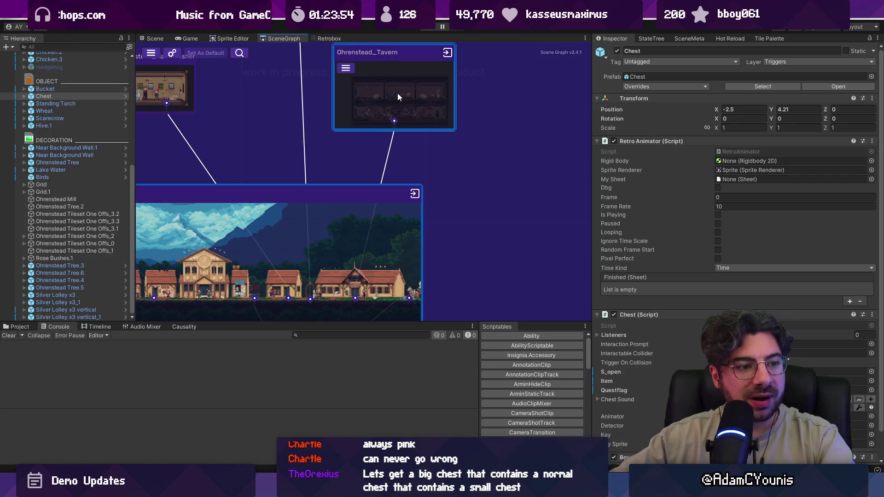
pyautogui.scroll(-5, 439, 141)
pyautogui.scroll(5, 413, 222)
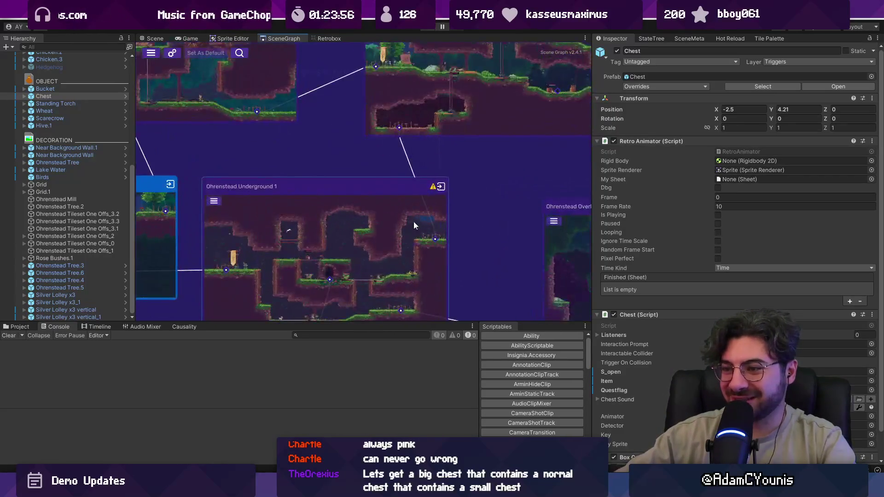
pyautogui.scroll(-5, 404, 131)
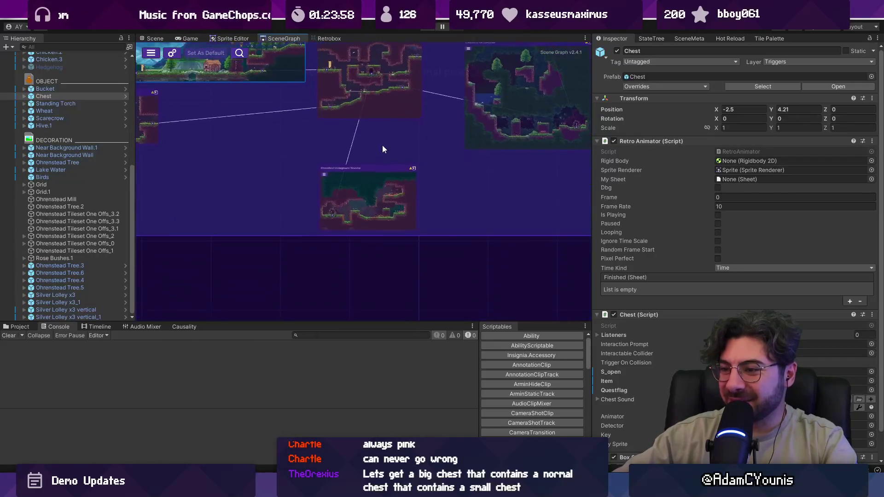
pyautogui.scroll(5, 386, 202)
pyautogui.scroll(-5, 388, 201)
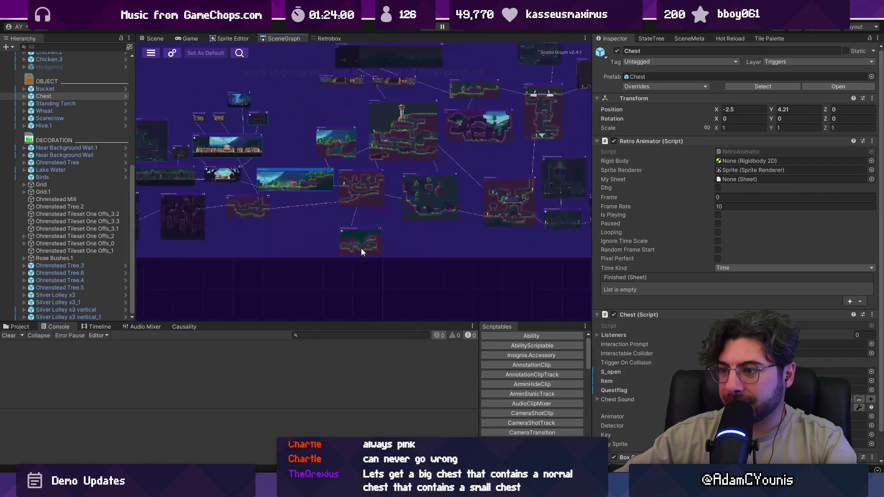
pyautogui.scroll(5, 404, 236)
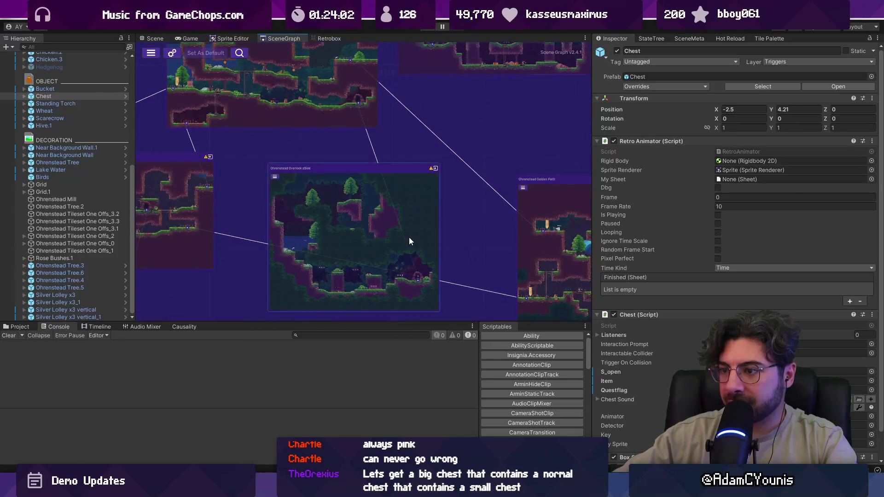
pyautogui.scroll(-5, 442, 216)
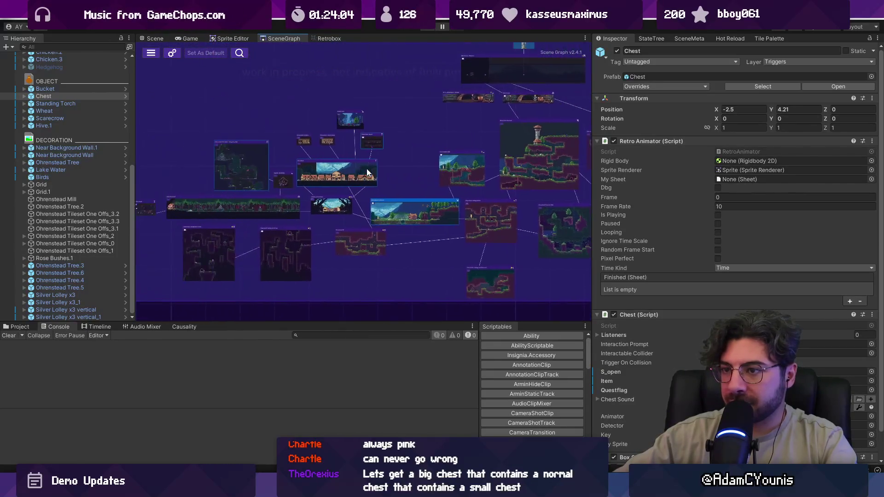
pyautogui.doubleClick(368, 173)
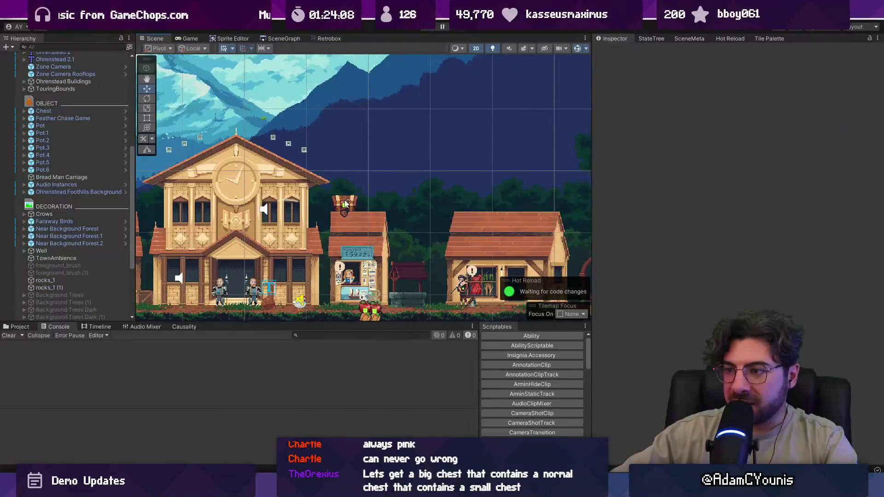
# Step: Inspect the chest's Ohren Key item, its causality item filters and sequences
pyautogui.click(345, 204)
pyautogui.click(189, 328)
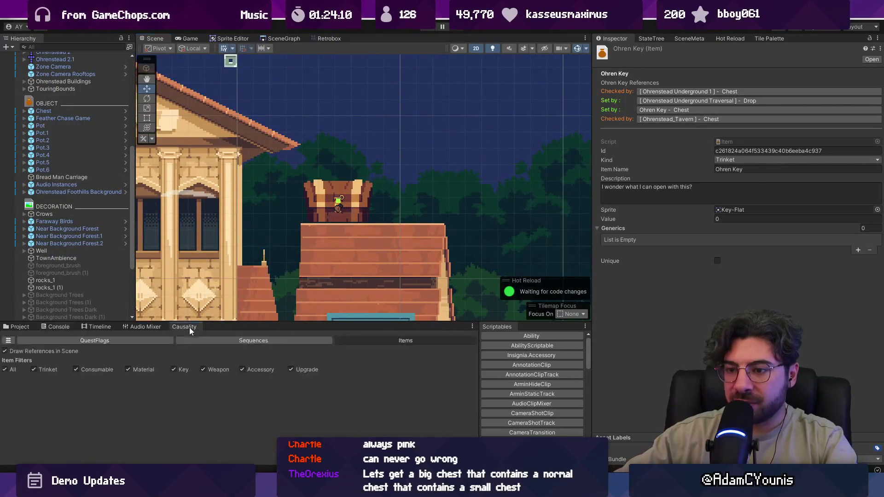
pyautogui.click(293, 341)
pyautogui.click(358, 339)
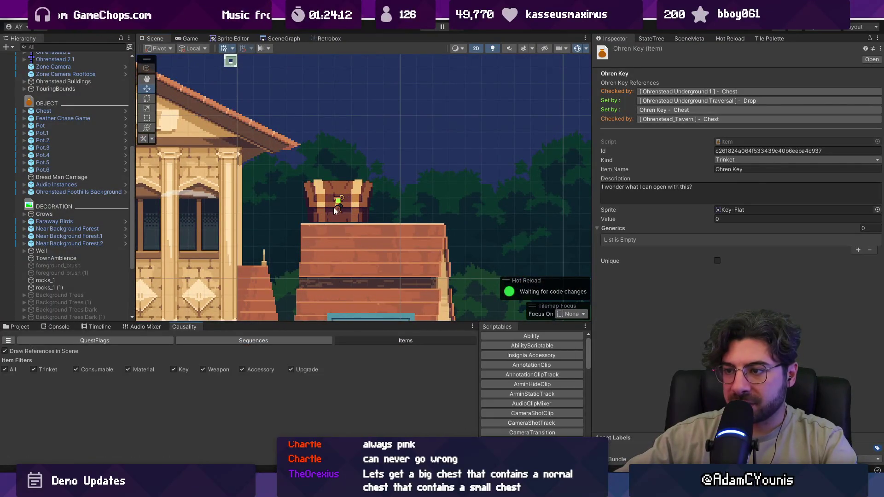
pyautogui.scroll(2, 334, 208)
# Step: Delete the chest's Wooden Pommel Drop child and reselect the Chest
pyautogui.click(343, 200)
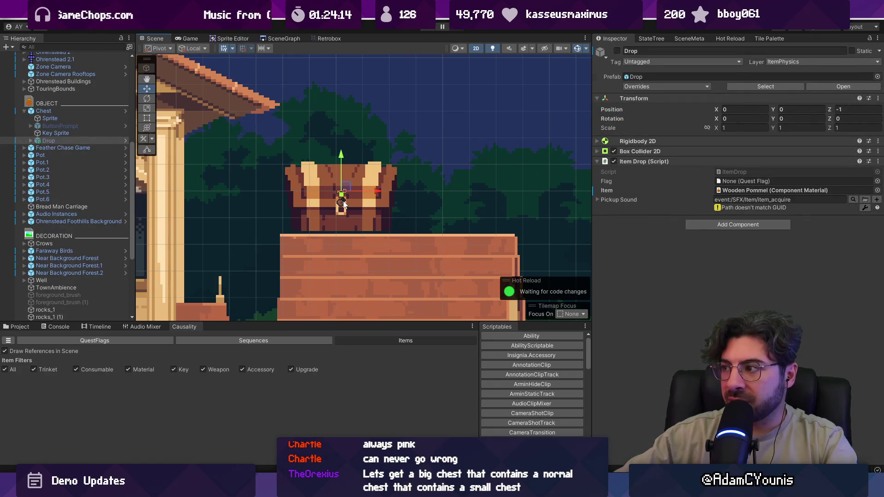
pyautogui.scroll(-1, 343, 201)
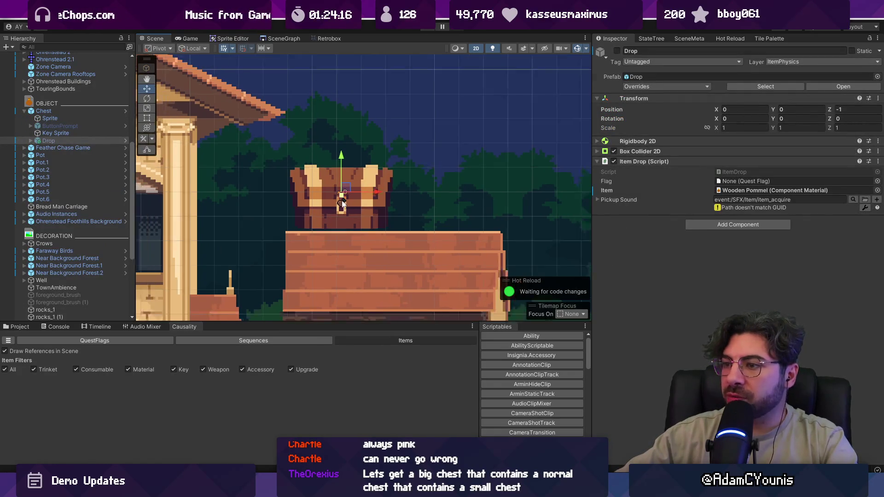
pyautogui.click(64, 140)
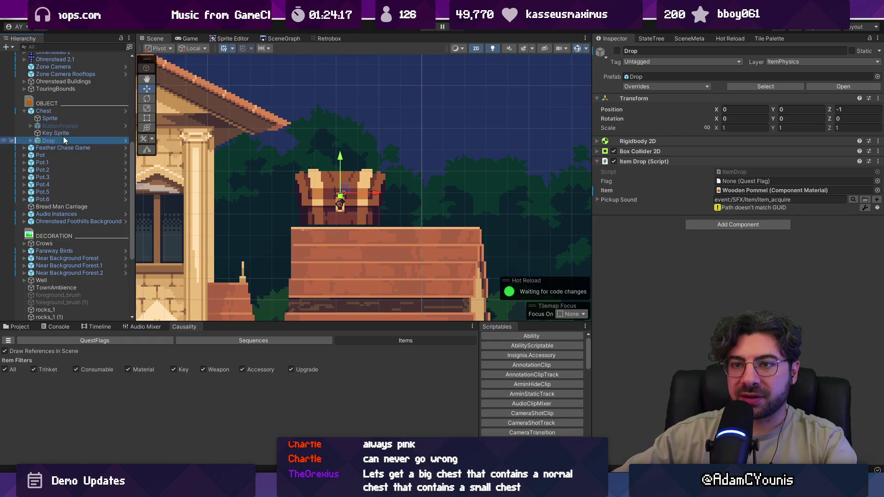
pyautogui.press('Delete')
pyautogui.click(56, 111)
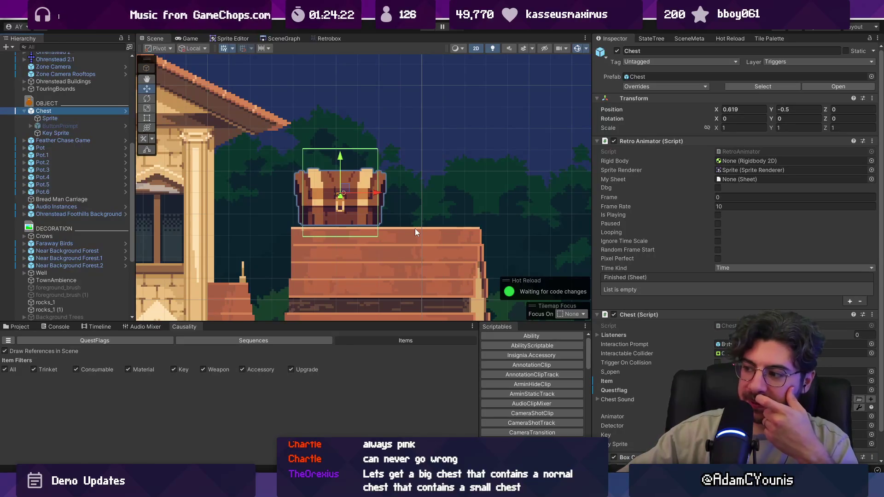
# Step: Return to the scene graph showing the Ohrenstead Underground Traversal node
pyautogui.click(283, 39)
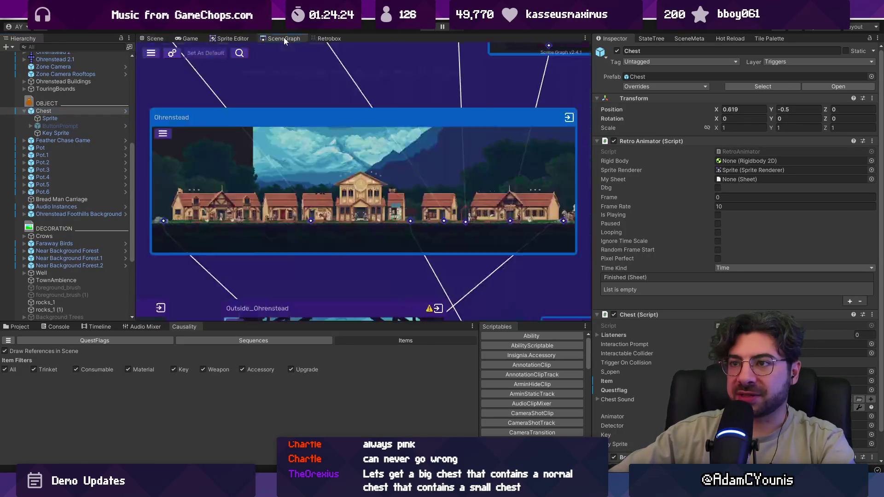
pyautogui.scroll(-5, 338, 107)
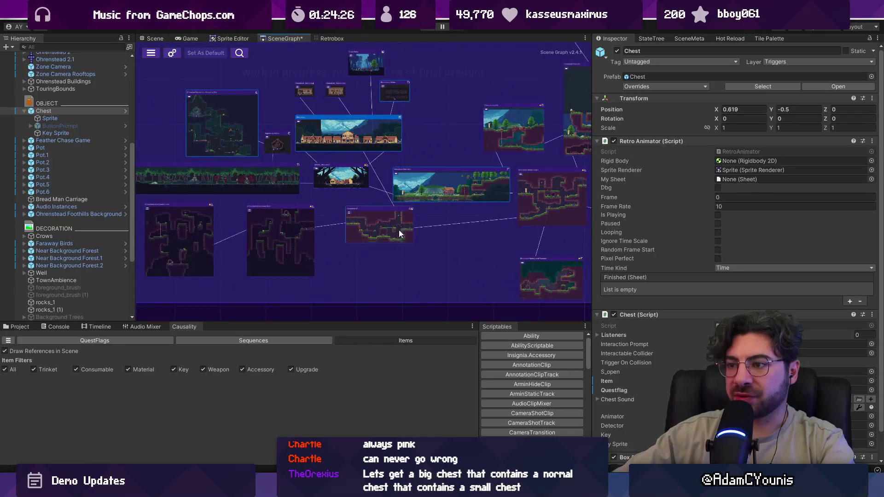
pyautogui.moveTo(451, 232); pyautogui.dragTo(363, 222)
pyautogui.scroll(3, 409, 253)
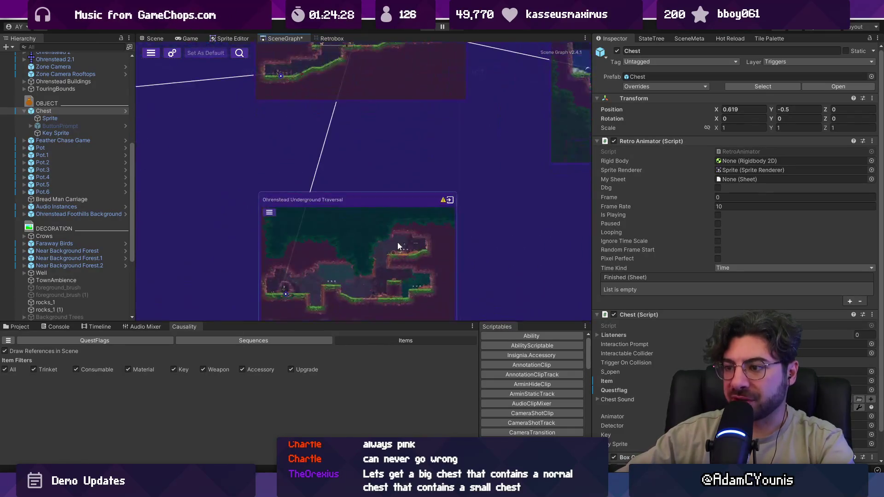